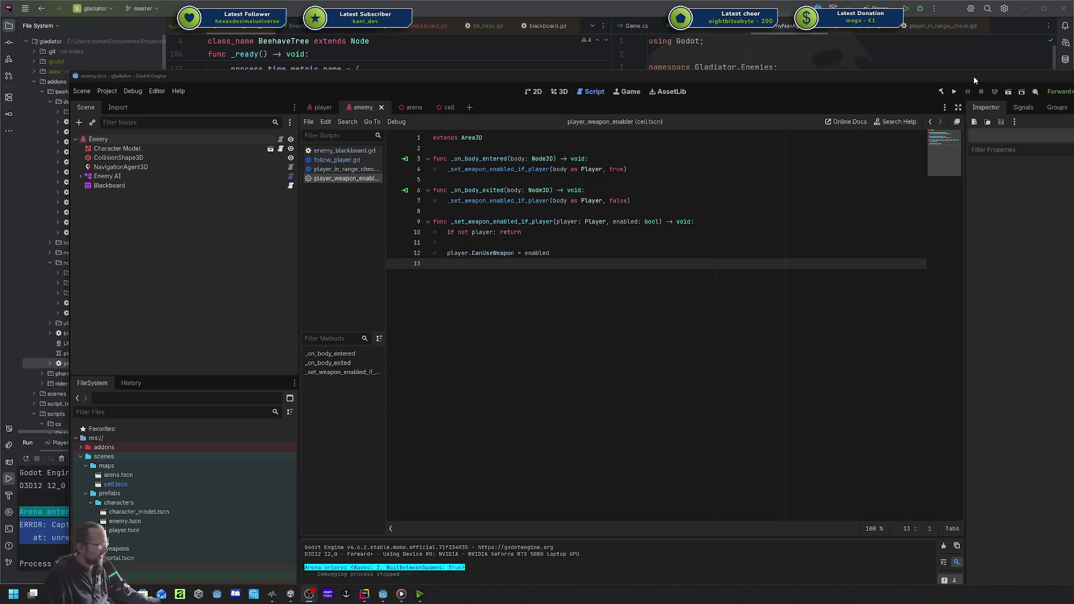
Bring the Godot editor window to the front, reposition it, and maximize it to full screen.
click(973, 77)
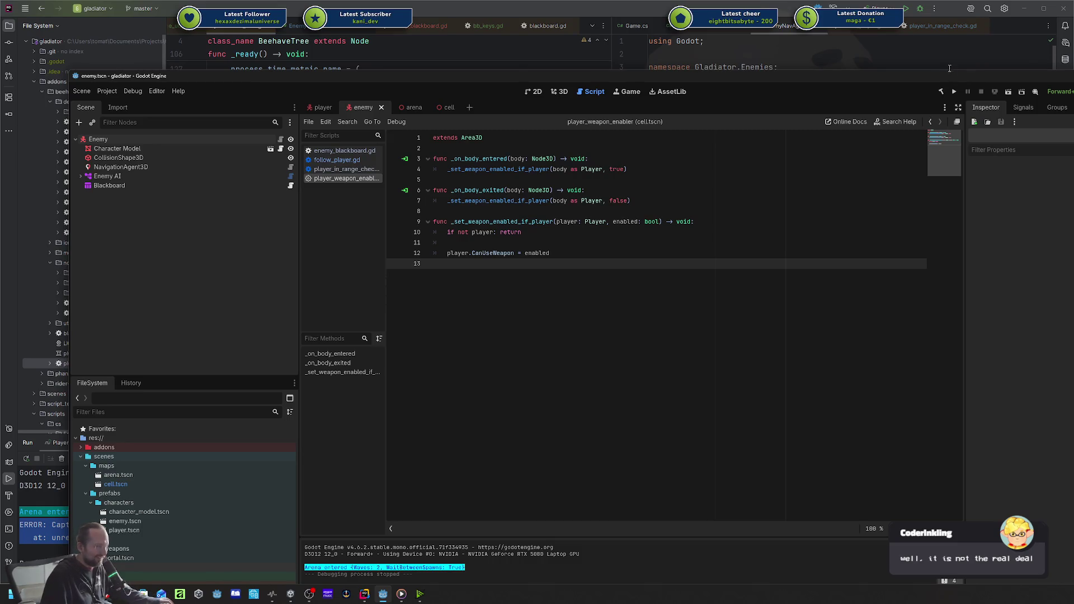
mouse_move(867, 81)
mouse_down()
mouse_move(849, 75)
mouse_move(858, 66)
mouse_up()
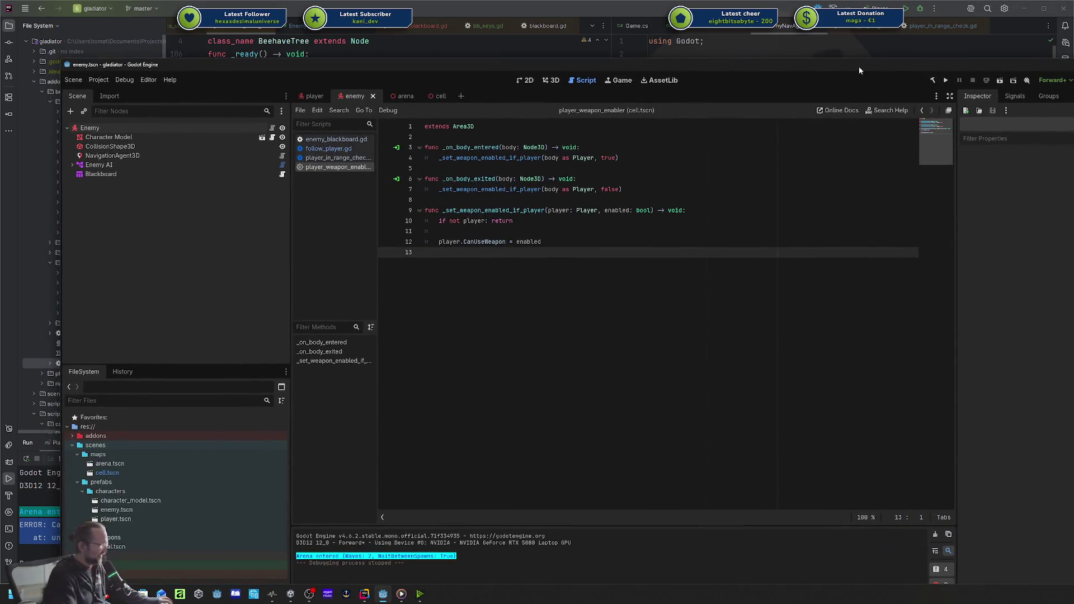
double_click(858, 66)
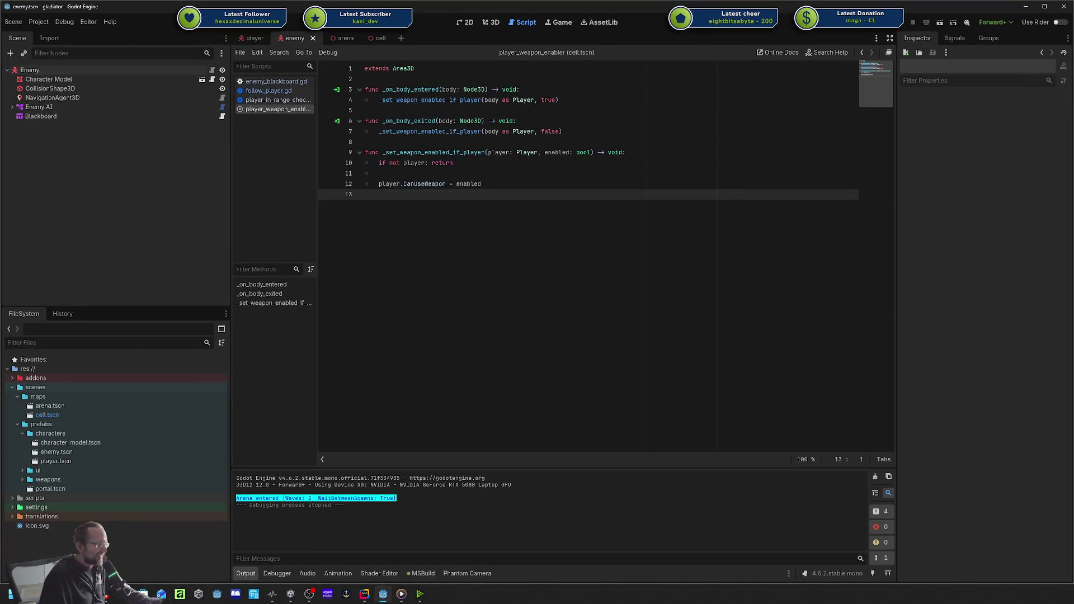
key(alt+Tab)
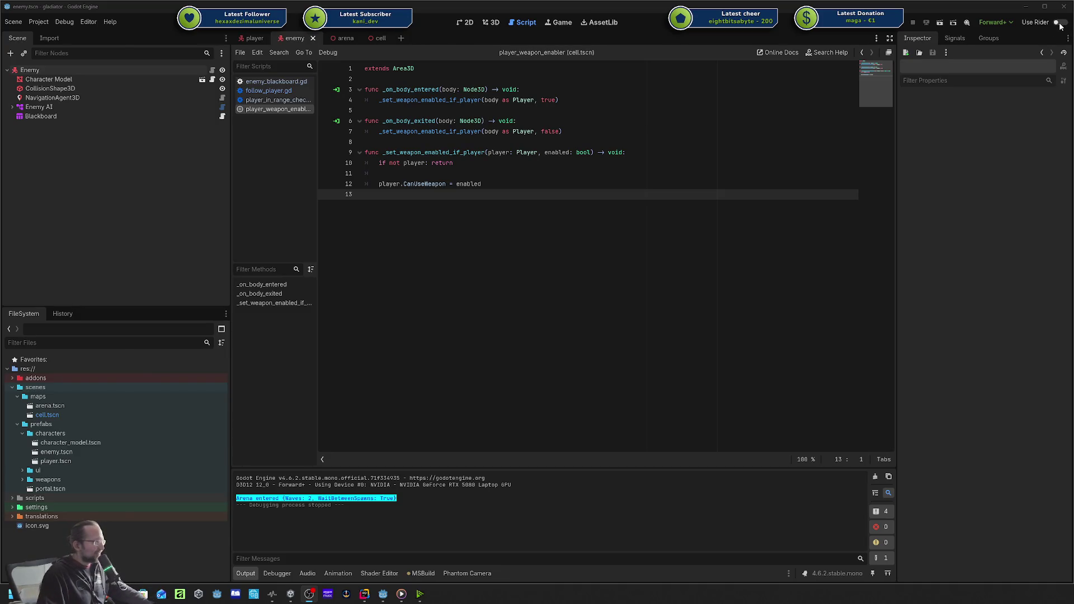
Enable Use Rider as the external script editor and select player.tscn in FileSystem.
click(1058, 22)
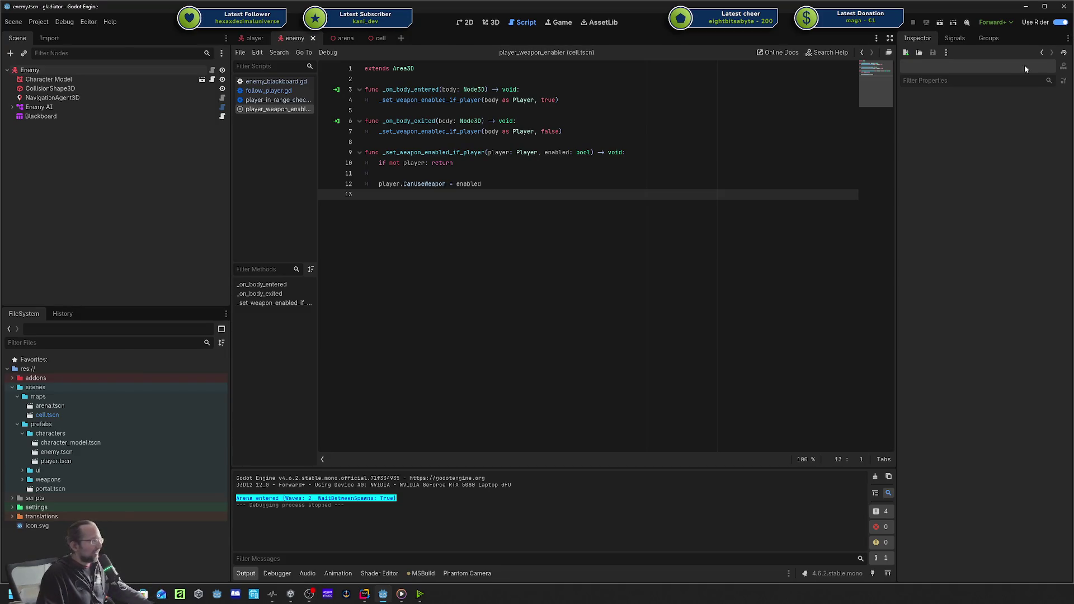
click(70, 462)
click(22, 471)
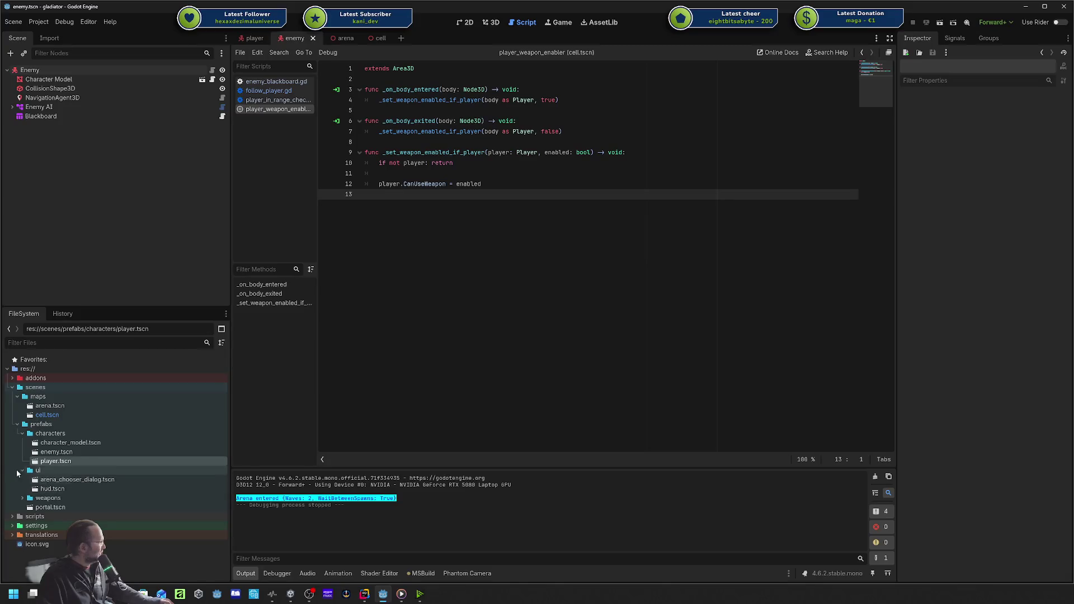
click(22, 470)
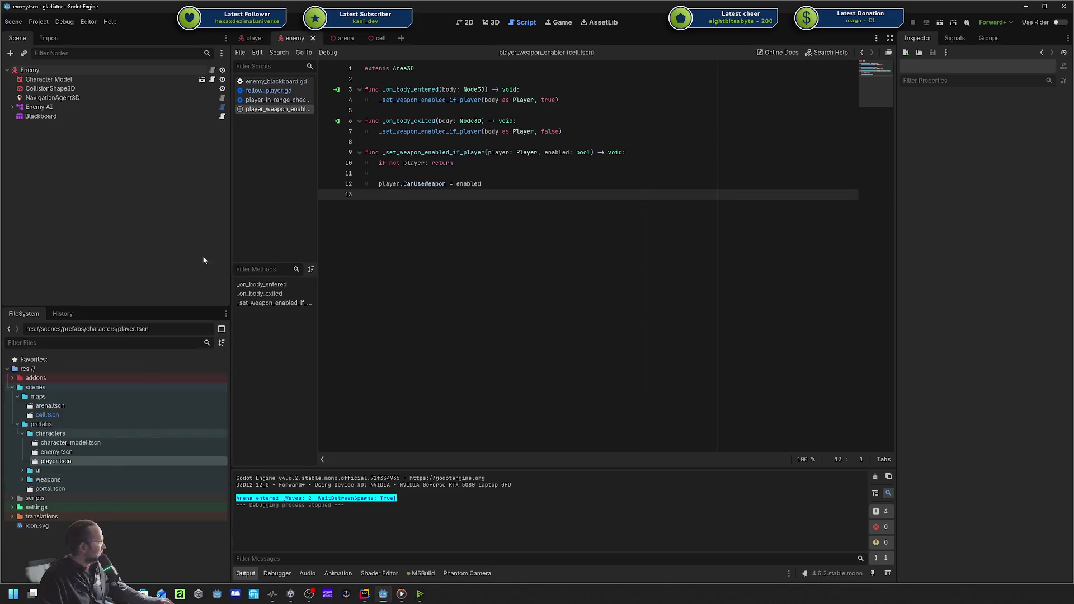
Open the Character Model node's CharacterModel.cs script in Rider.
click(213, 79)
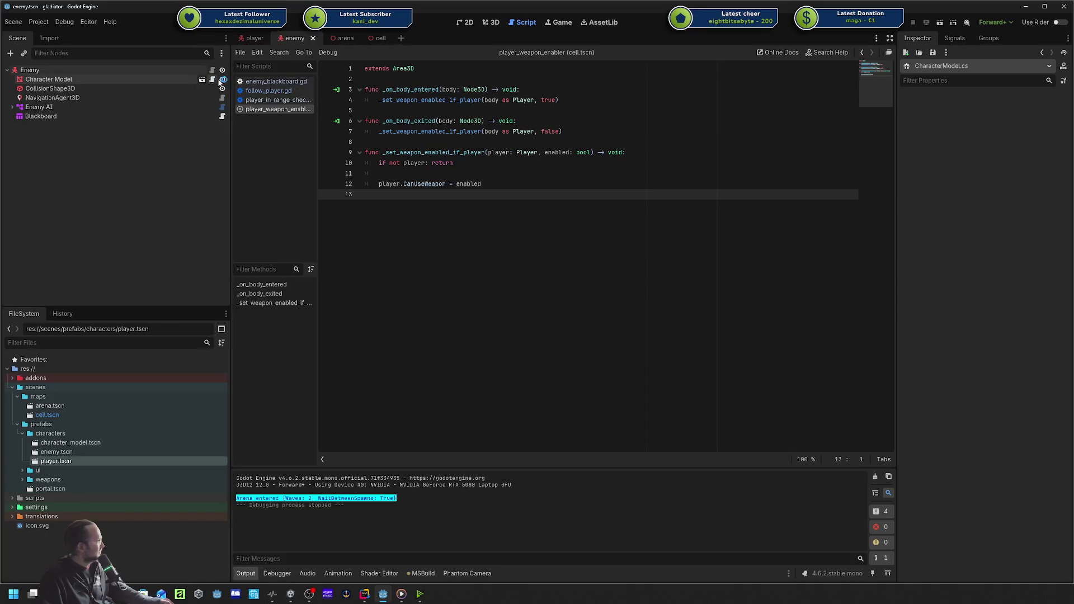
click(602, 152)
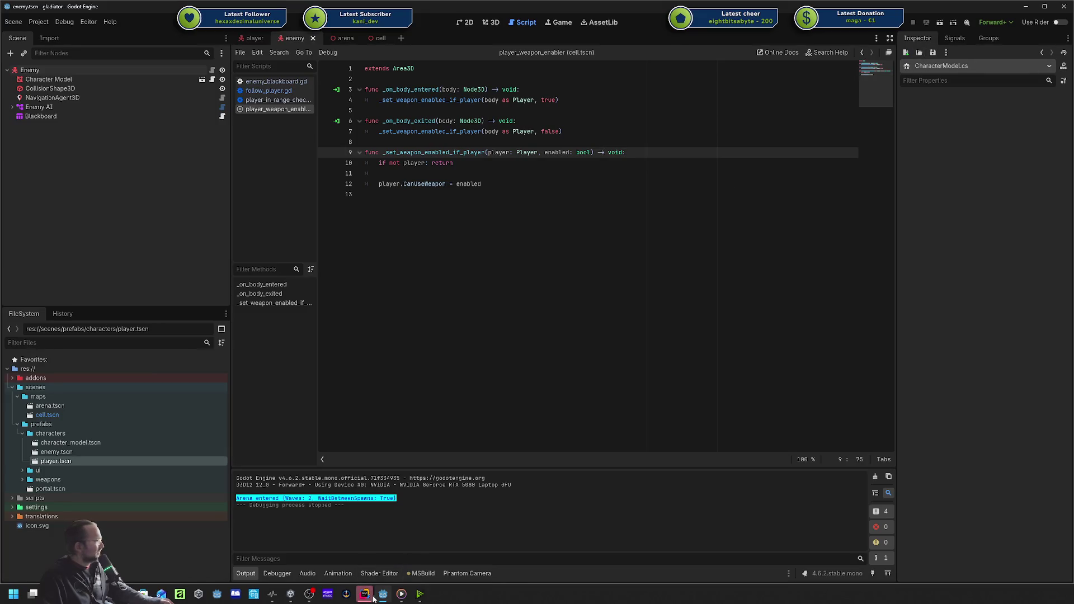
mouse_move(370, 599)
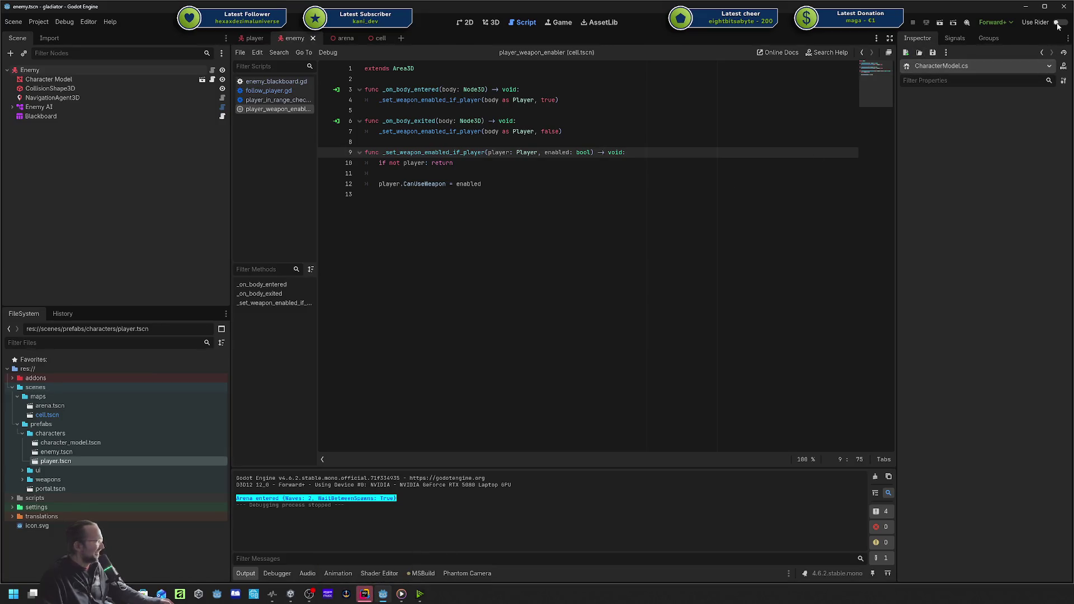
click(213, 80)
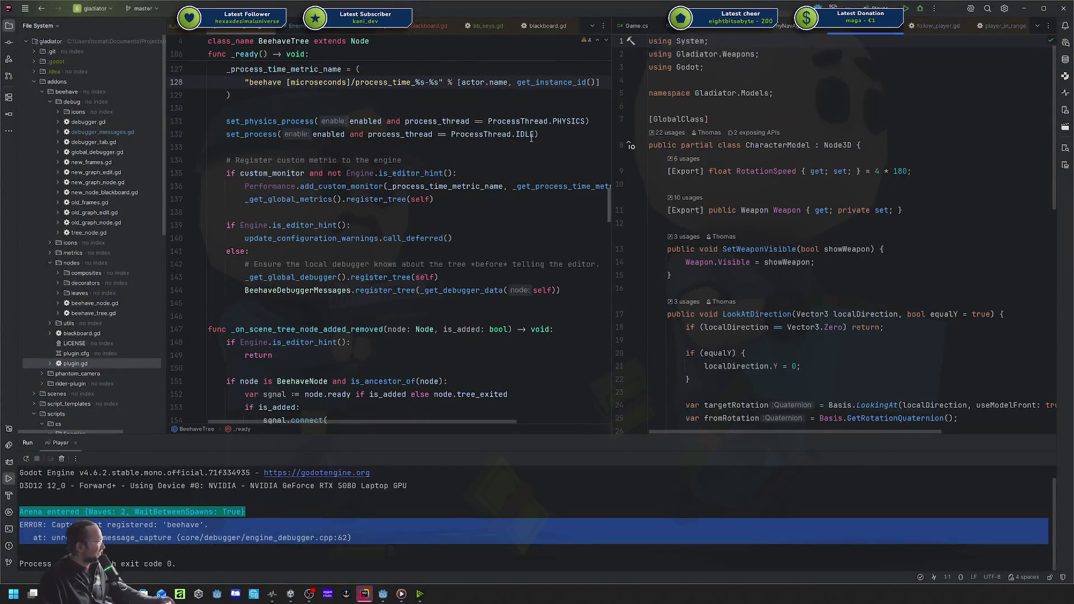
Open the Blackboard node's enemy_blackboard.gd script in Rider from Godot.
key(alt+Tab)
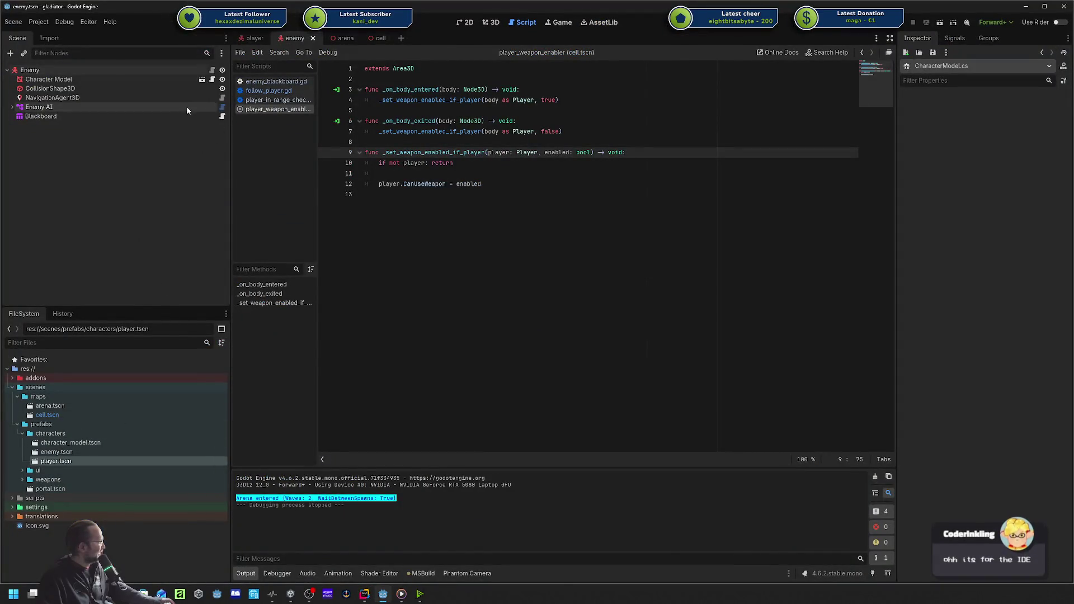
click(222, 117)
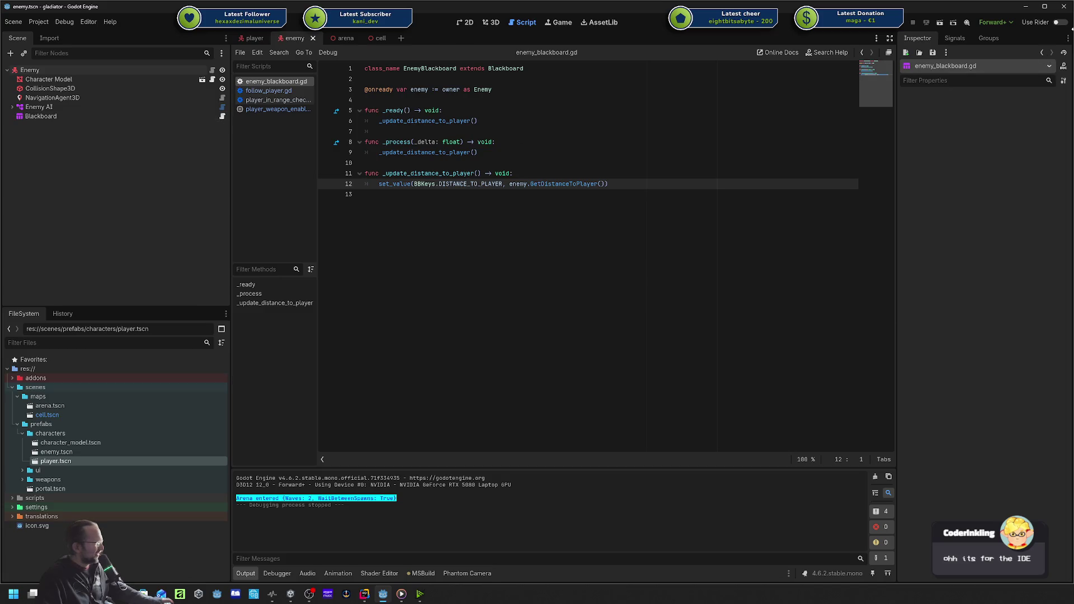
click(223, 116)
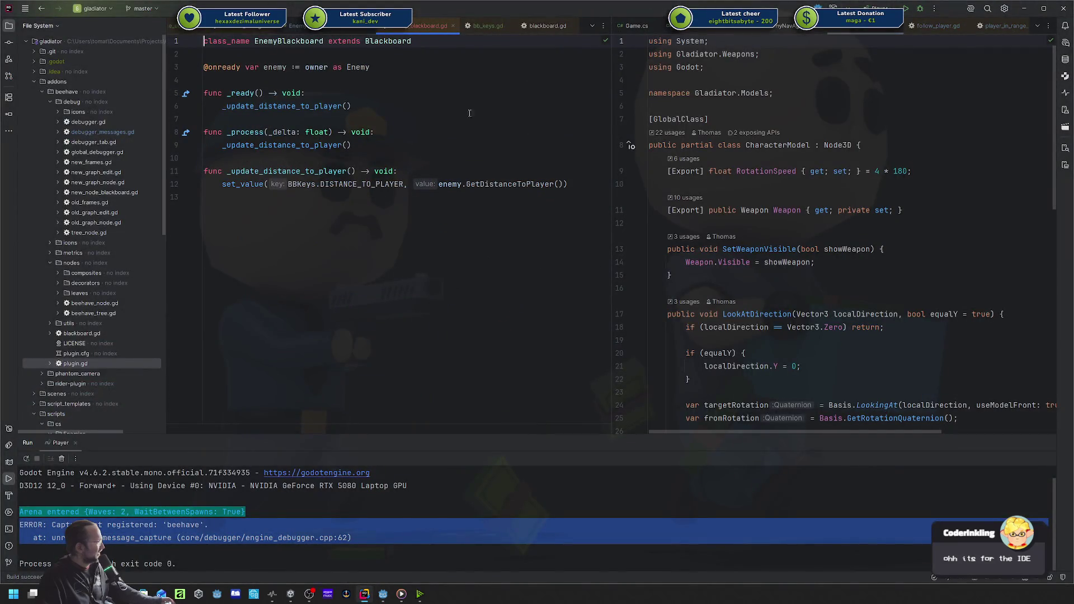
click(430, 114)
key(alt+Tab)
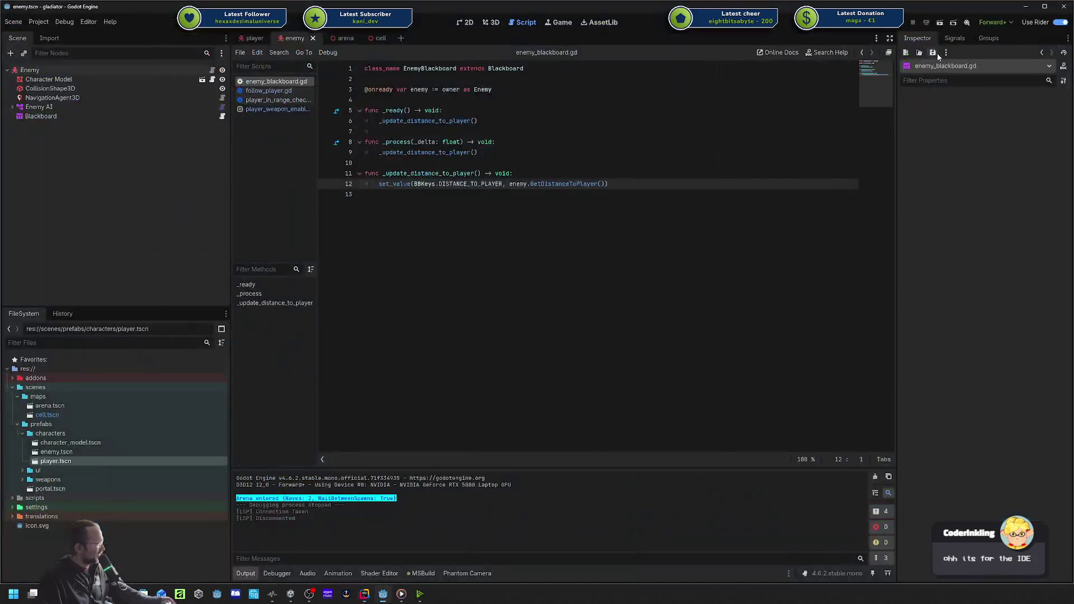
key(alt+Tab)
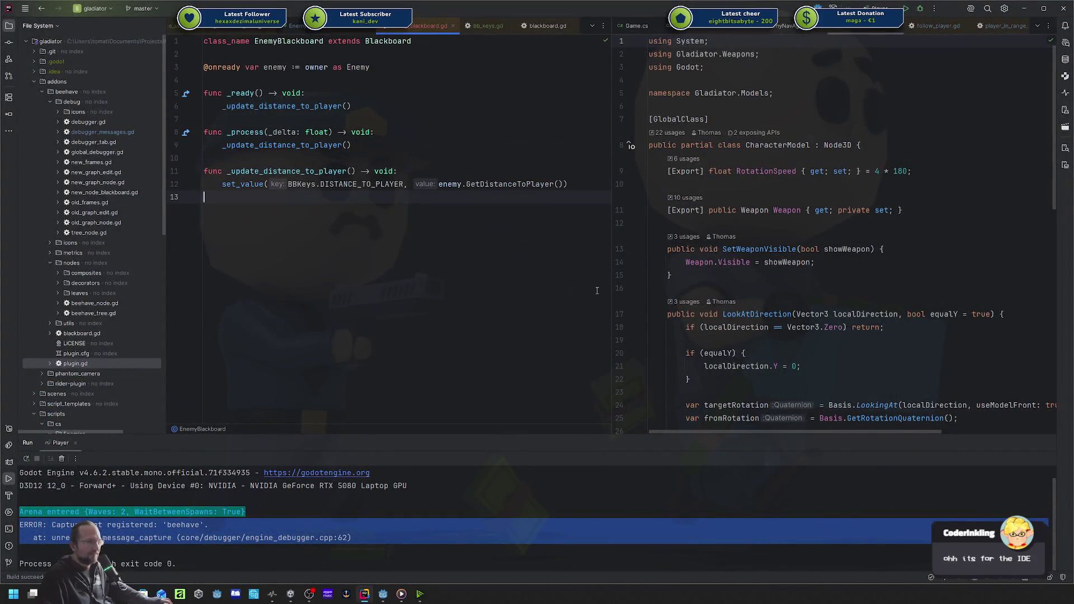
Review the CharacterModel class declaration, namespace and GlobalClass attribute, then bring up EngineUtils.
click(879, 145)
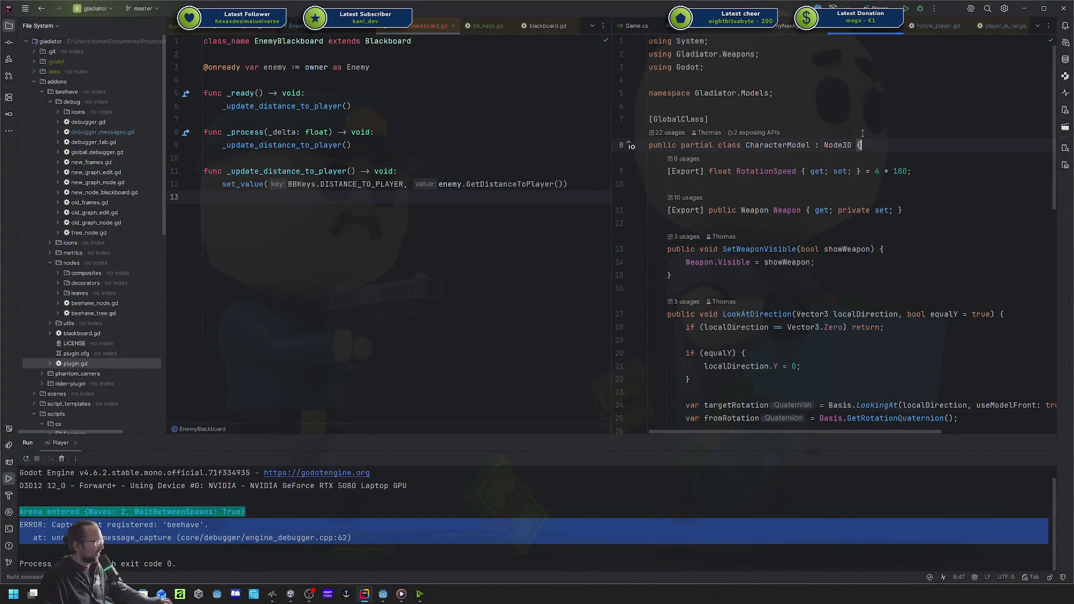
click(886, 115)
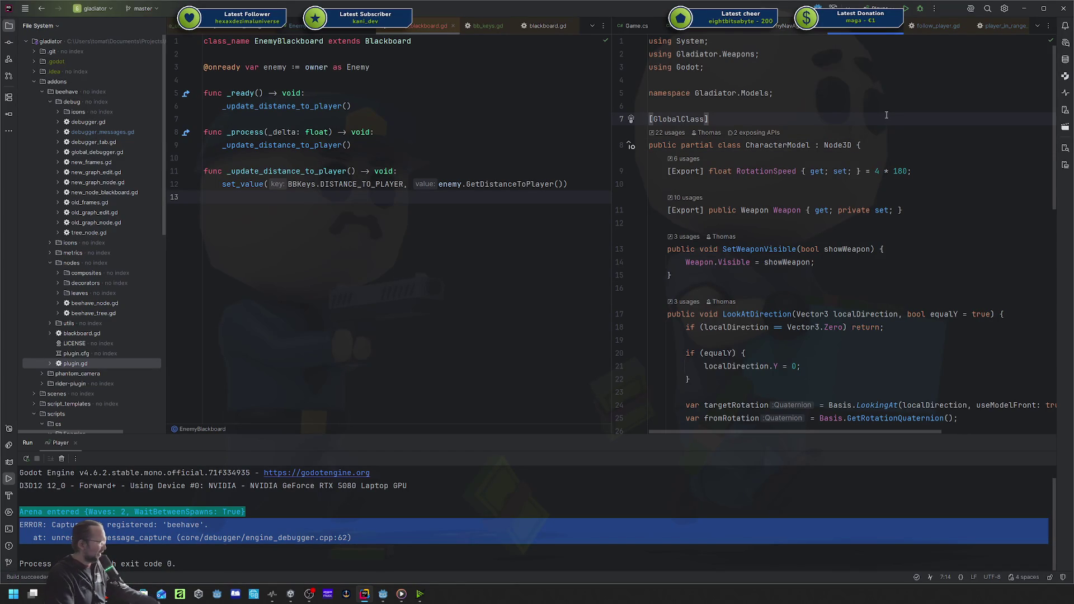
click(877, 93)
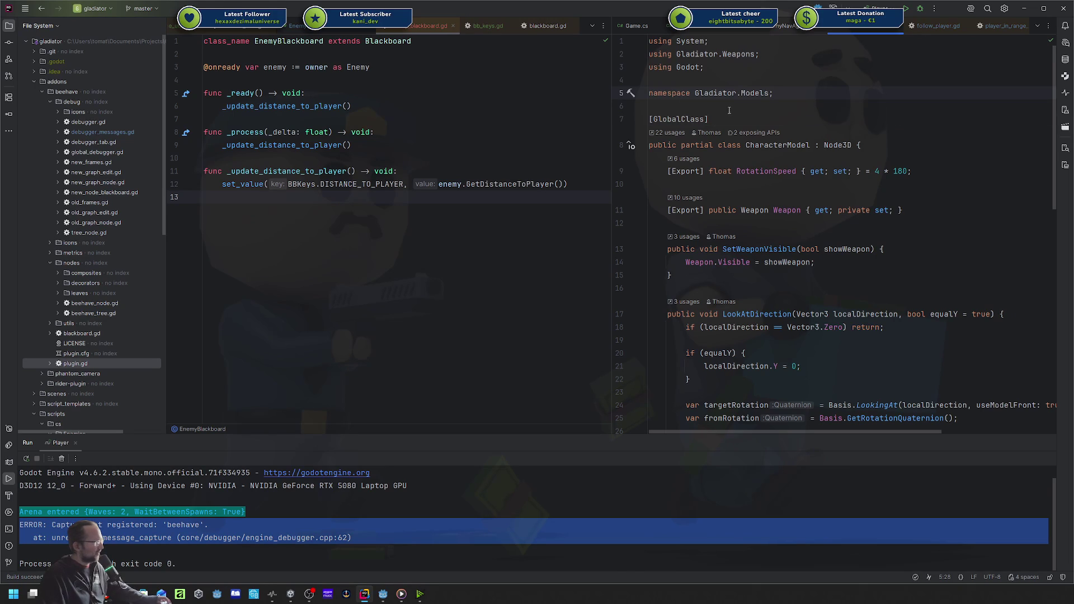
key(alt)
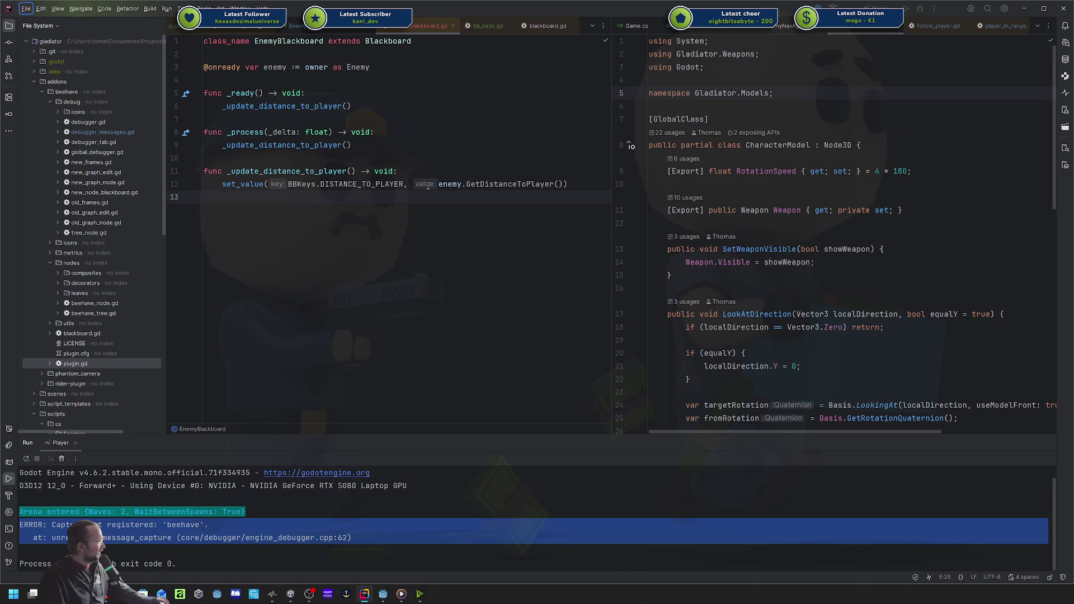
click(442, 158)
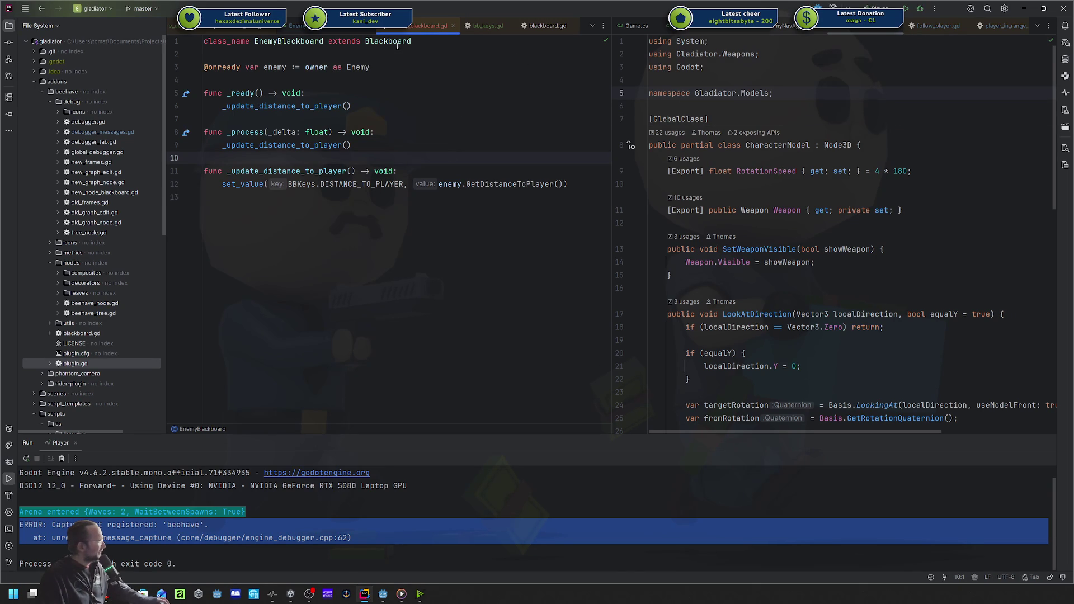
click(187, 28)
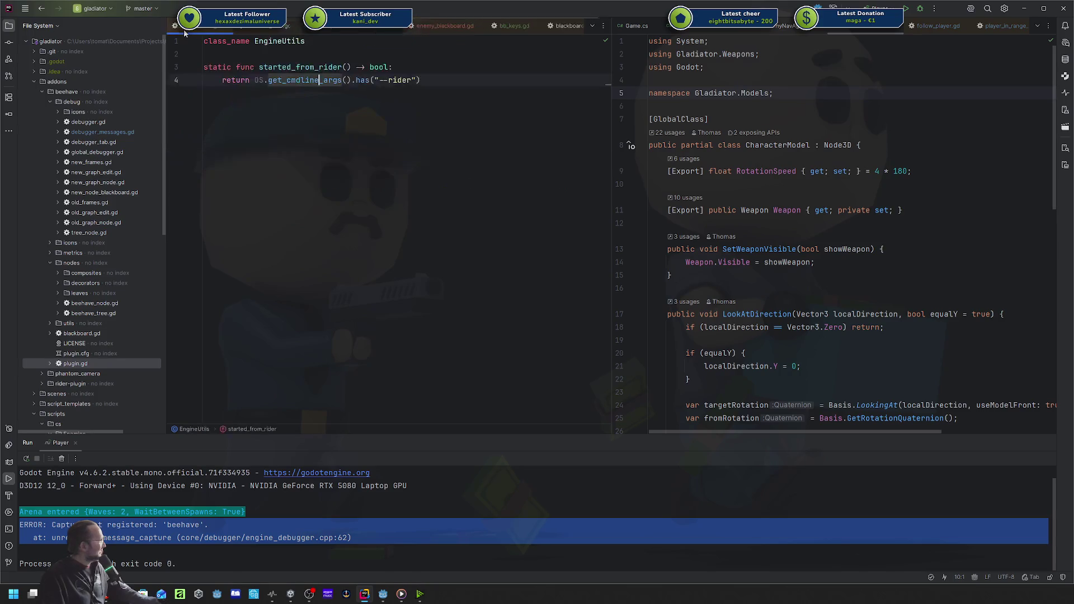
Select and review the started_from_rider function in EngineUtils.
mouse_move(259, 67)
mouse_down()
mouse_move(437, 74)
mouse_move(167, 62)
mouse_up()
click(437, 78)
click(485, 70)
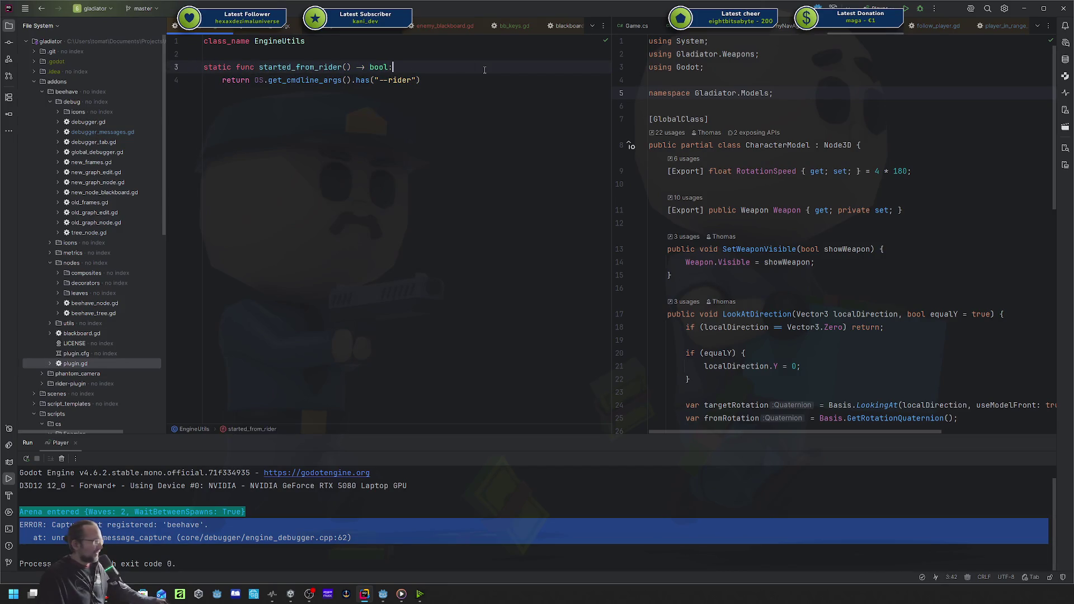
click(425, 80)
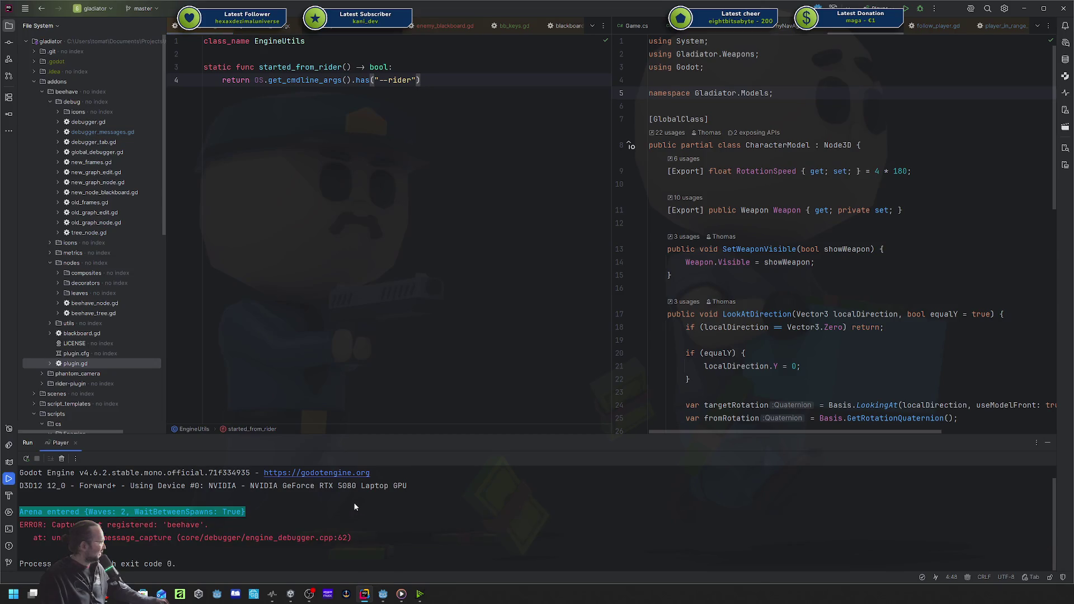
Build and run the game from Rider, start the arena, then close the game.
key(shift+F10)
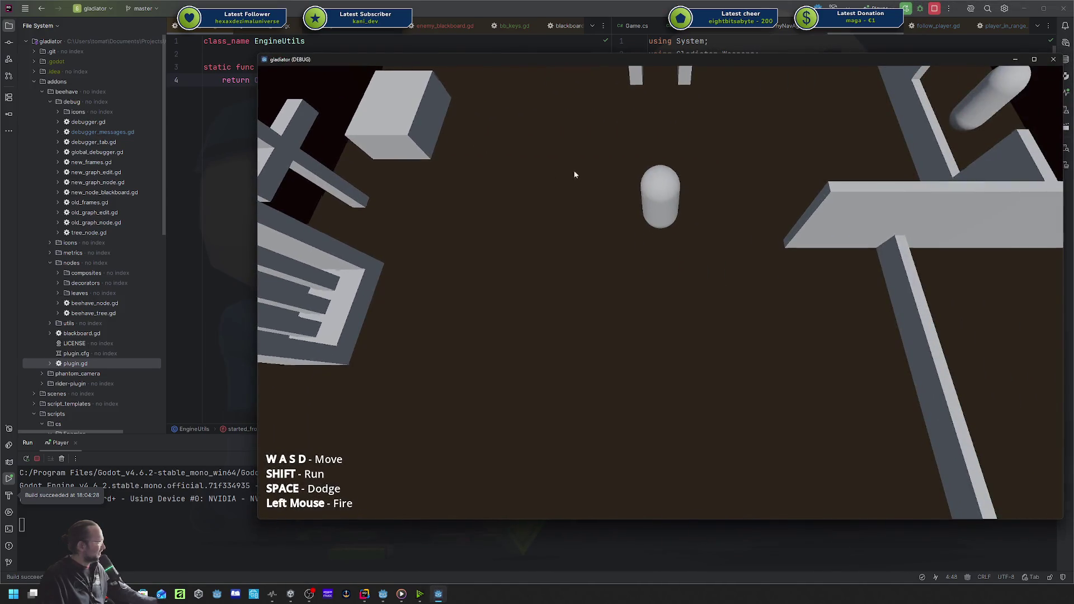
click(632, 335)
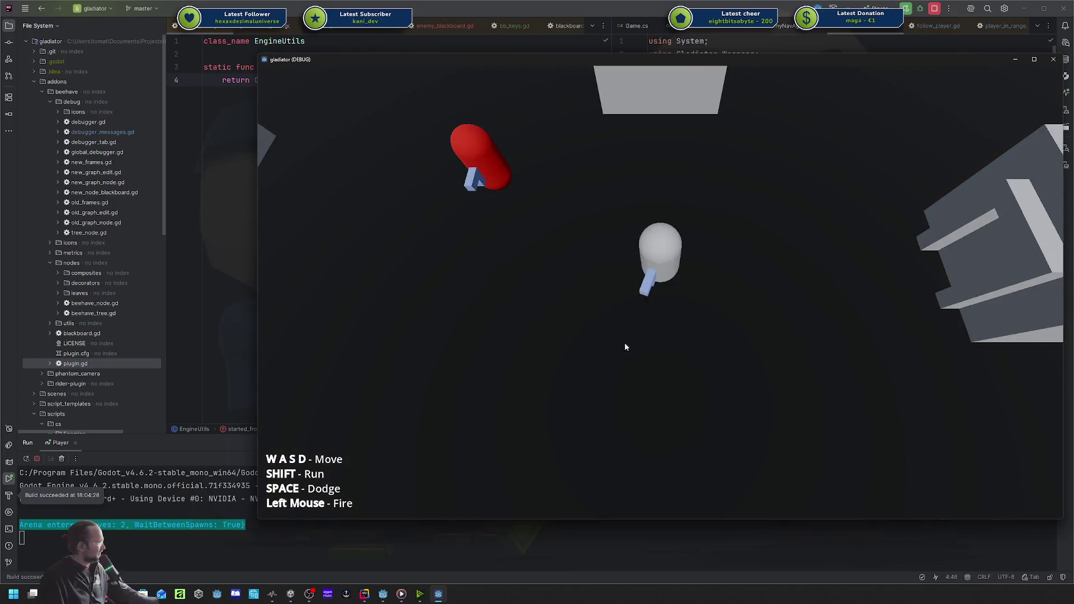
click(1054, 60)
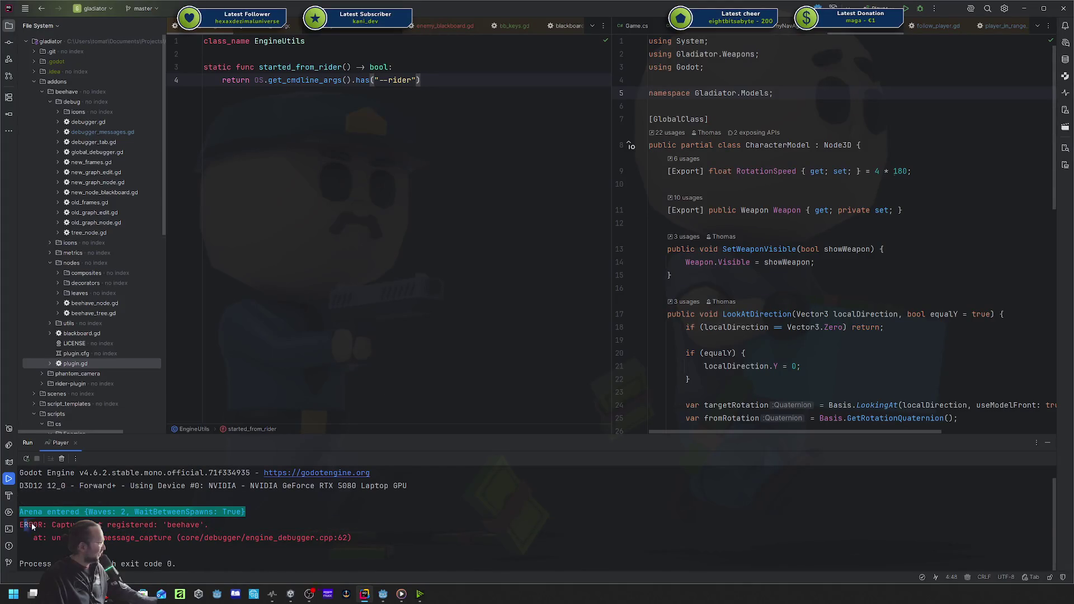
Select the beehave message_capture ERROR lines in Rider's console.
drag(32, 525, 398, 537)
mouse_move(398, 536)
mouse_down()
mouse_move(173, 542)
mouse_move(16, 534)
mouse_move(17, 525)
mouse_up()
click(103, 524)
Hard-code started_from_rider to return true, commenting out the --rider check, and rerun Player.
click(333, 228)
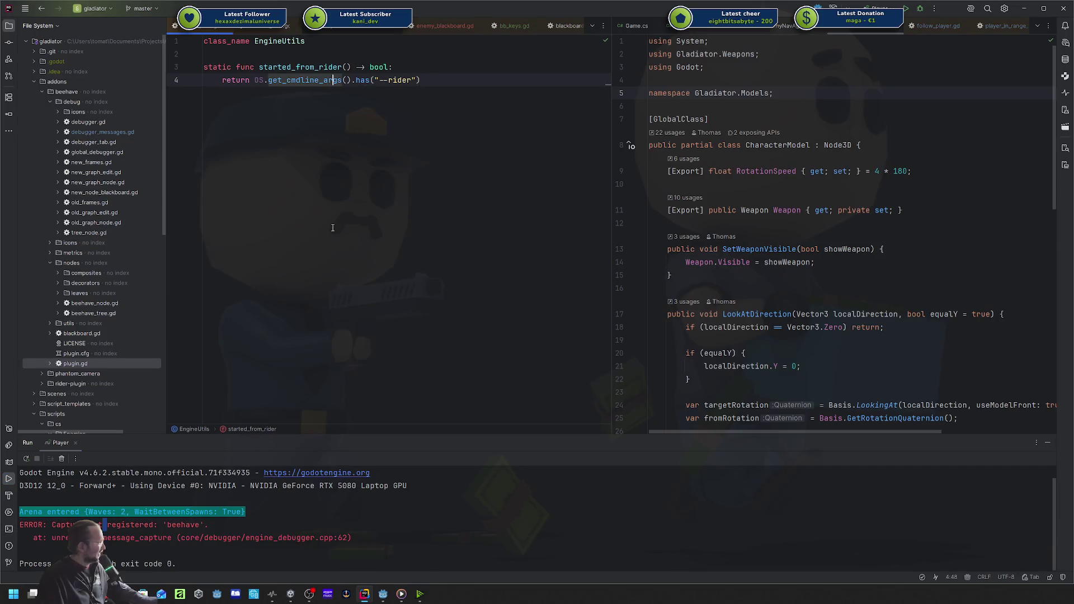
click(253, 80)
text(tr)
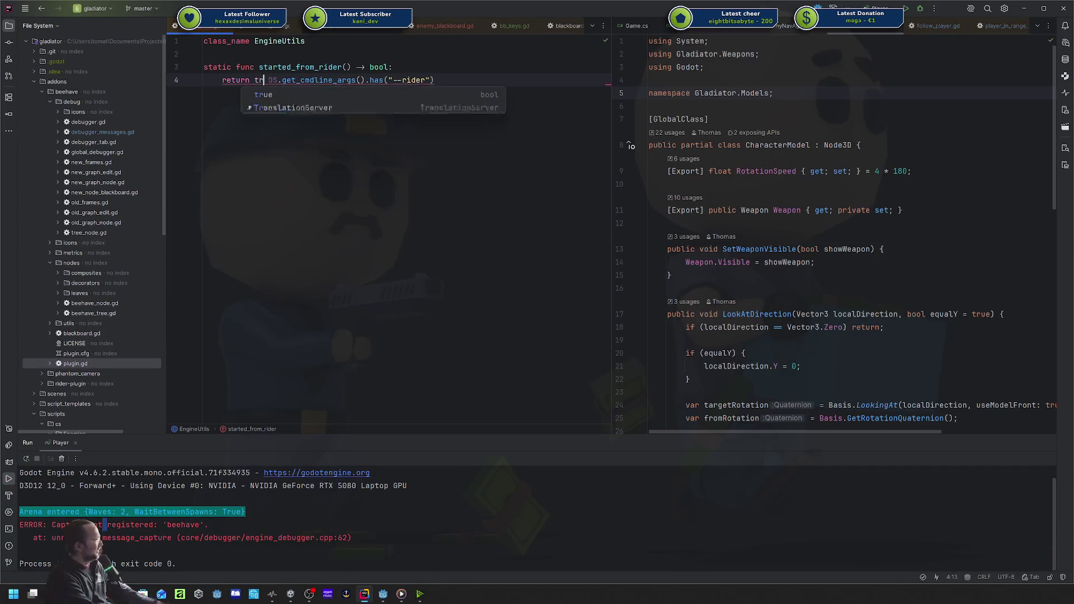
key(Return)
text(; #)
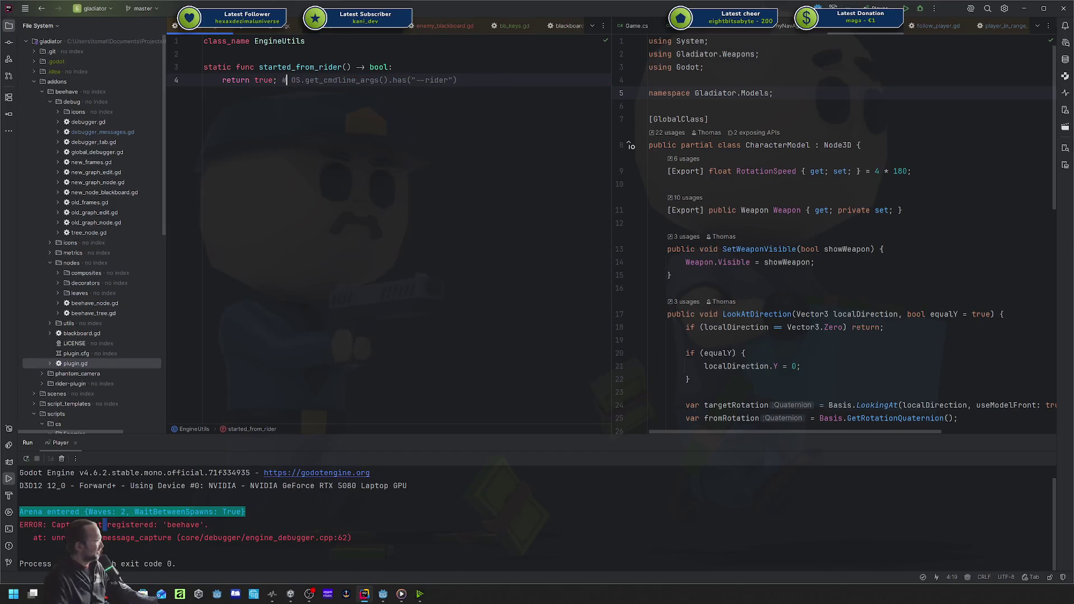
click(502, 84)
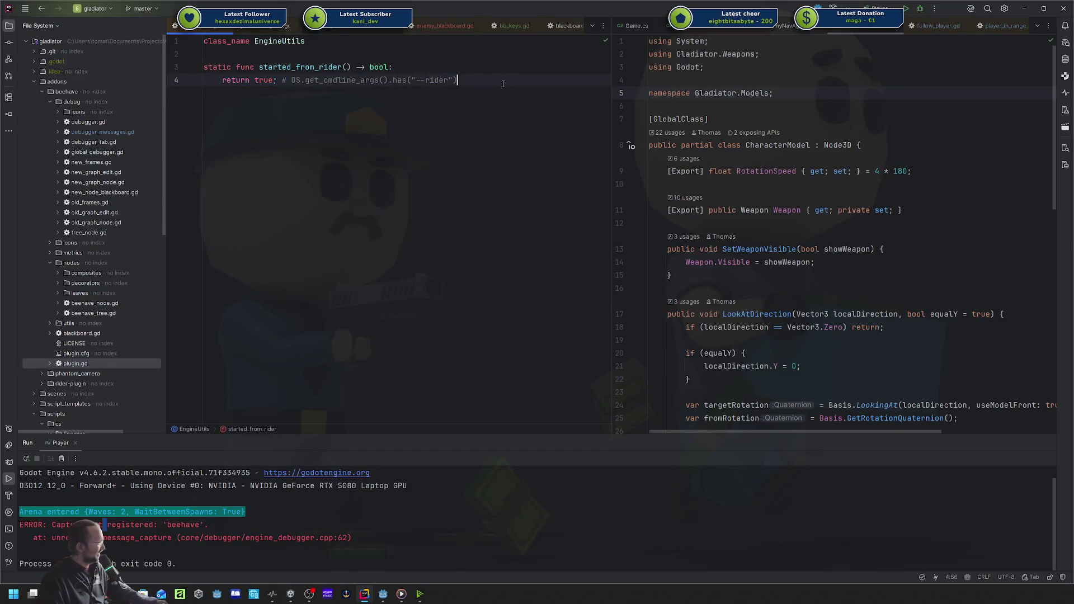
key(shift+Home)
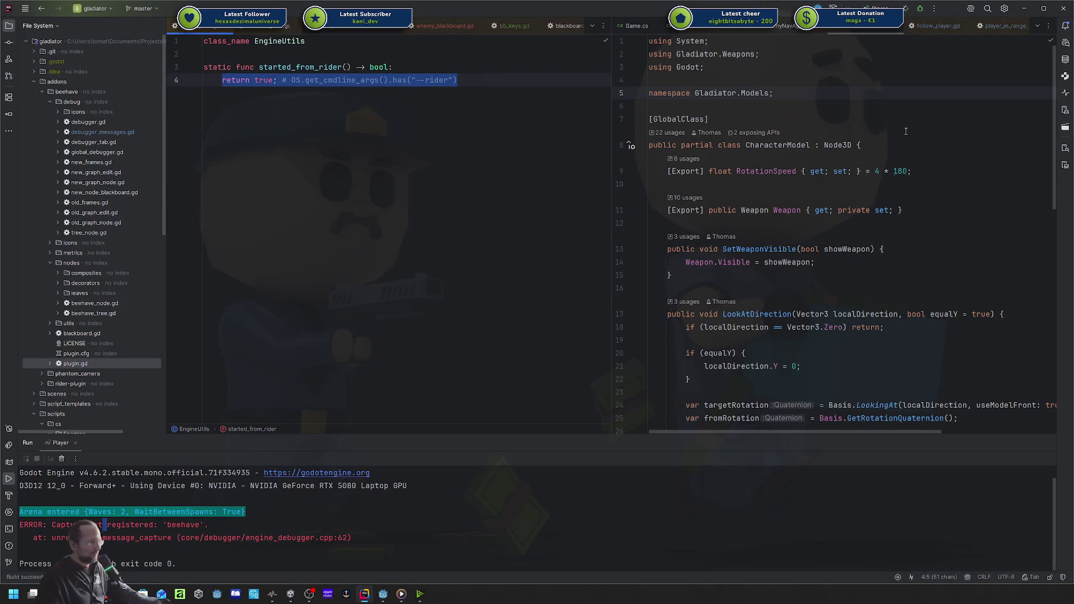
key(shift+F10)
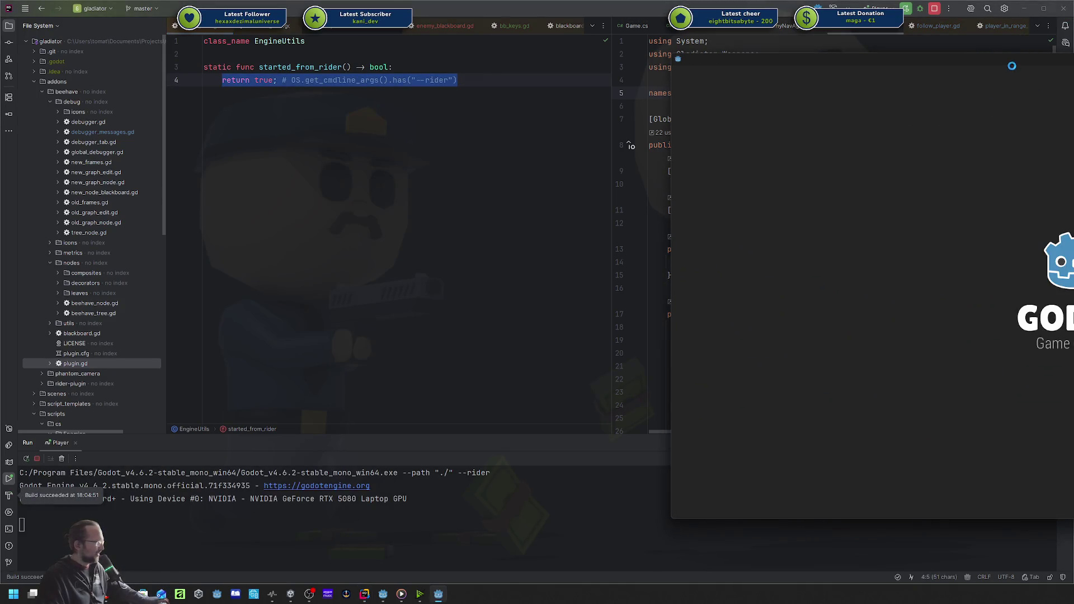
Play the game into the arena, start it with 2 waves, and walk to another gate.
mouse_move(985, 59)
mouse_down()
mouse_move(835, 72)
mouse_move(565, 59)
mouse_up()
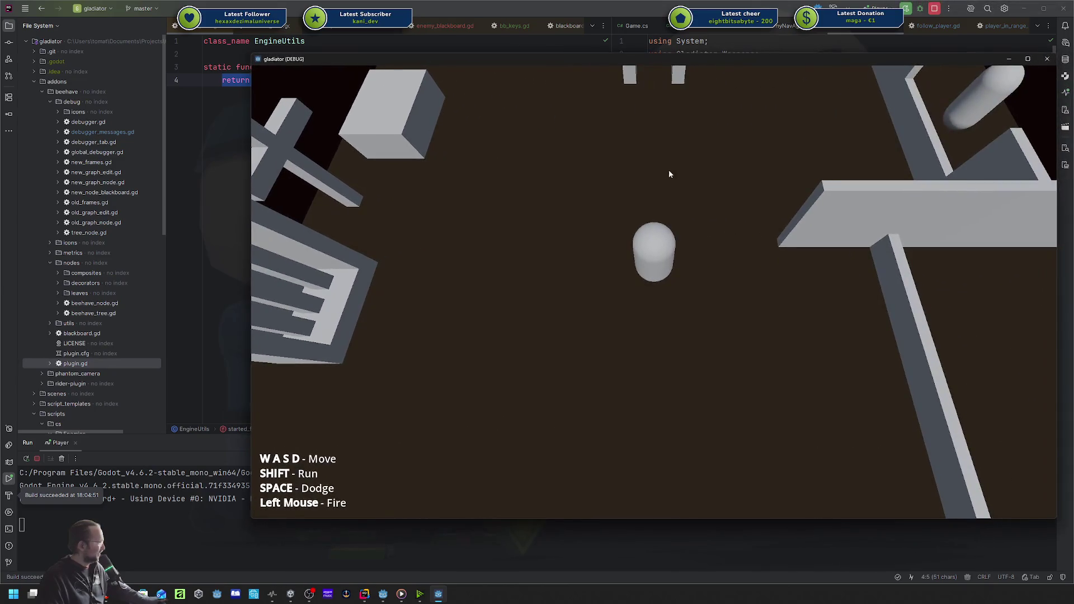
key(w)
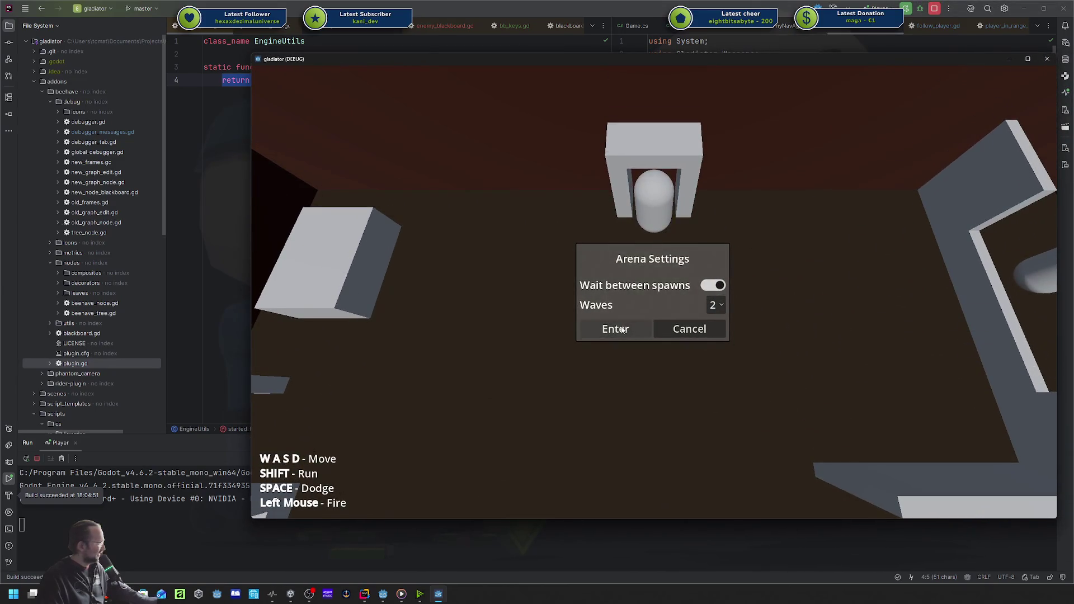
click(622, 330)
click(506, 357)
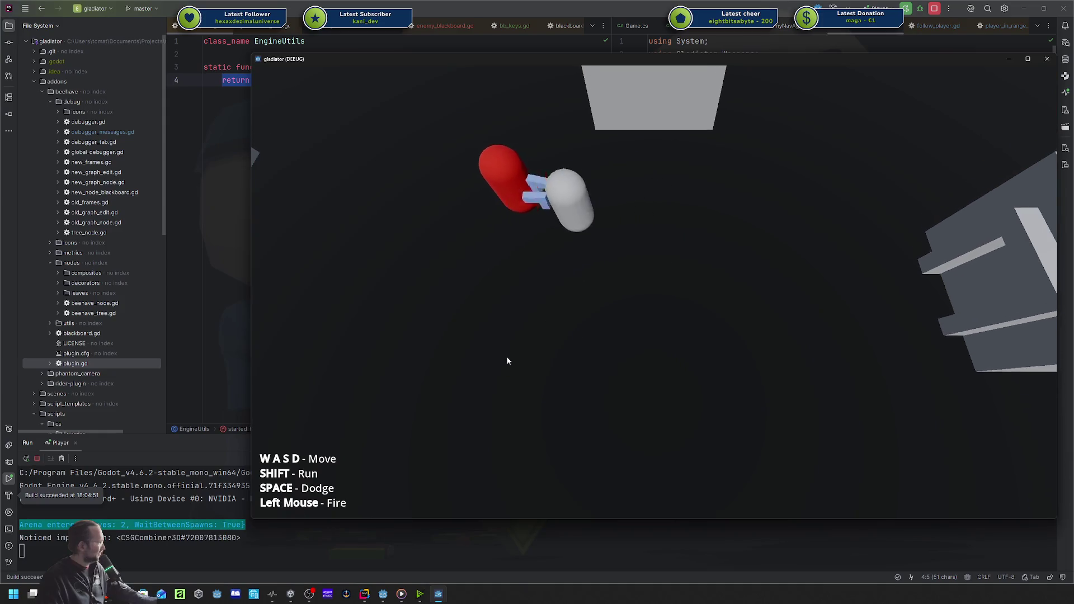
key(d)
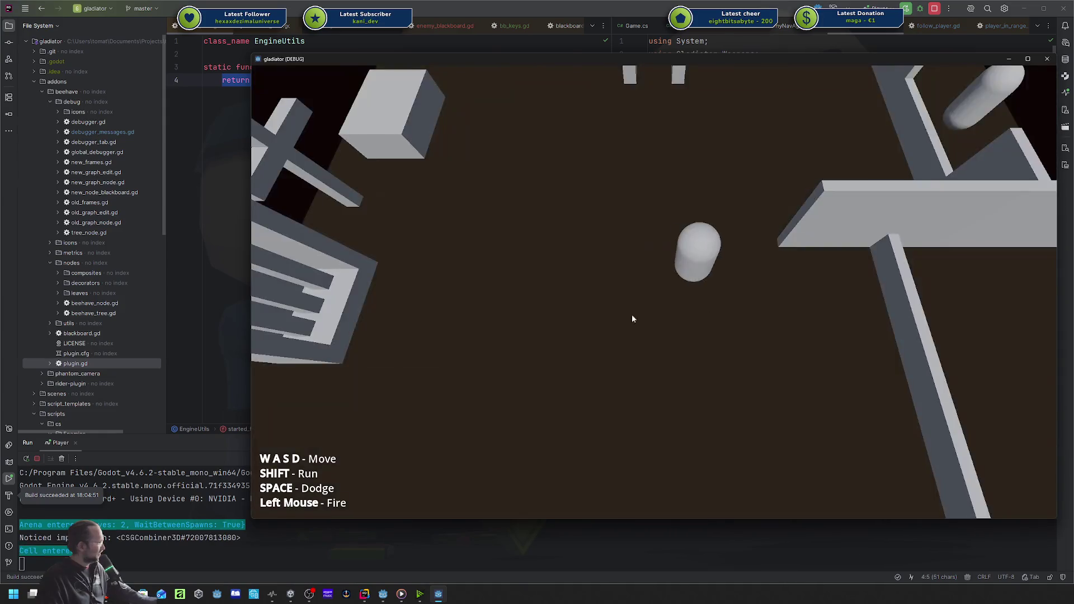
key(w)
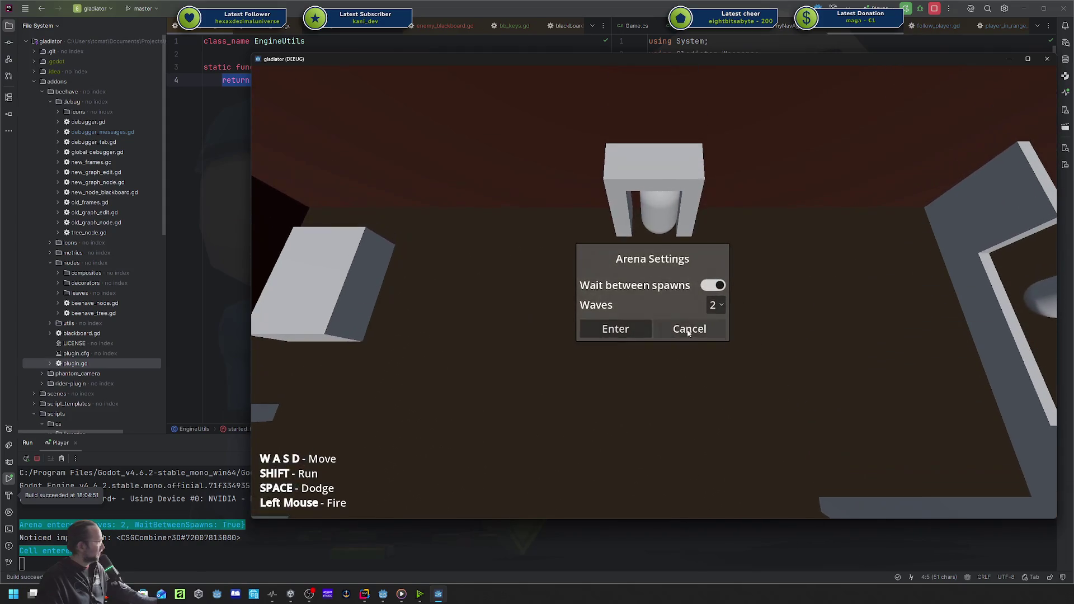
Cancel the arena settings, close the game, and change line 4's return value to false.
click(689, 330)
click(1047, 59)
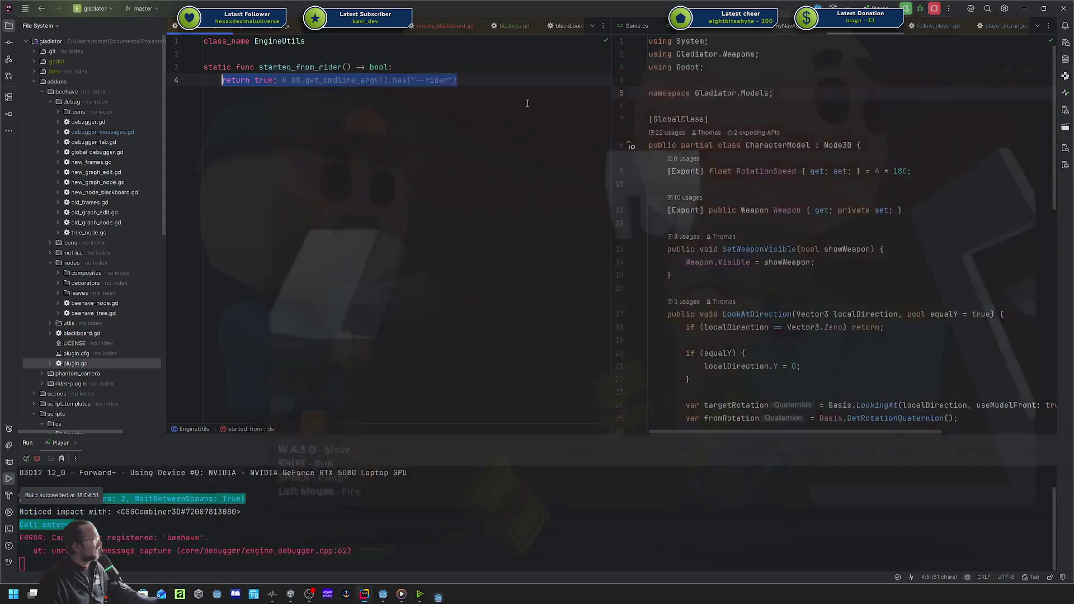
double_click(271, 81)
text(false)
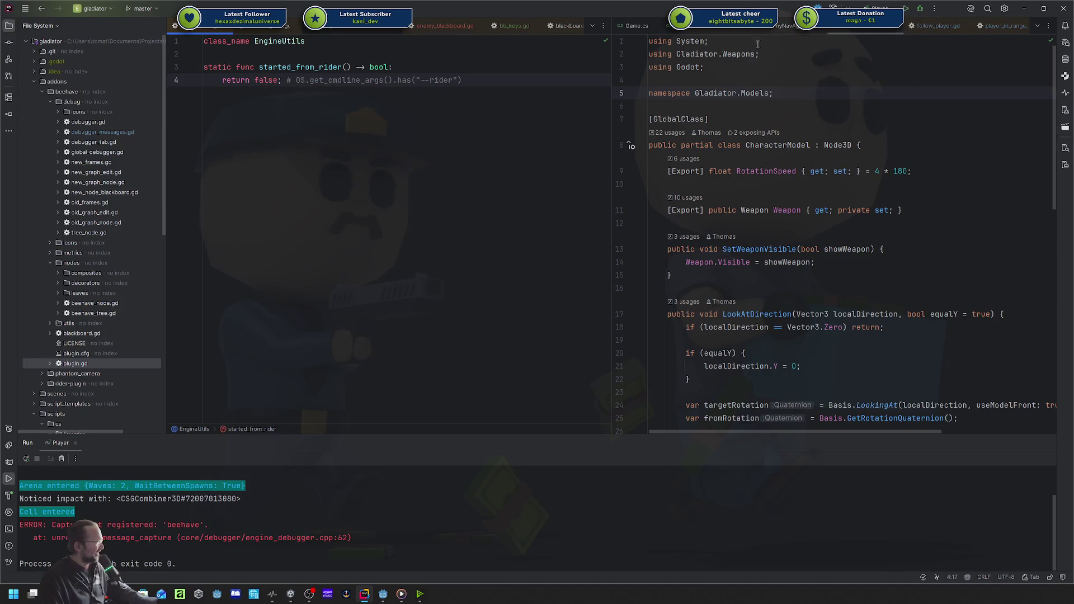
Rerun the game, start the arena, and inspect the 'No active debugger' error backtrace.
key(shift+F10)
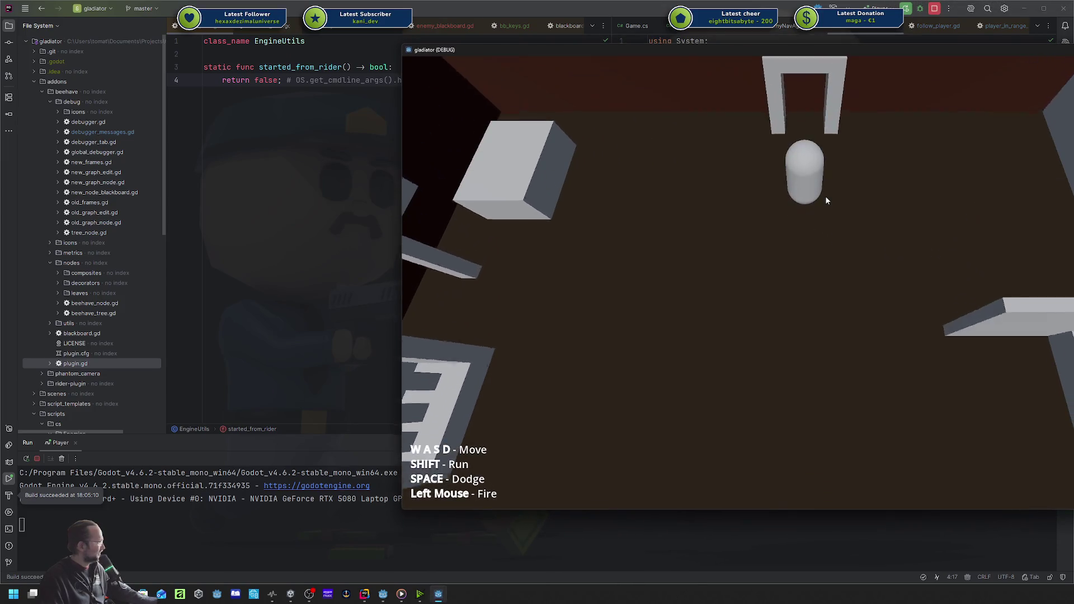
click(765, 320)
click(283, 495)
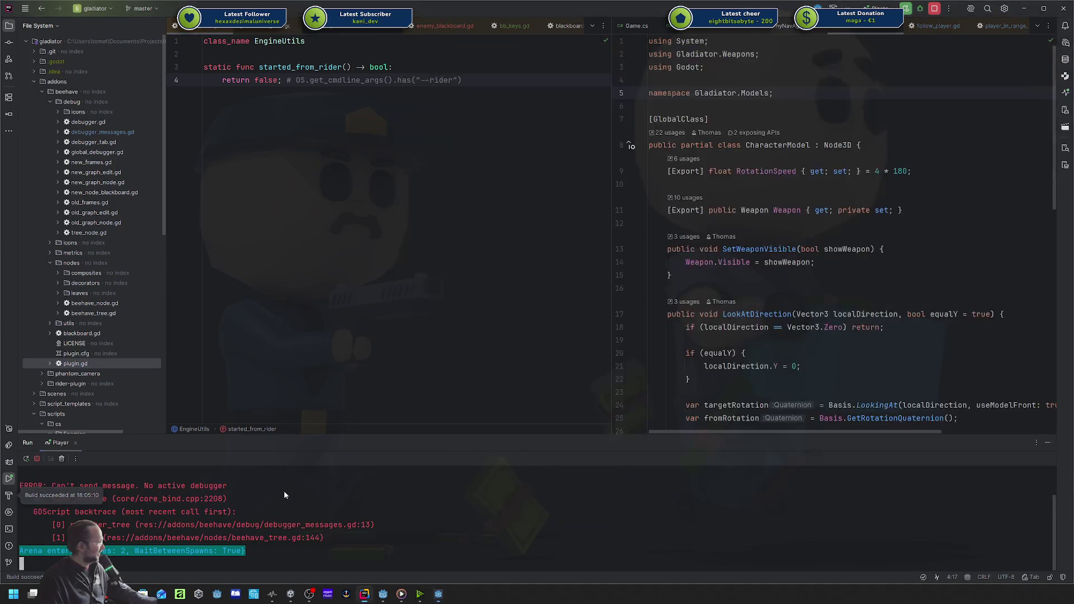
drag(326, 535, 151, 496)
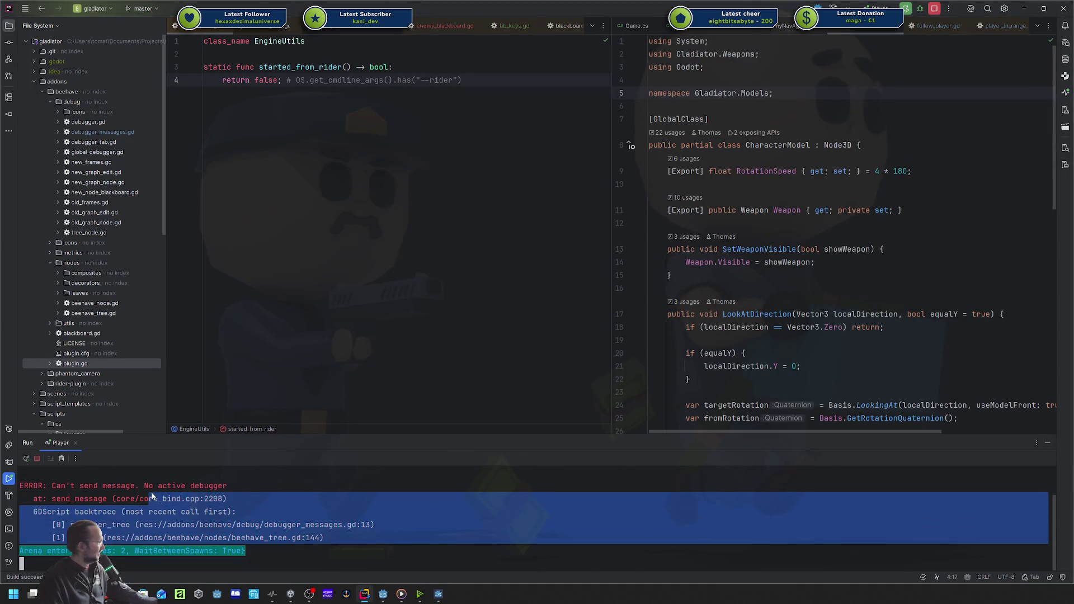
click(151, 496)
key(Escape)
Remove 'false; ' and '# ' so line 4 returns OS.get_cmdline_args().has("--rider") again.
drag(254, 80, 286, 80)
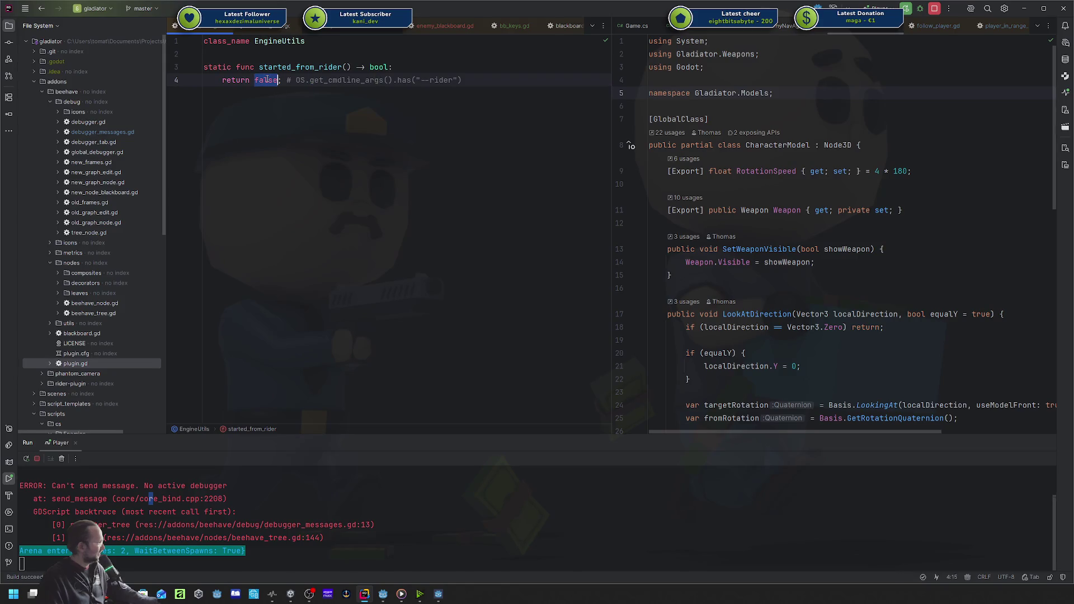
key(BackSpace)
key(Delete)
key(Delete)
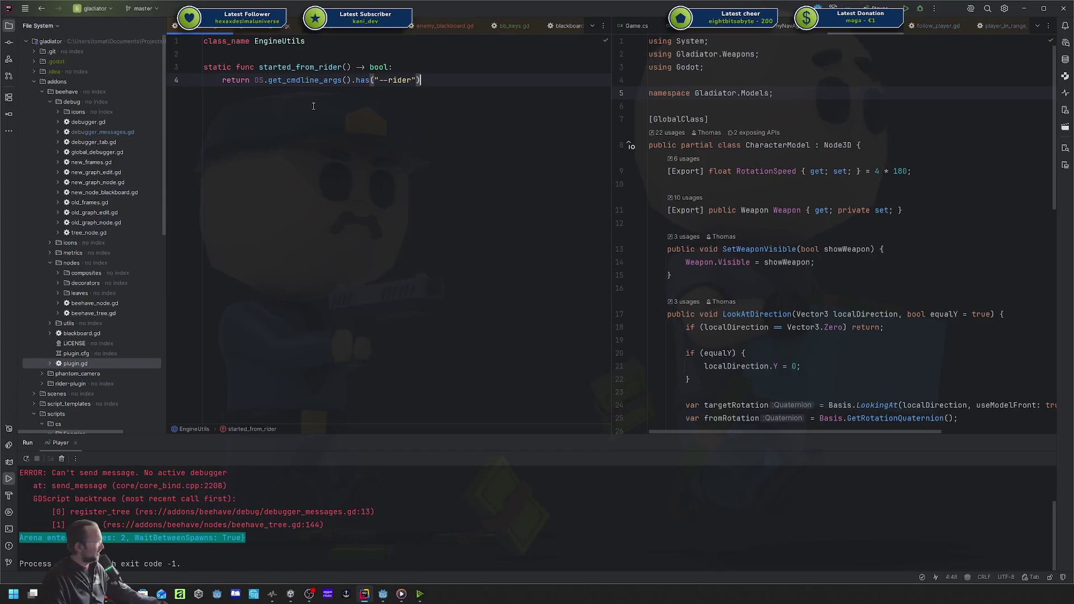
ctrl+click(296, 67)
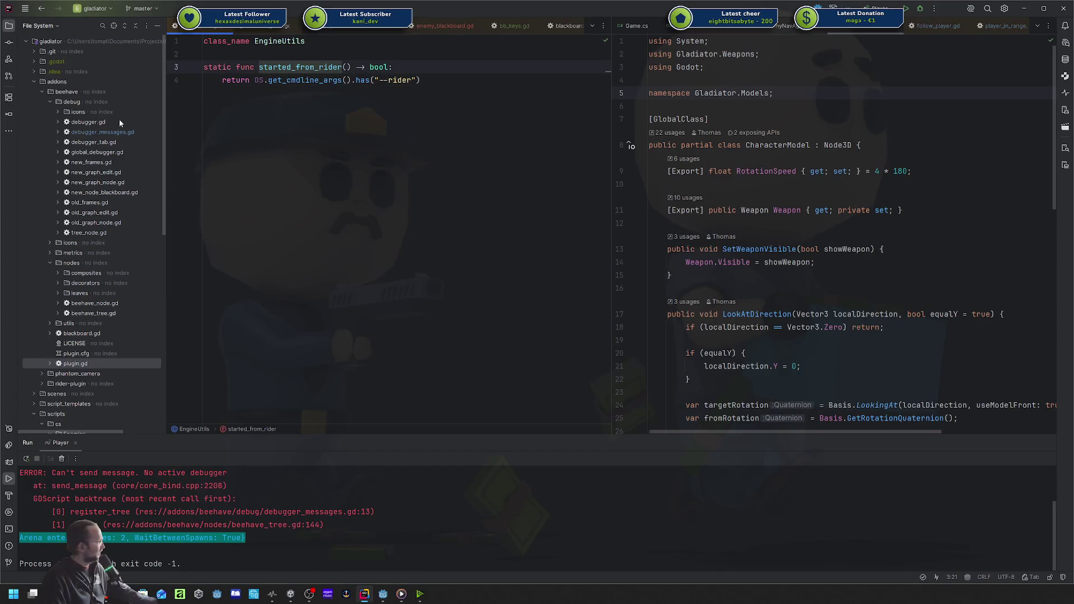
Open debugger_messages.gd and inspect can_send_message, which returns false when started from Rider.
double_click(101, 132)
click(335, 105)
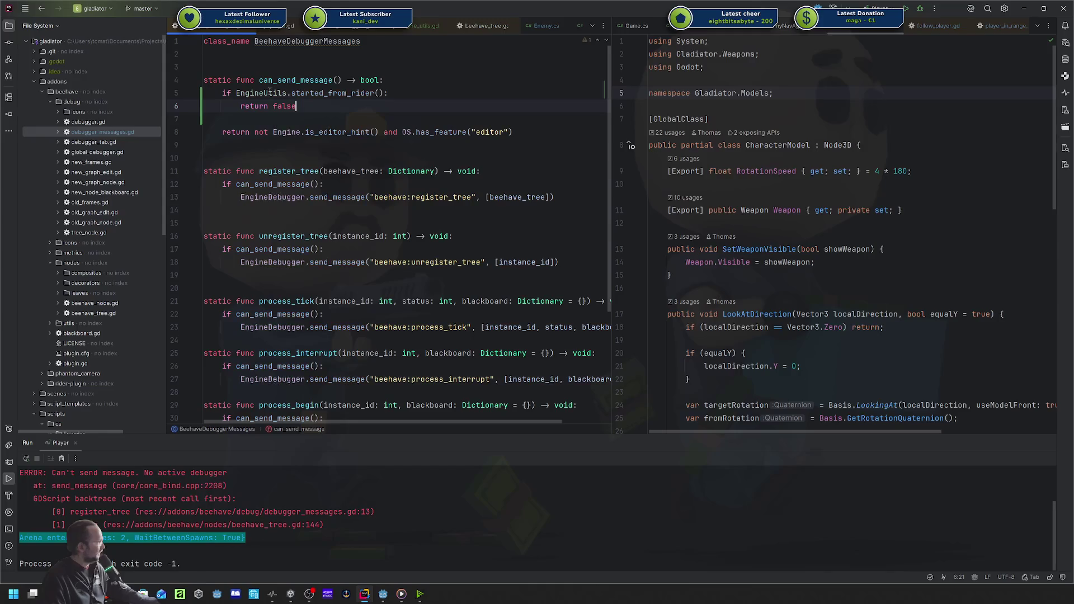
click(379, 93)
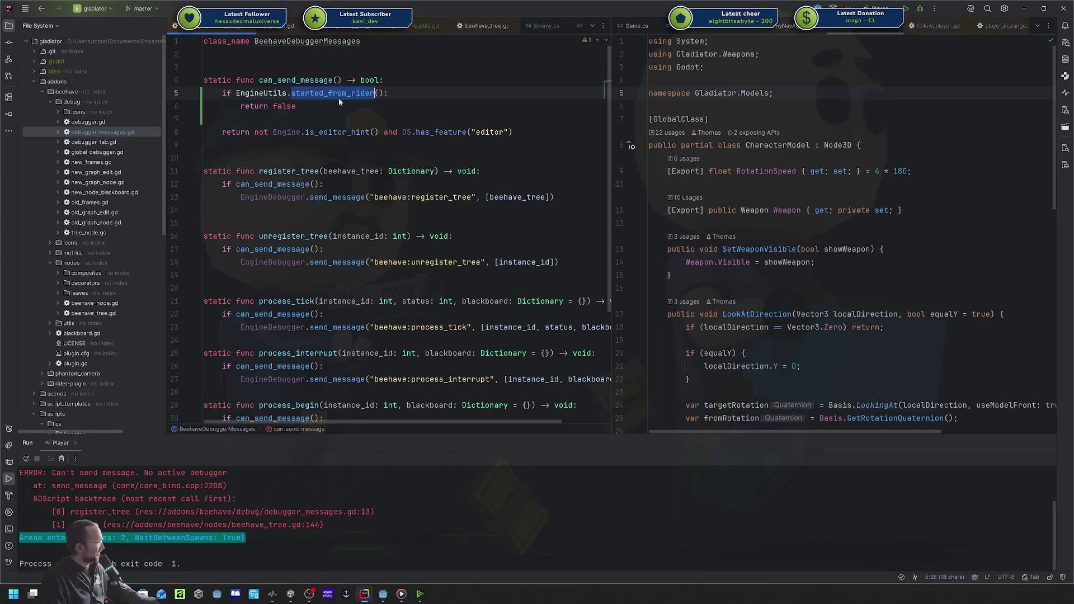
click(314, 107)
double_click(325, 80)
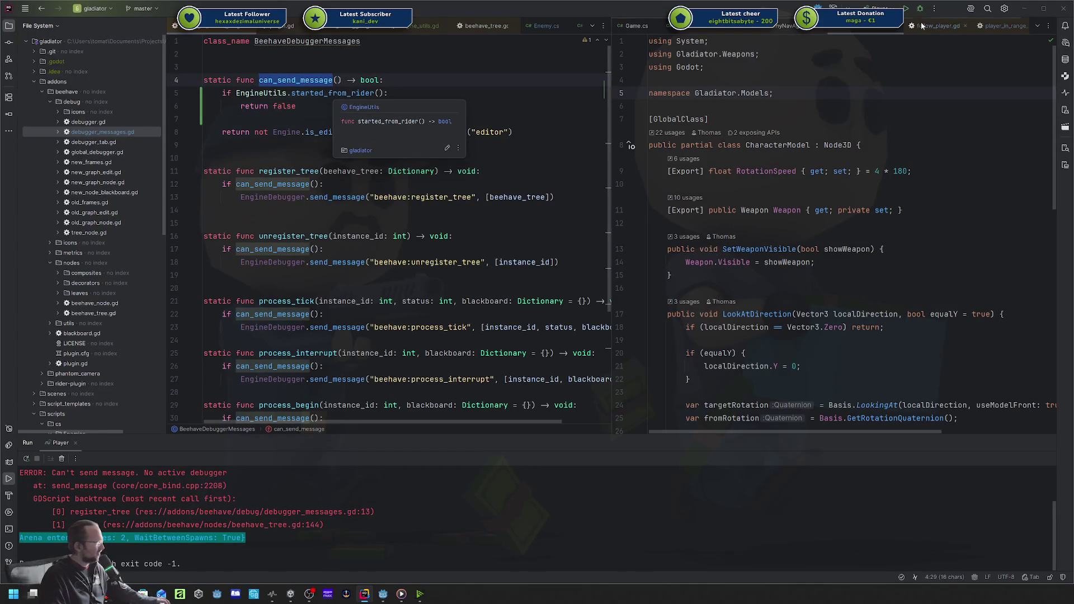
click(878, 8)
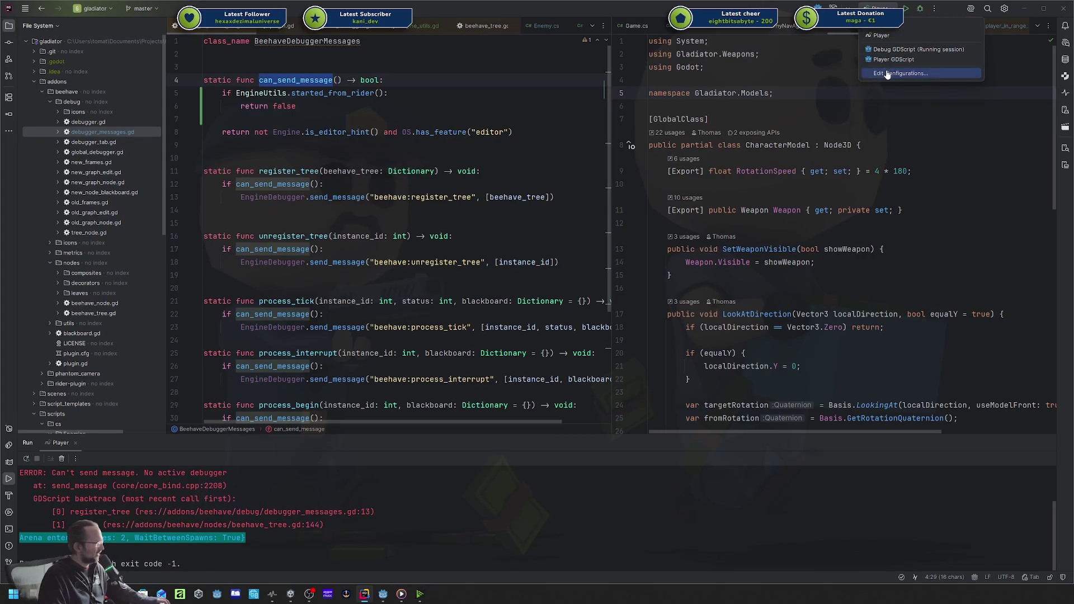
Confirm the Player run configuration passes --path "./" --rider as program arguments, then close it.
click(895, 74)
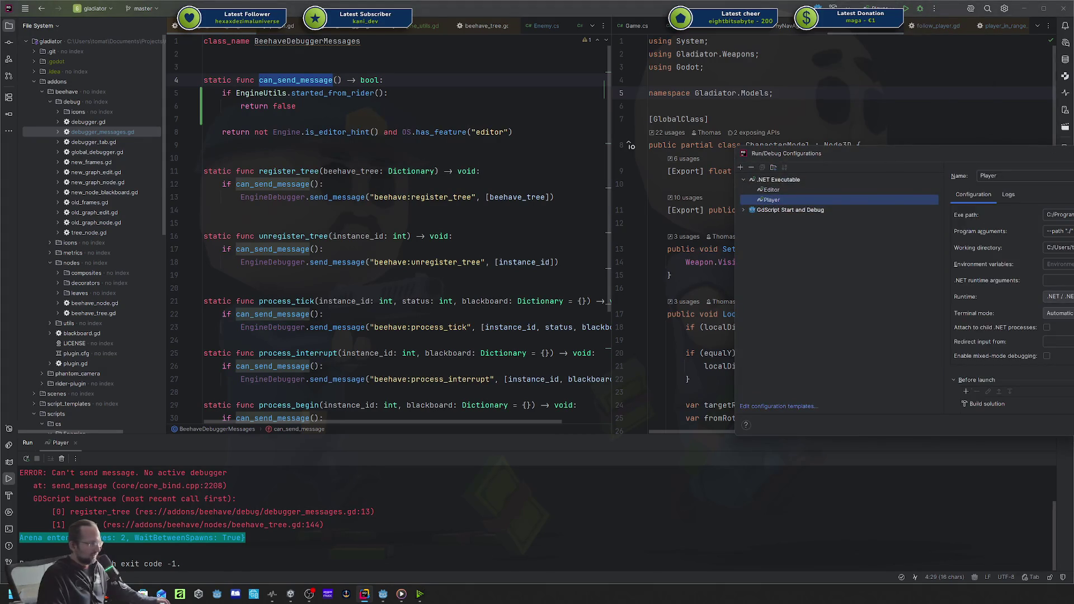
drag(1015, 159, 822, 159)
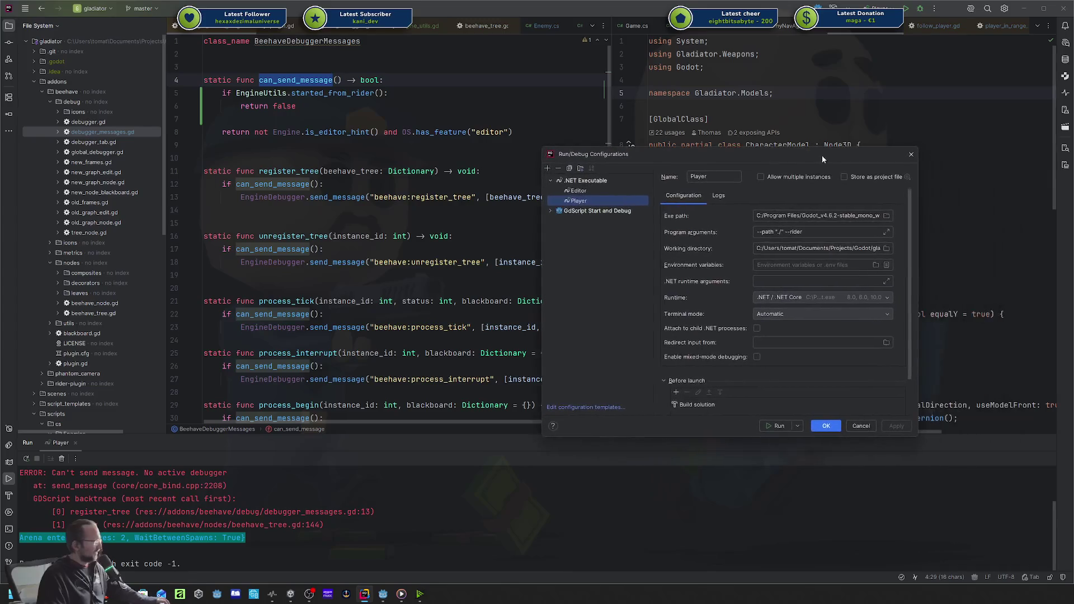
click(815, 235)
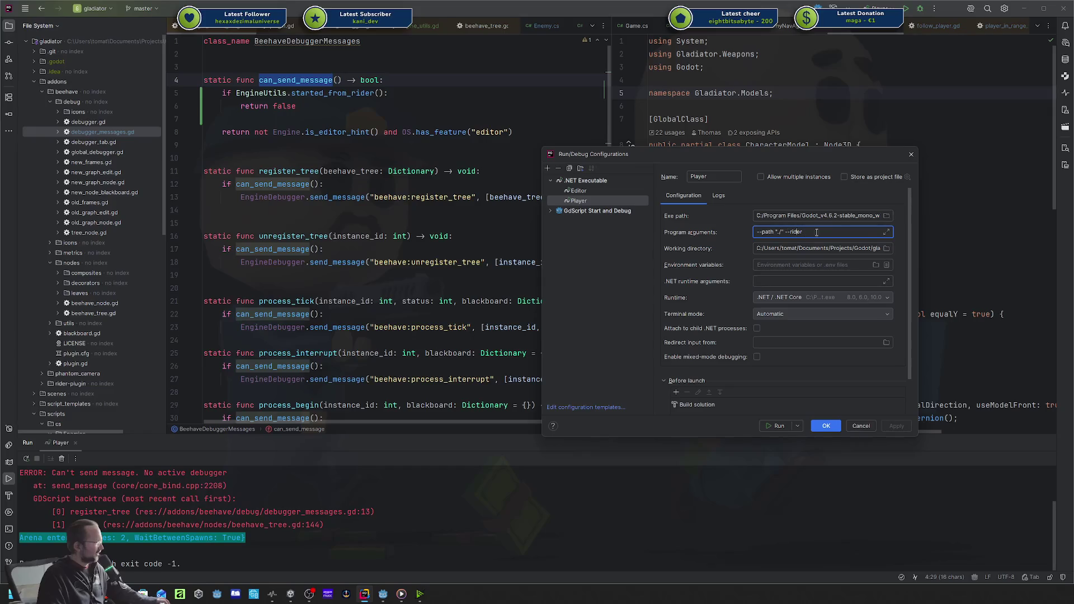
click(912, 155)
click(415, 132)
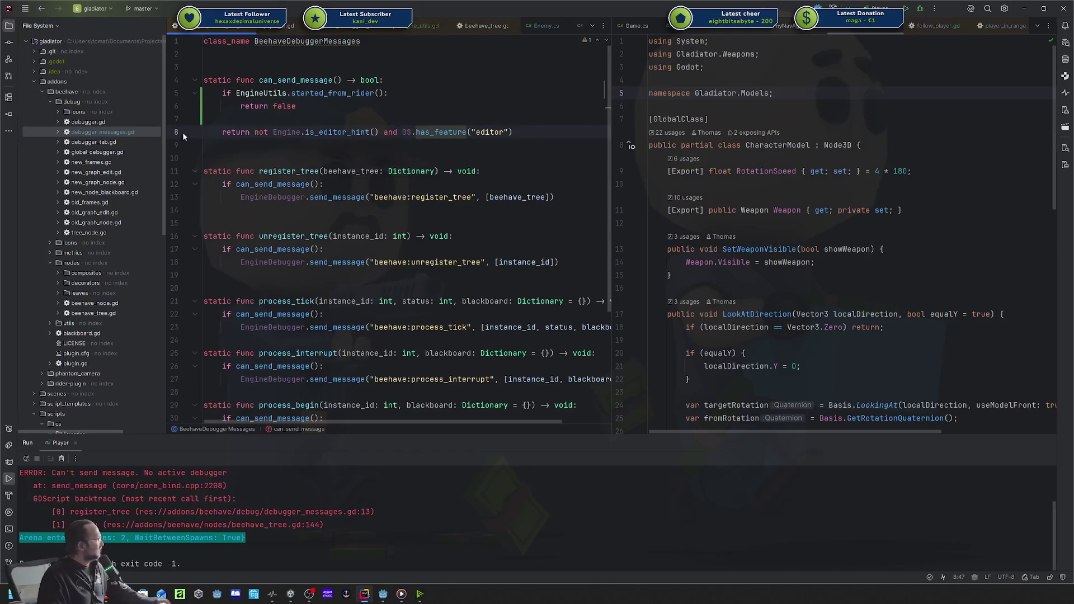
Undo and redo the last edit near is_editor_hint() on line 8.
click(380, 131)
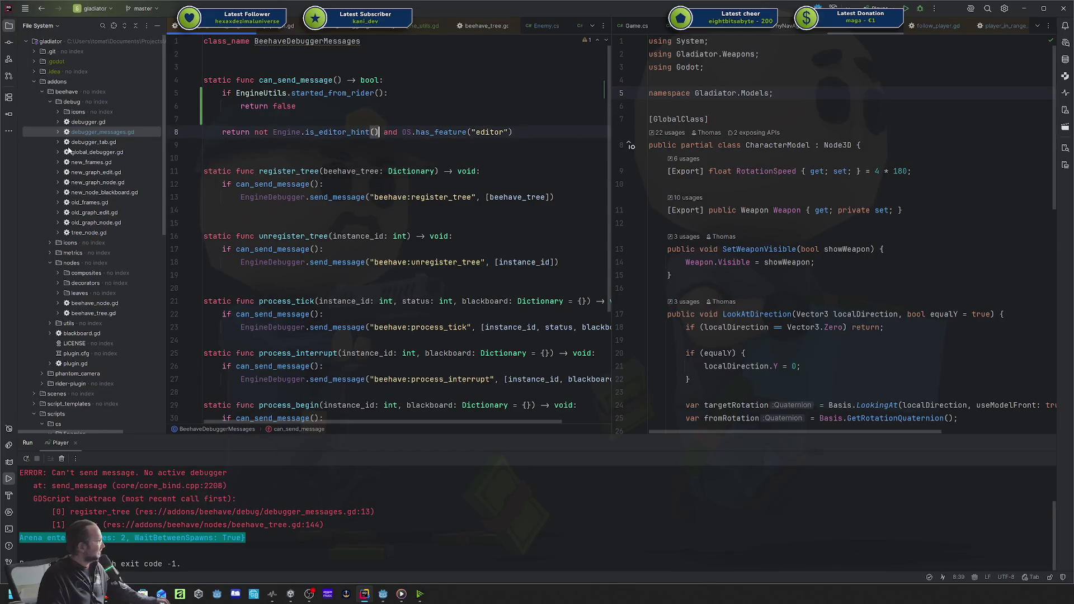
key(ctrl+z)
key(ctrl+z)
key(ctrl+z)
key(ctrl+shift+z)
key(ctrl+shift+z)
key(ctrl+shift+z)
Open global_debugger.gd and review _enter_tree registering the beehave message capture.
double_click(137, 153)
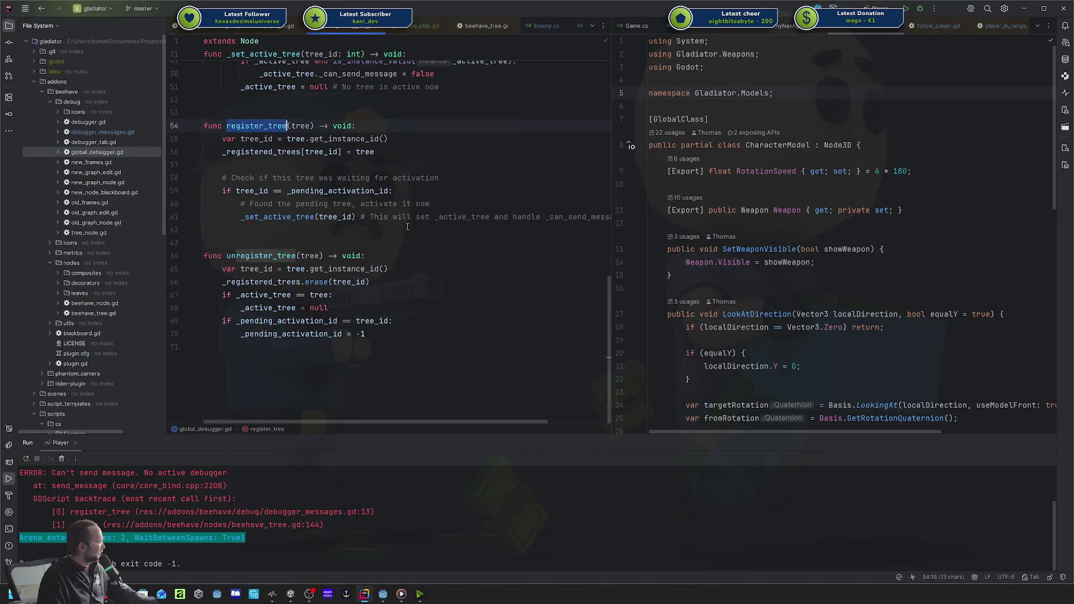
scroll(407, 227, up, 15)
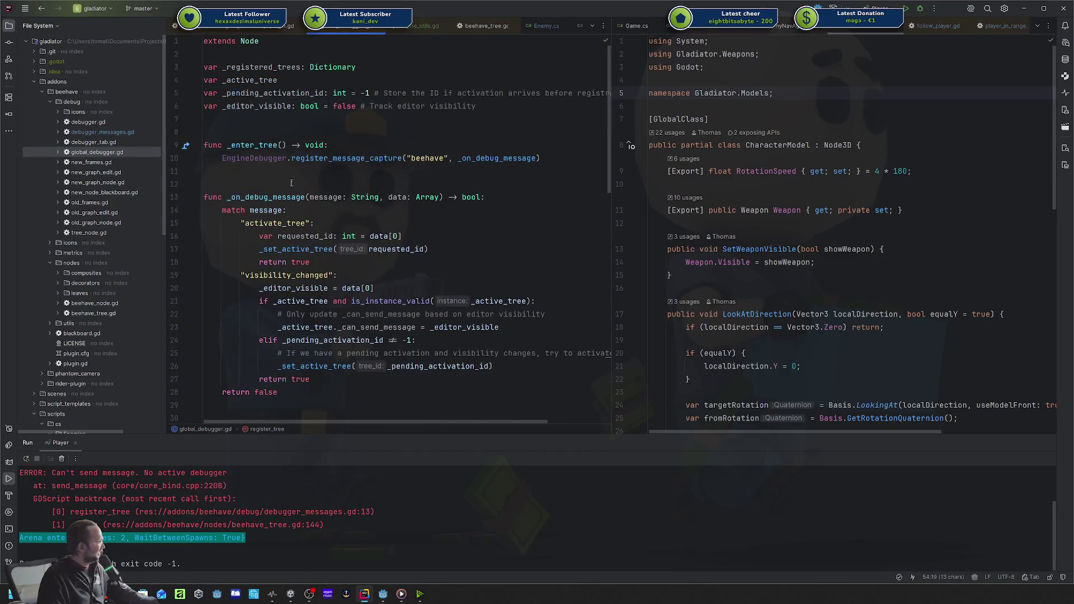
mouse_move(222, 149)
mouse_down()
mouse_move(540, 158)
mouse_move(204, 158)
mouse_up()
click(540, 158)
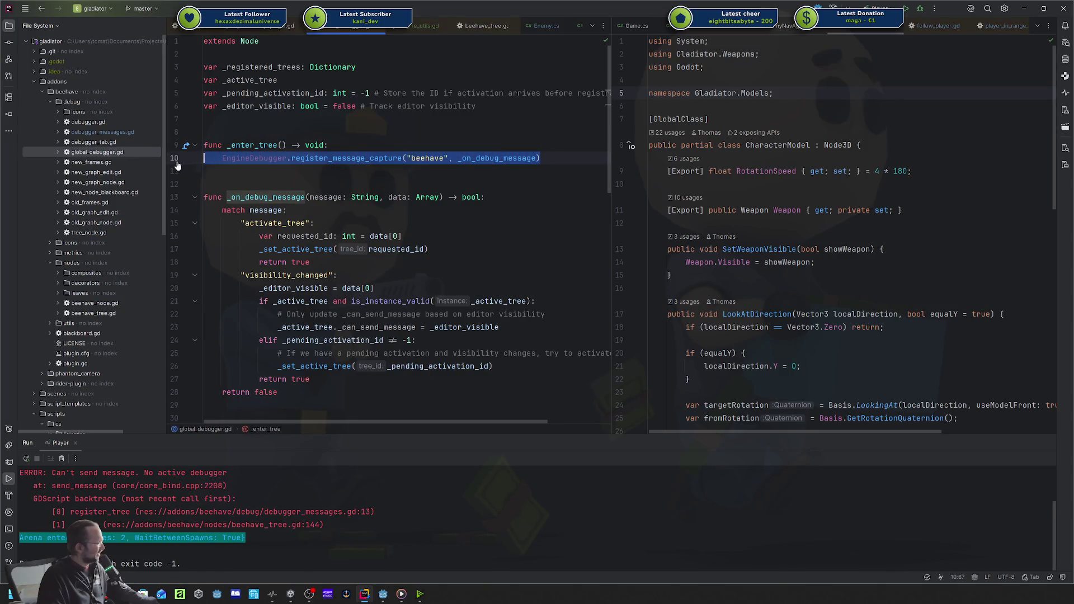
click(343, 137)
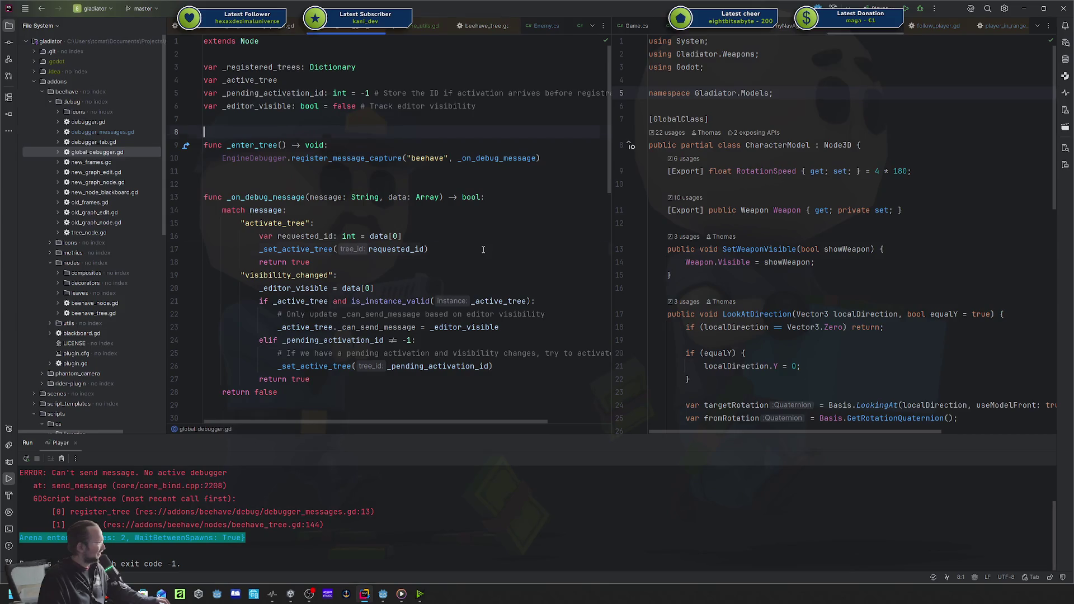
click(390, 149)
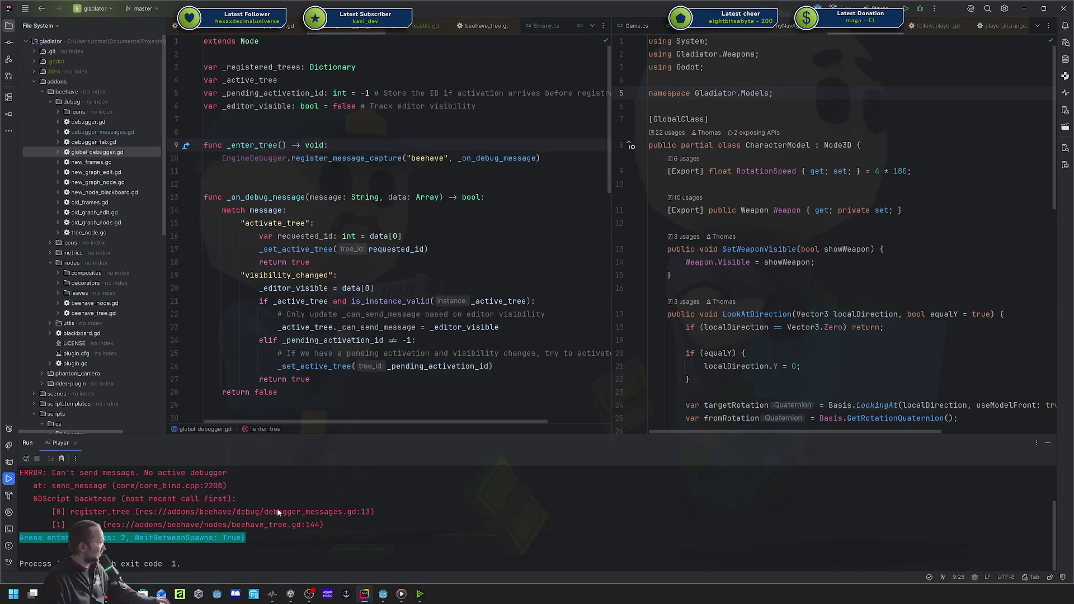
Inspect the console error backtrace, then return to Godot's enemy_blackboard.gd script.
drag(323, 512, 123, 473)
click(392, 340)
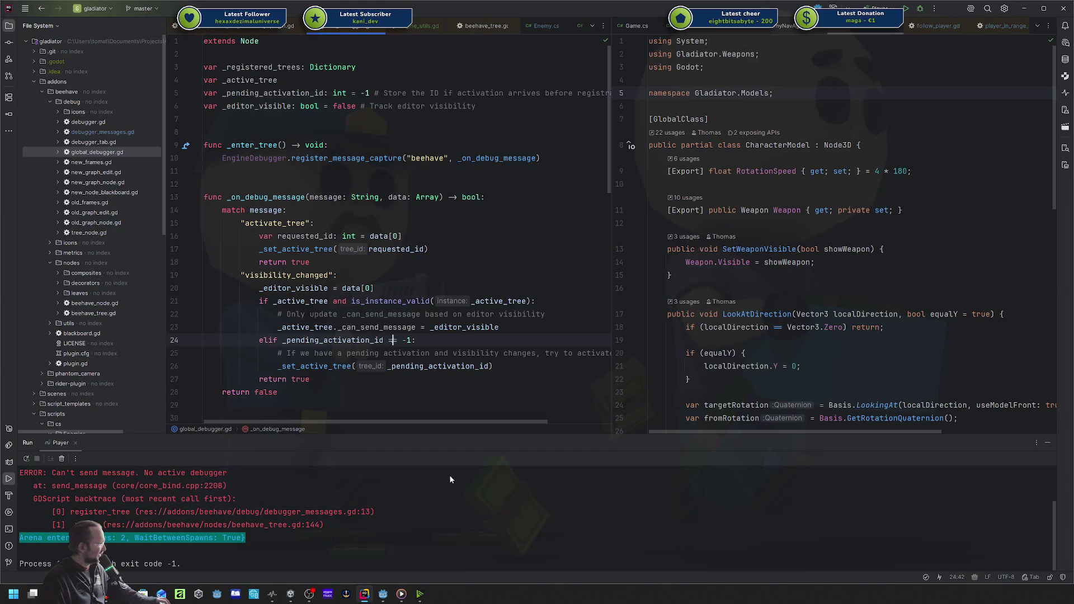
click(383, 594)
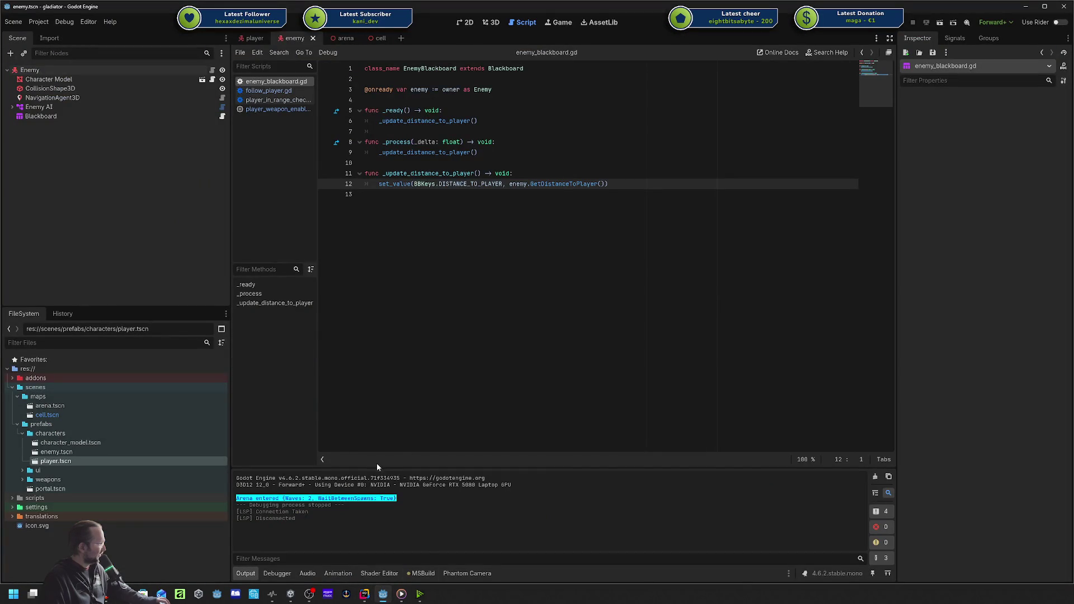
Run the project into the arena and view the live Enemy AI tree in the Beehave debugger.
click(277, 573)
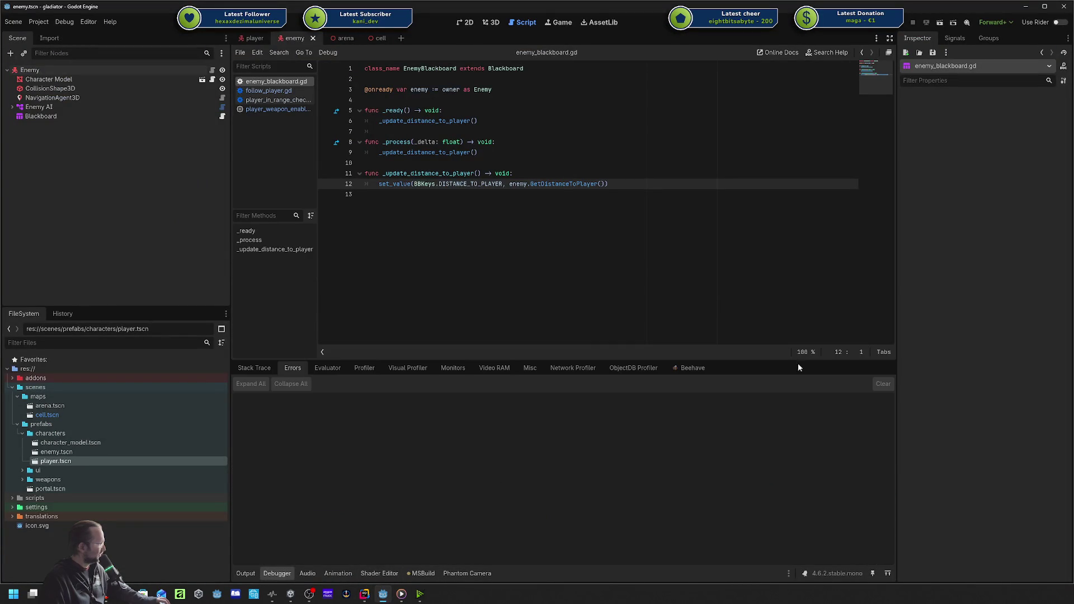
click(697, 368)
key(F5)
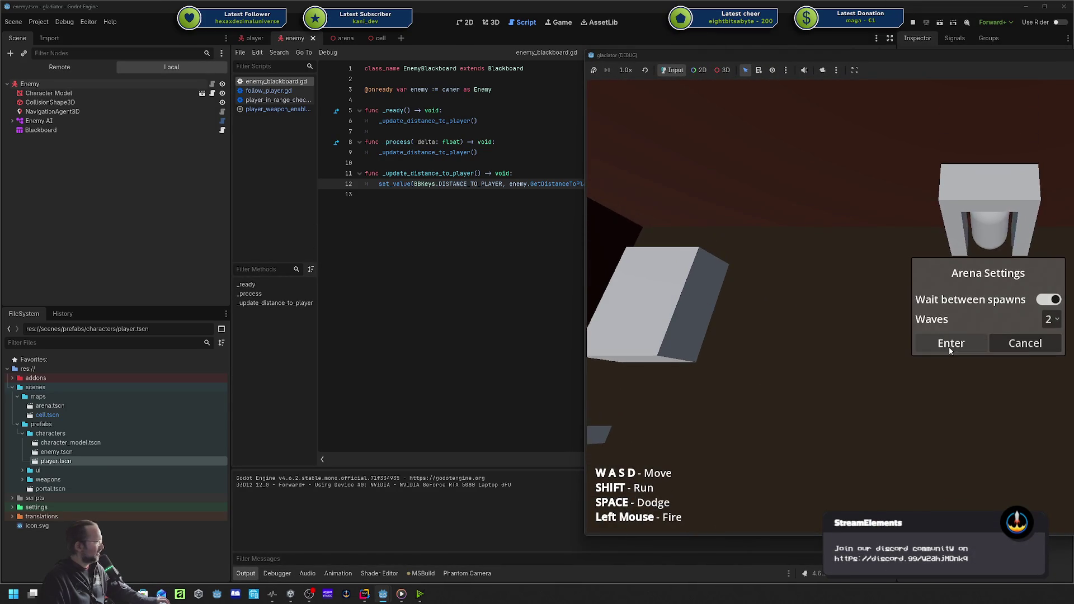
click(949, 344)
click(483, 585)
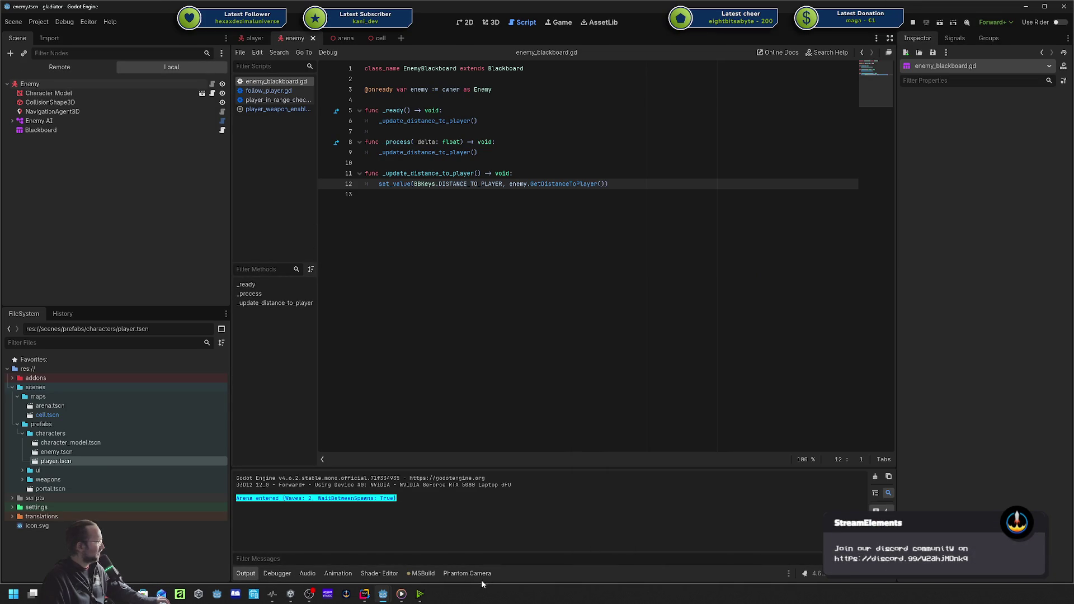
click(277, 574)
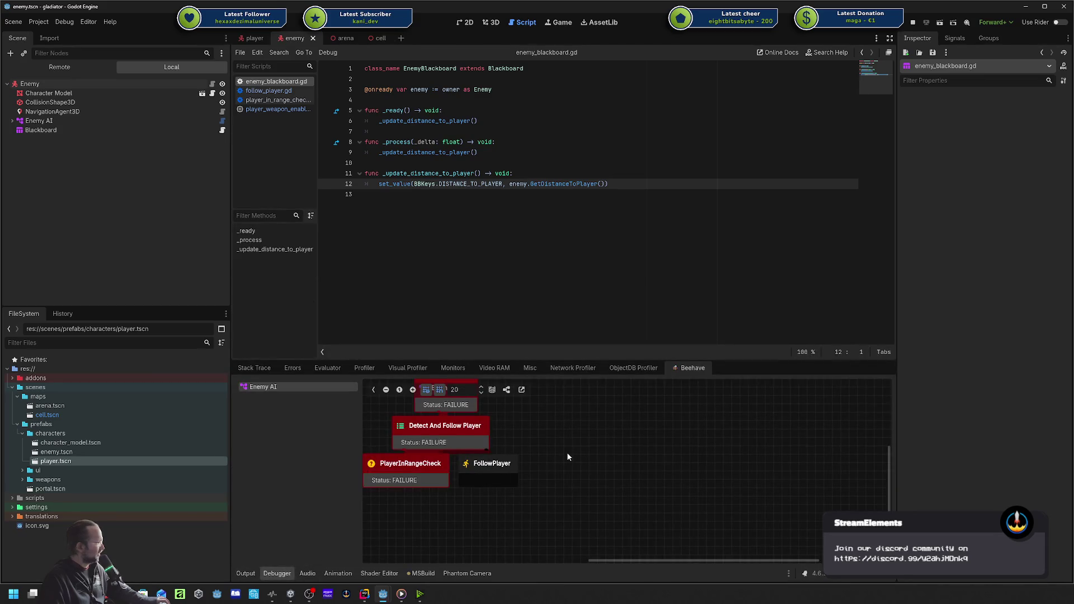
Pan the behaviour tree to the root node, then stop the running game with F8.
drag(567, 457, 711, 477)
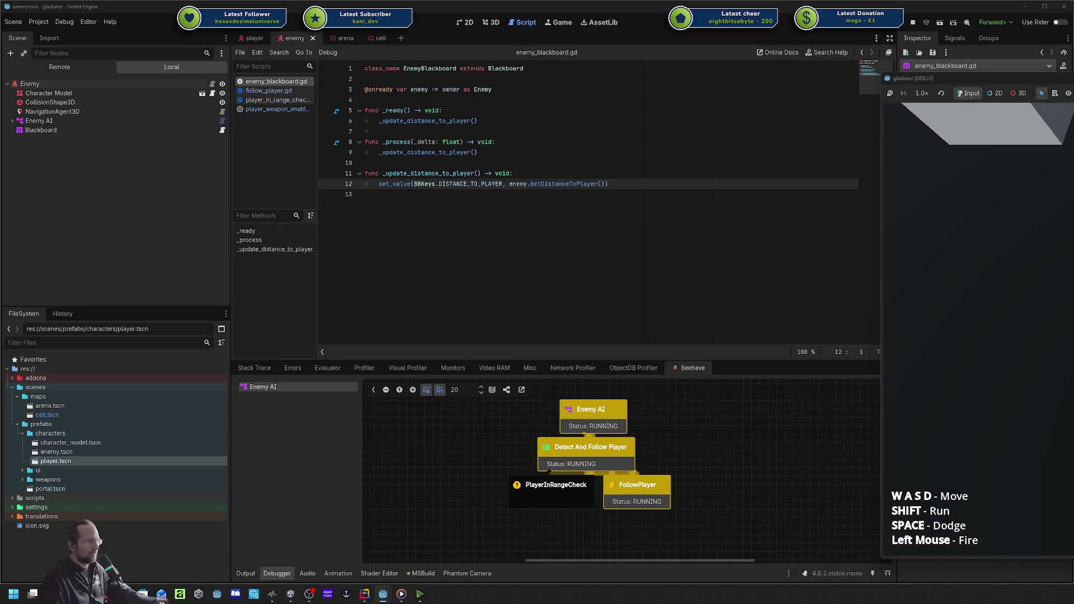
key(F8)
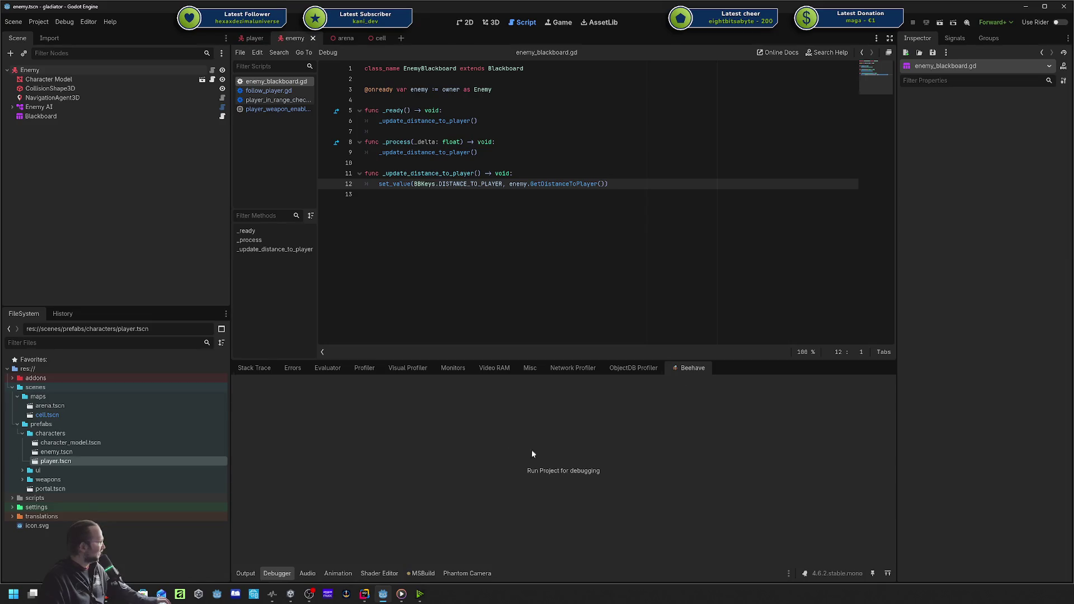
Make the enemy_blackboard.gd script area taller by dragging the debugger splitter down.
click(648, 344)
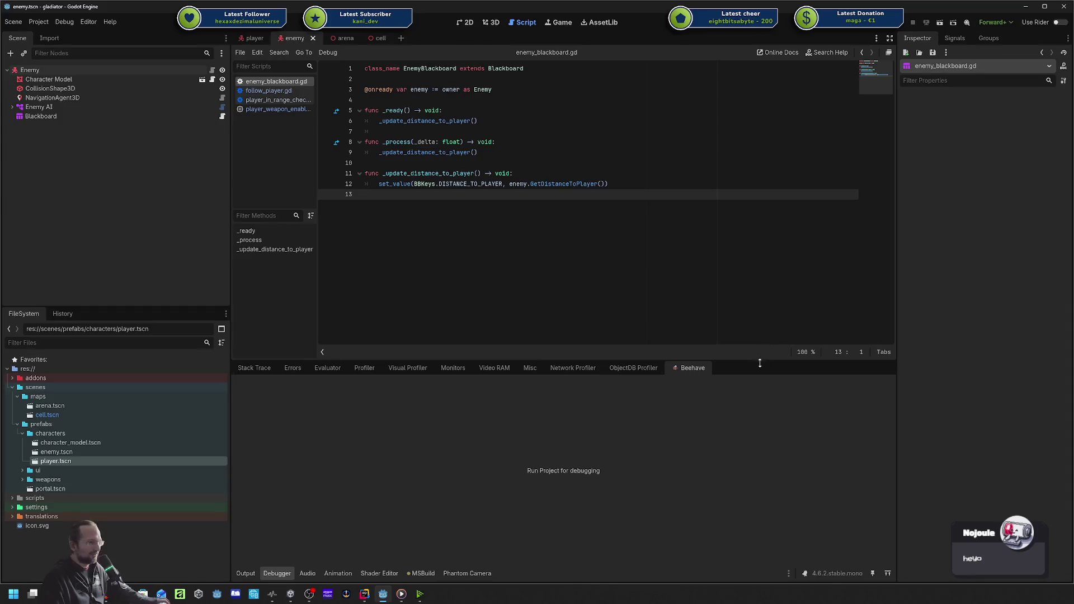
drag(759, 364, 754, 422)
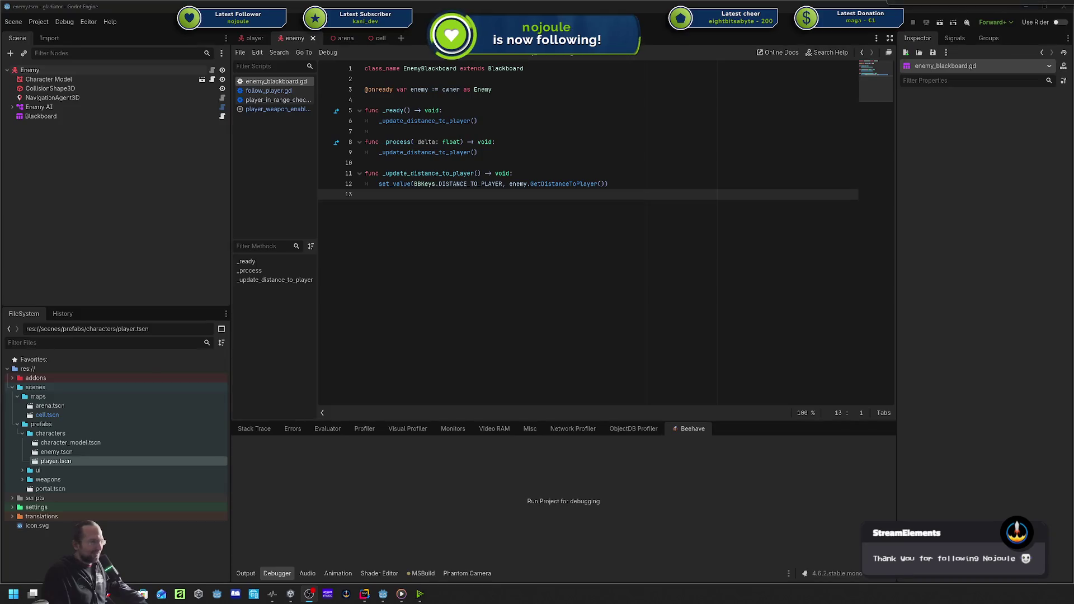
click(869, 210)
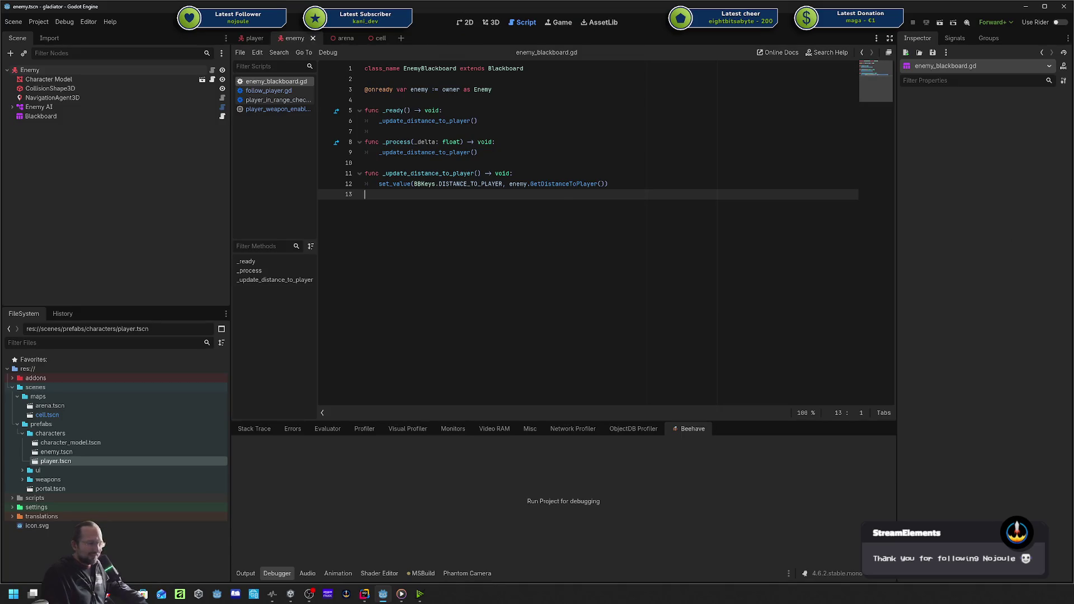
key(alt+Tab)
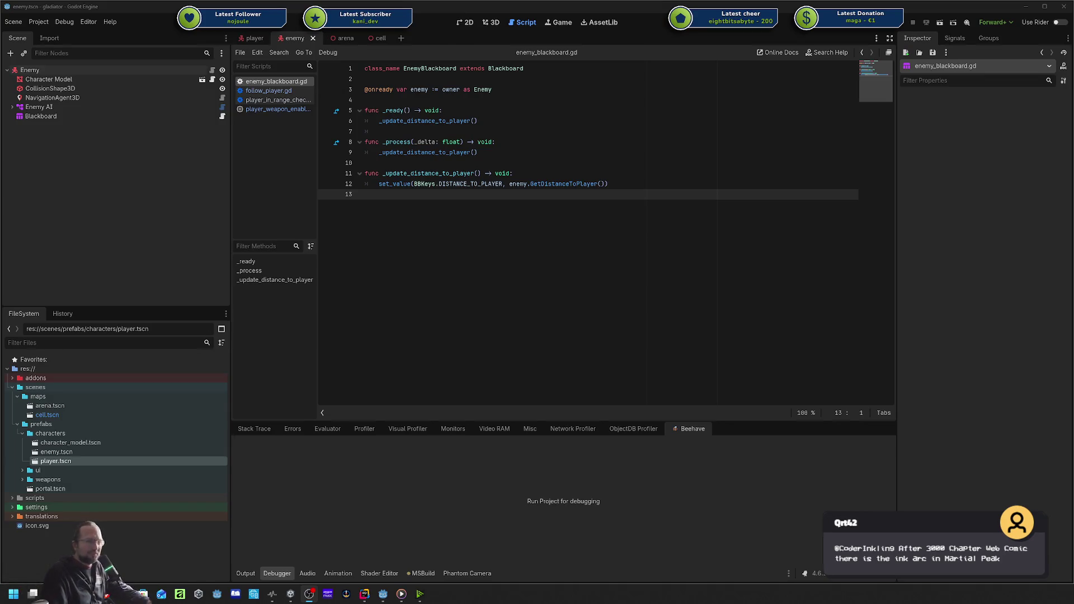
drag(1015, 205, 1073, 205)
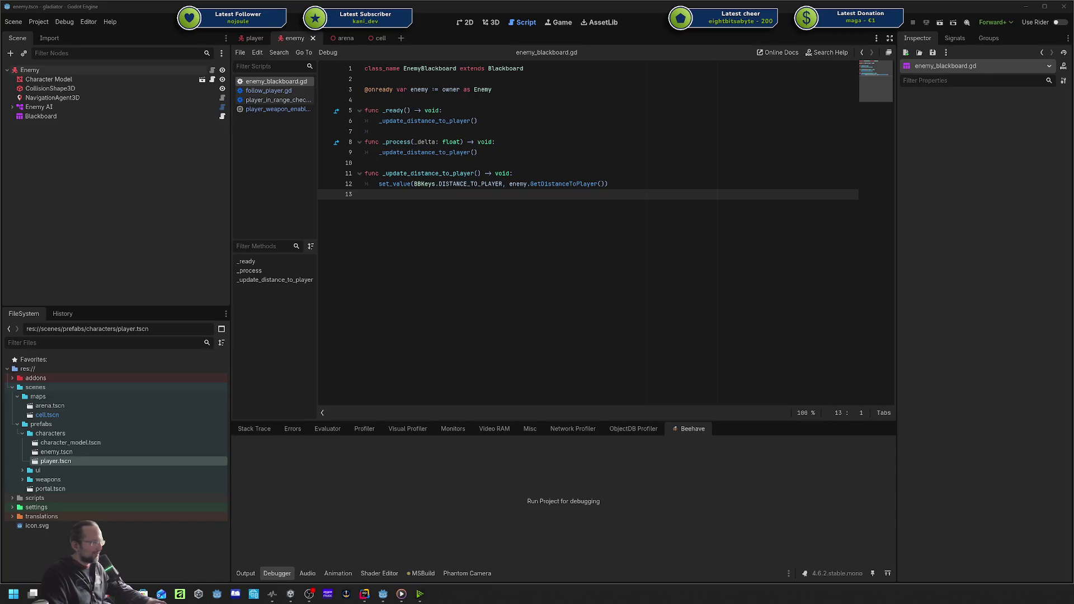
drag(1073, 68, 454, 68)
List the channel's top clips from all time on the Clips page.
scroll(654, 298, down, 5)
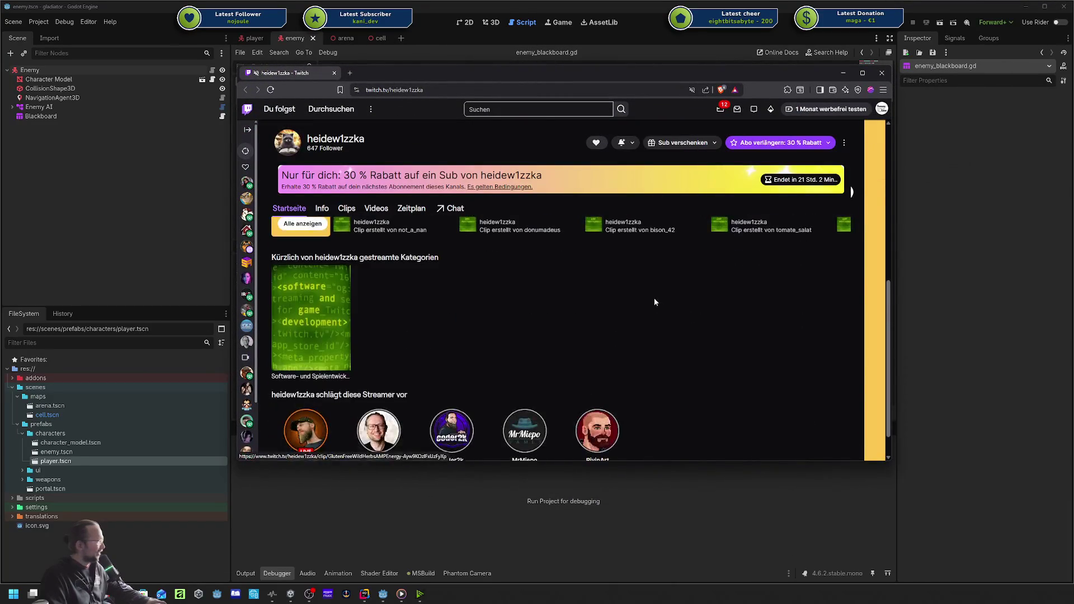
scroll(392, 301, up, 10)
click(346, 356)
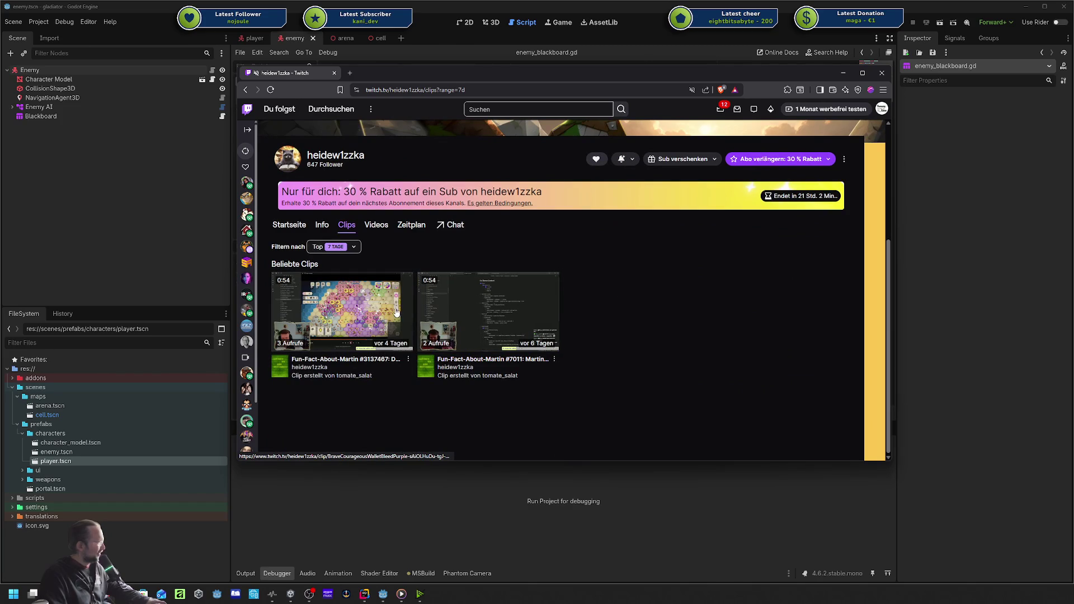
click(352, 247)
click(352, 247)
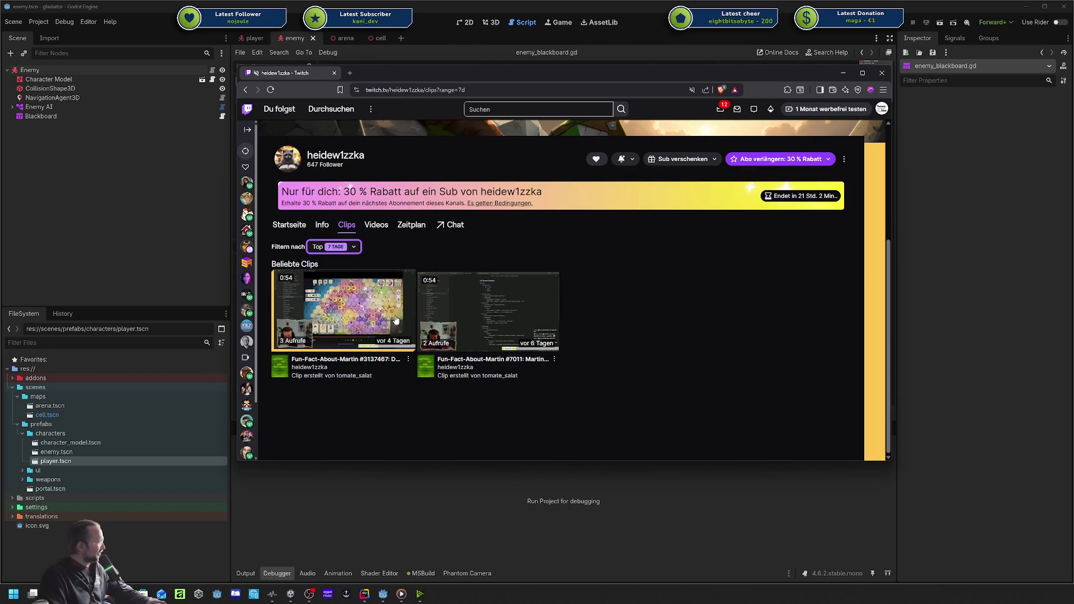
click(339, 248)
click(343, 318)
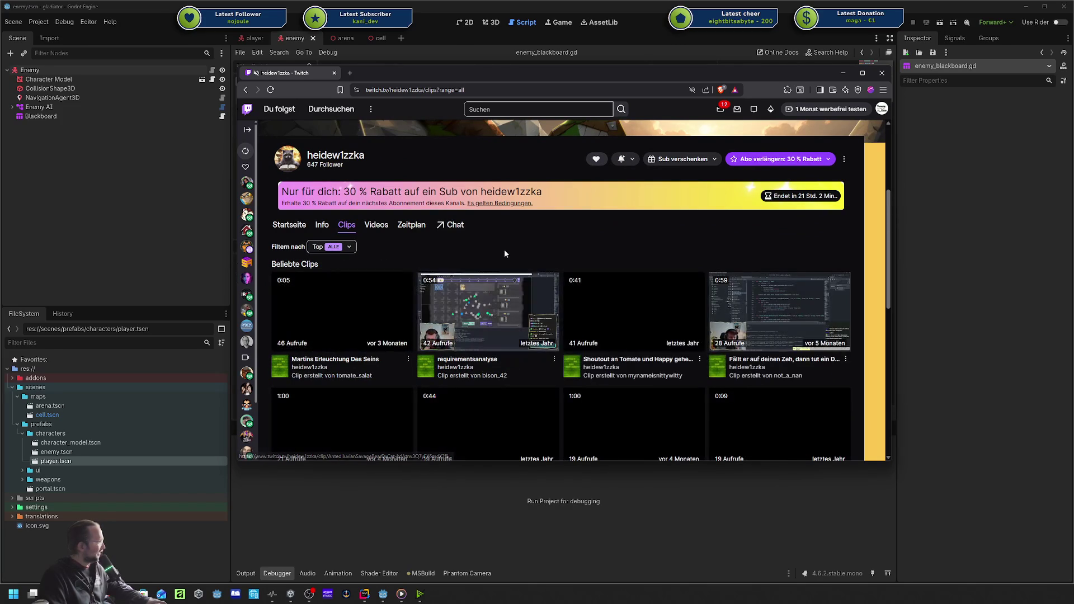
Open the first clip in a new tab and browse down the all-time clips list.
middle_click(361, 314)
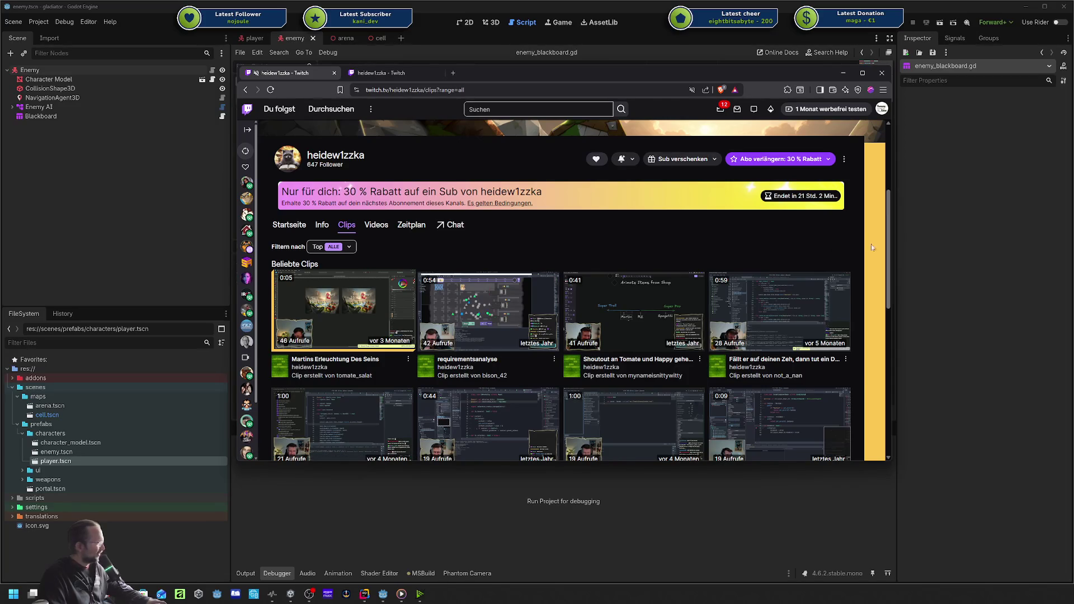
scroll(504, 313, down, 1)
scroll(426, 321, up, 1)
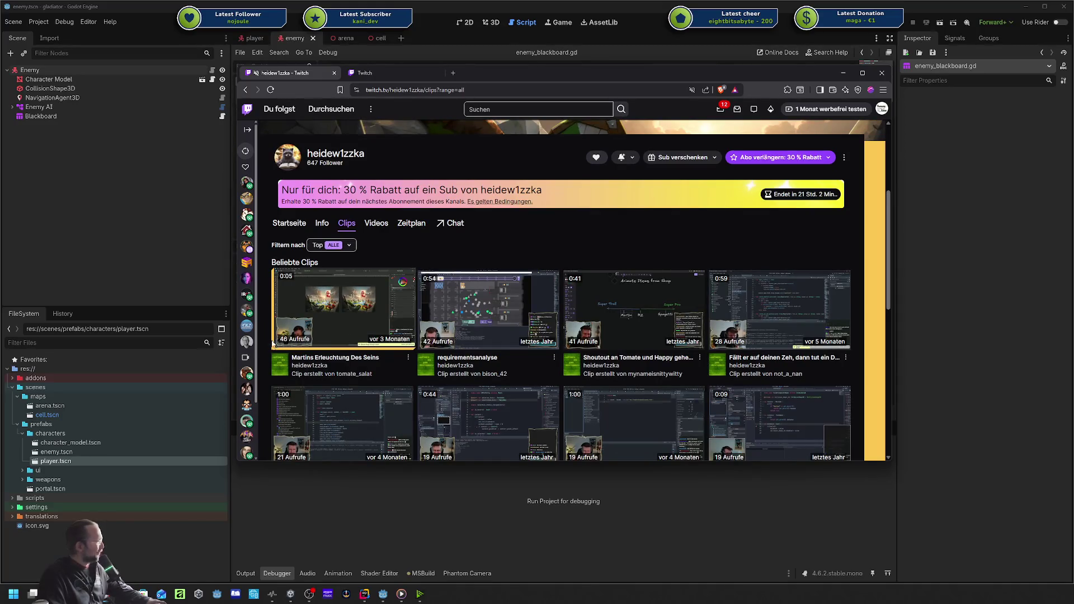
scroll(867, 319, down, 3)
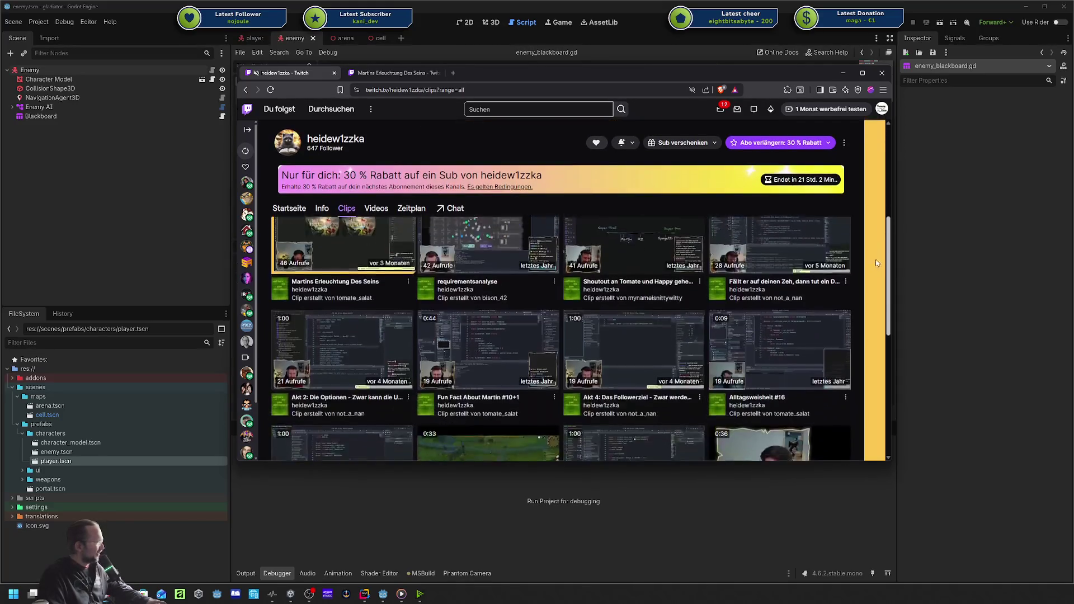
scroll(865, 336, down, 5)
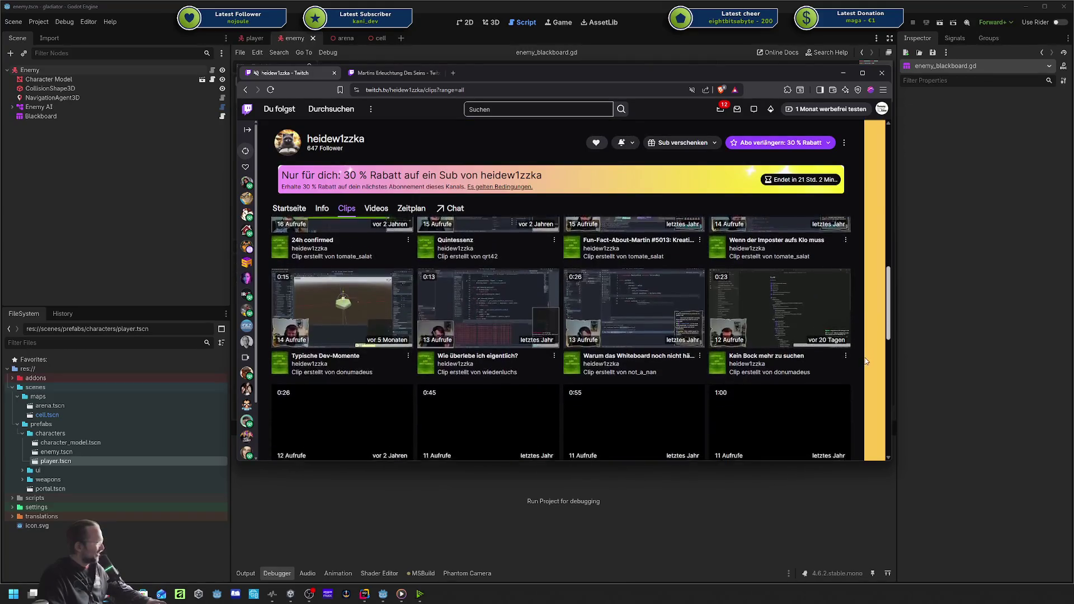
scroll(863, 392, down, 3)
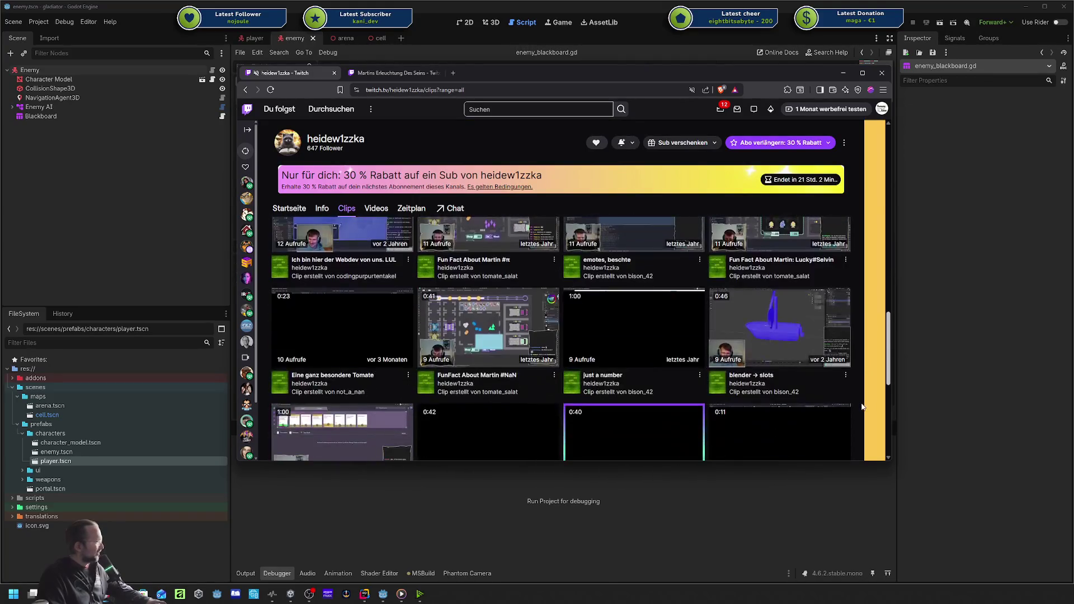
scroll(861, 425, down, 5)
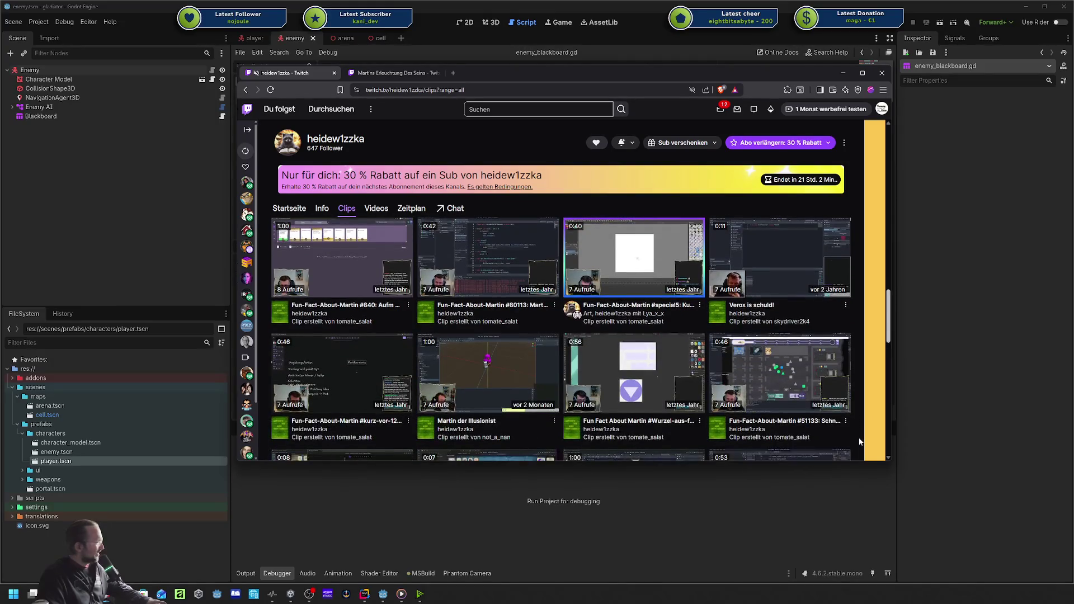
scroll(860, 452, down, 5)
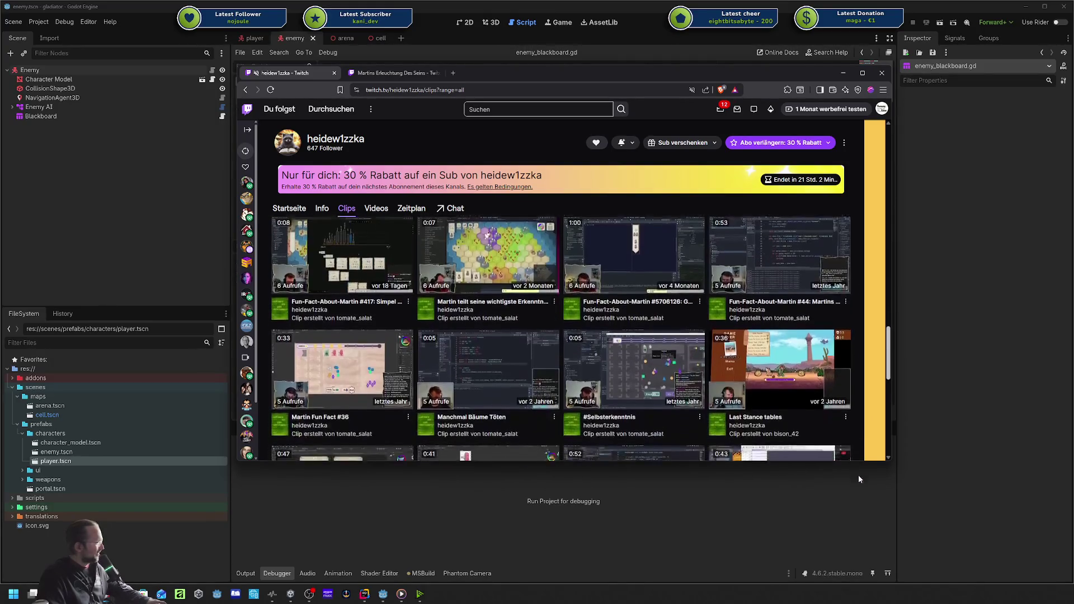
scroll(856, 498, down, 5)
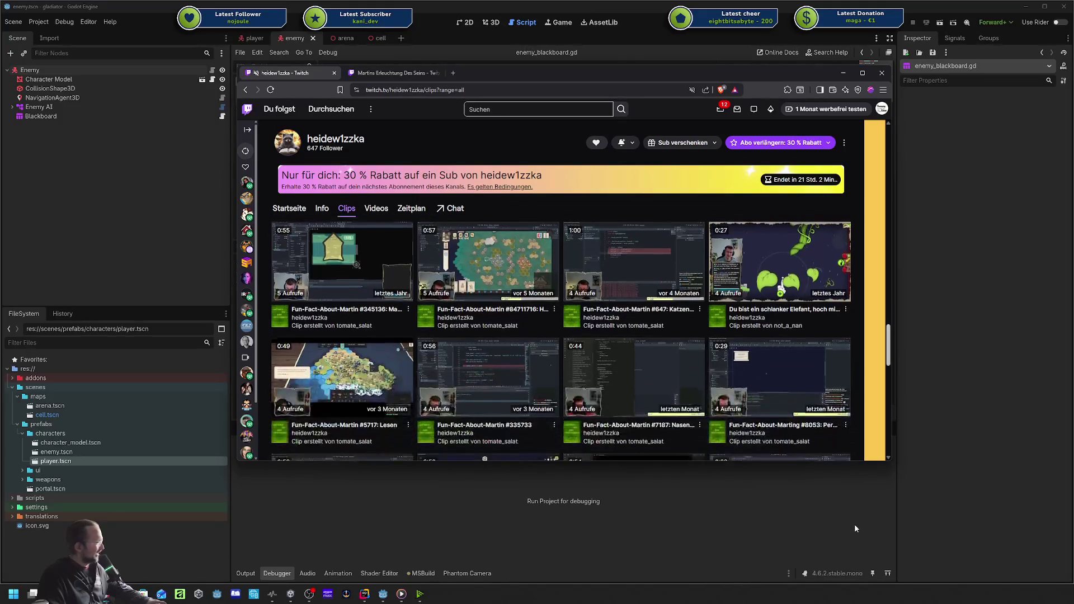
scroll(764, 388, down, 5)
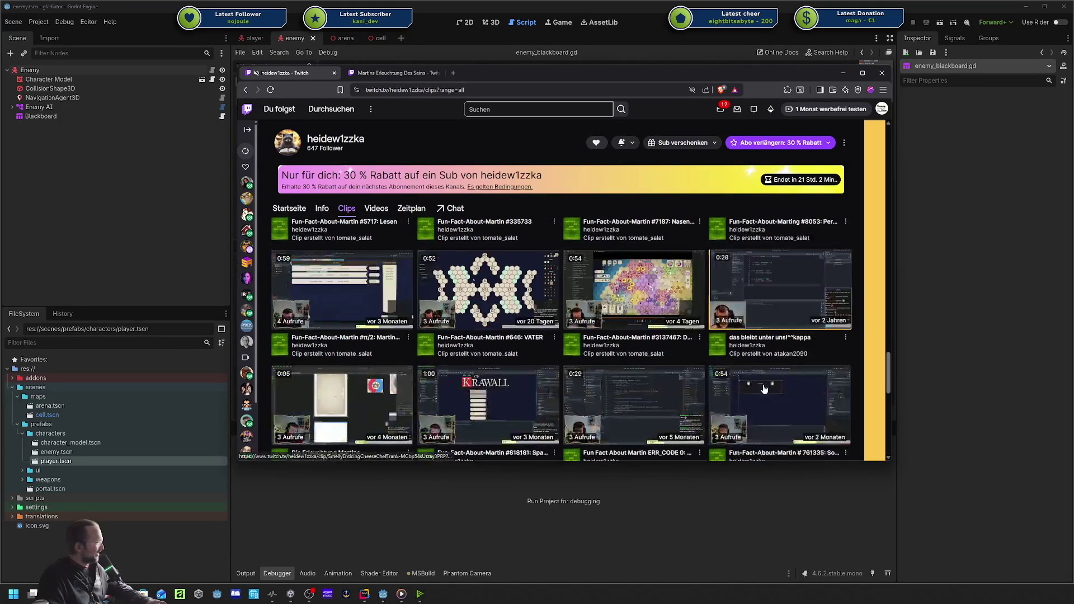
scroll(764, 389, down, 5)
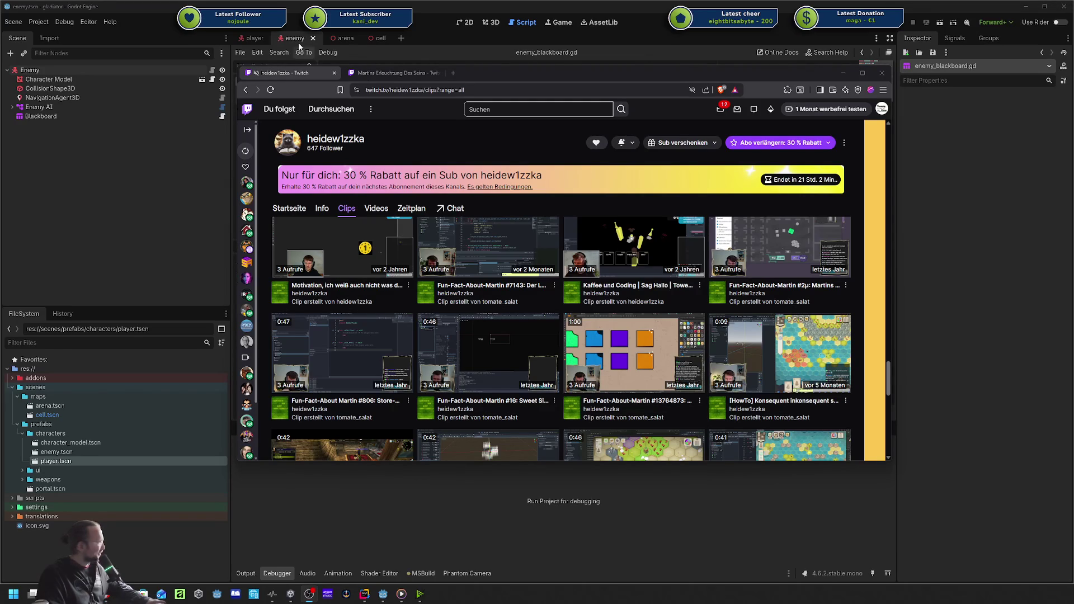
click(282, 76)
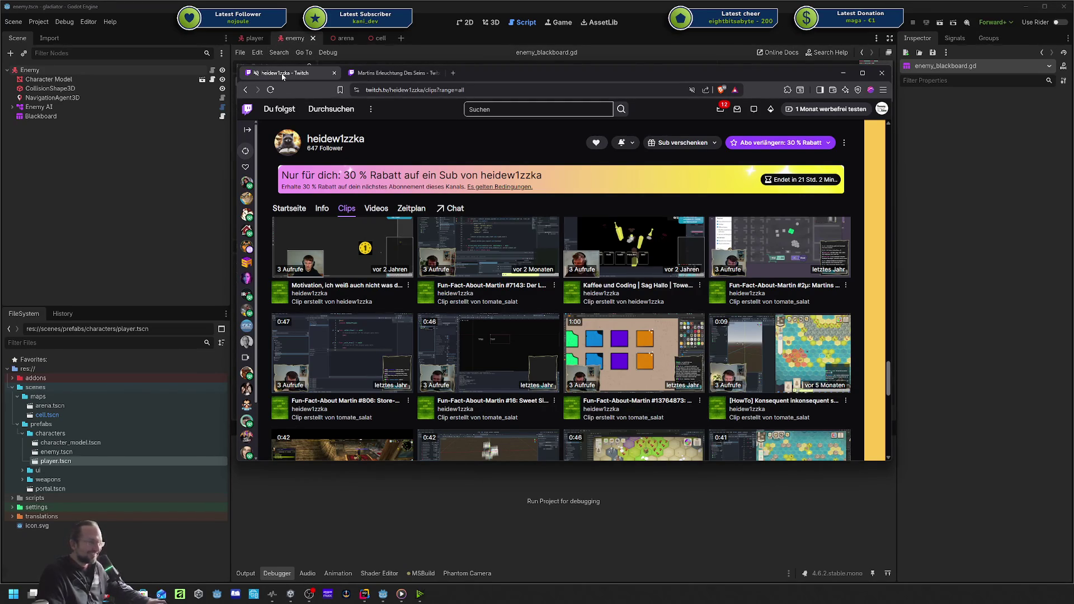
Replay the opened clip from the start, then close the browser and confirm closing all tabs.
click(372, 74)
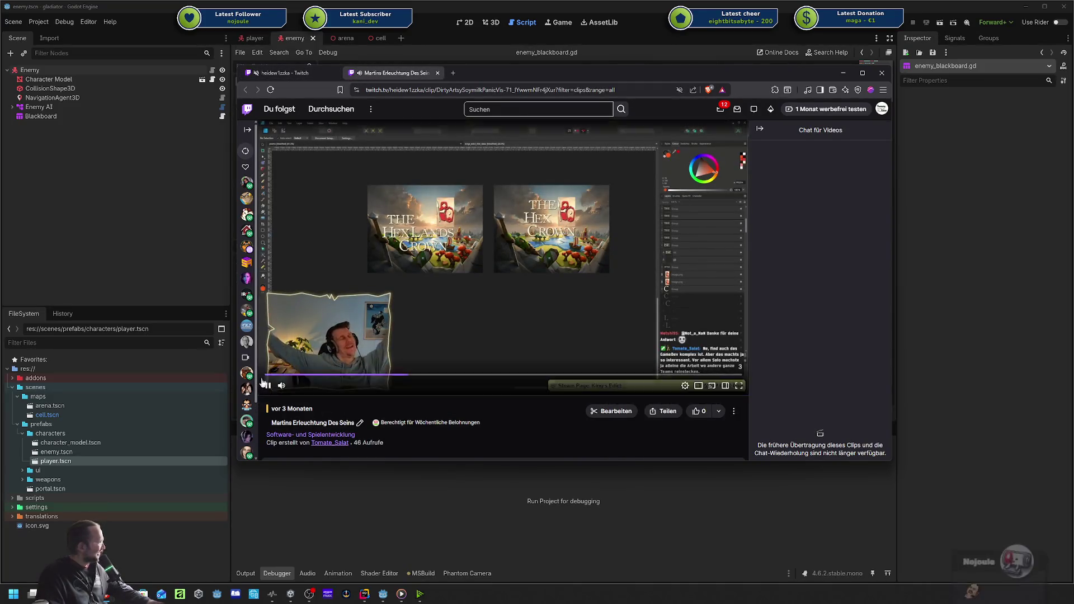
mouse_move(271, 383)
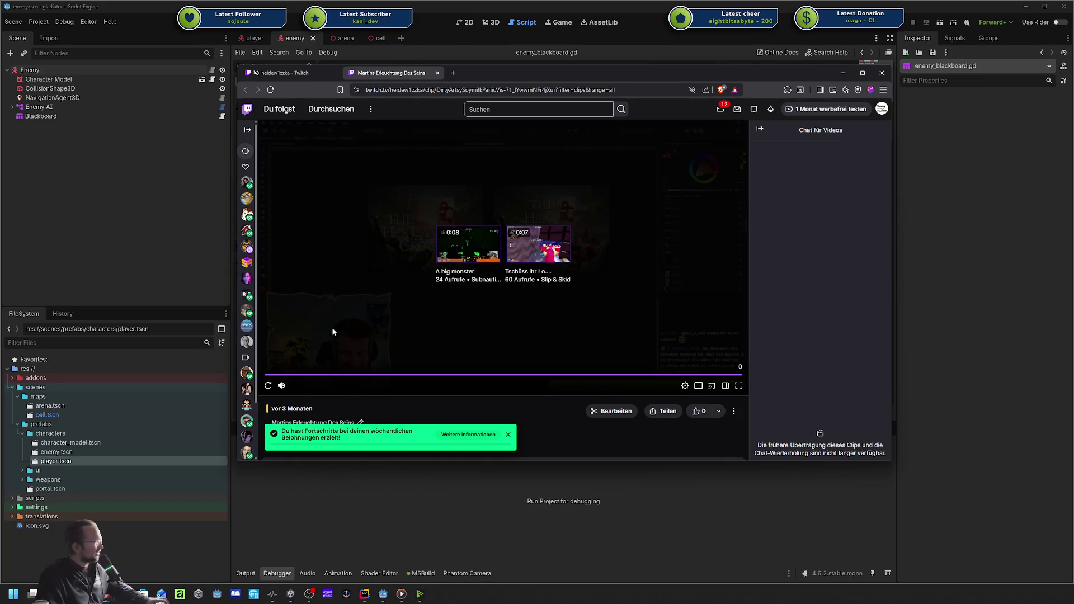
click(268, 385)
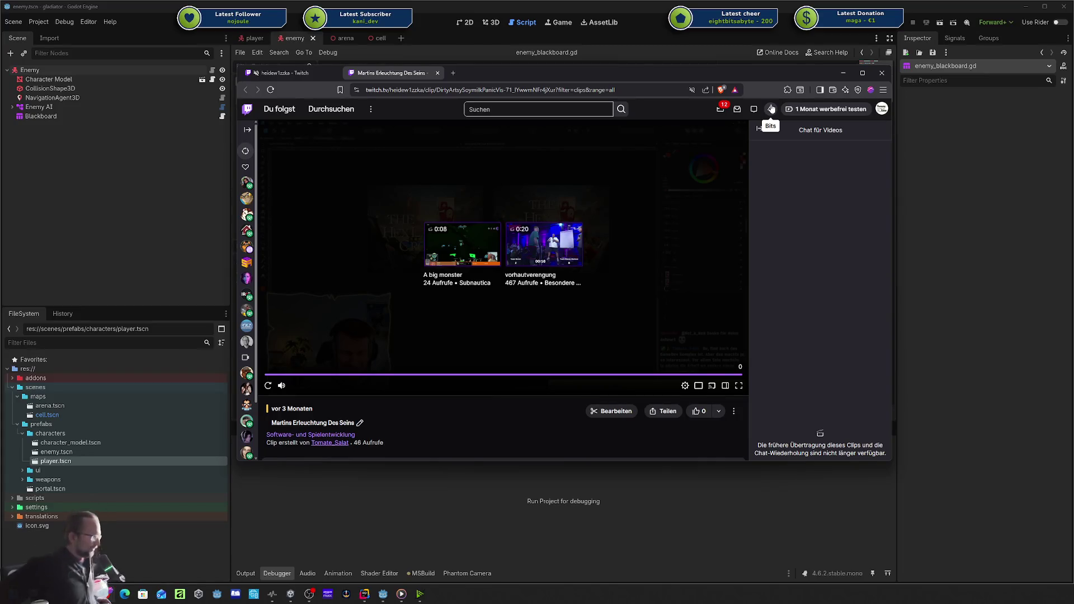
click(882, 73)
click(558, 171)
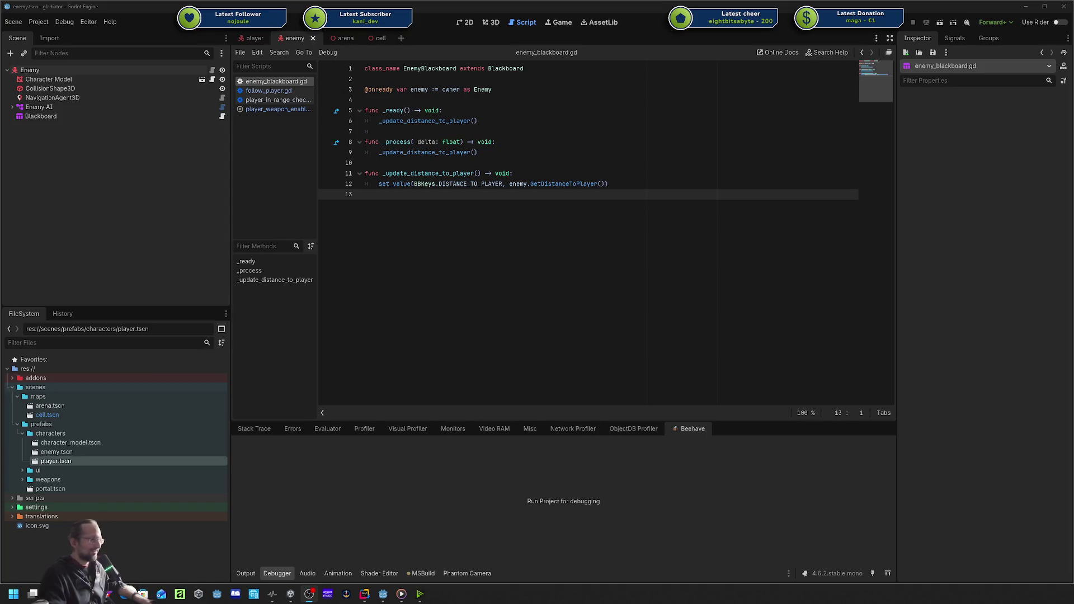
Return focus to enemy_blackboard.gd in Godot's script editor.
click(693, 244)
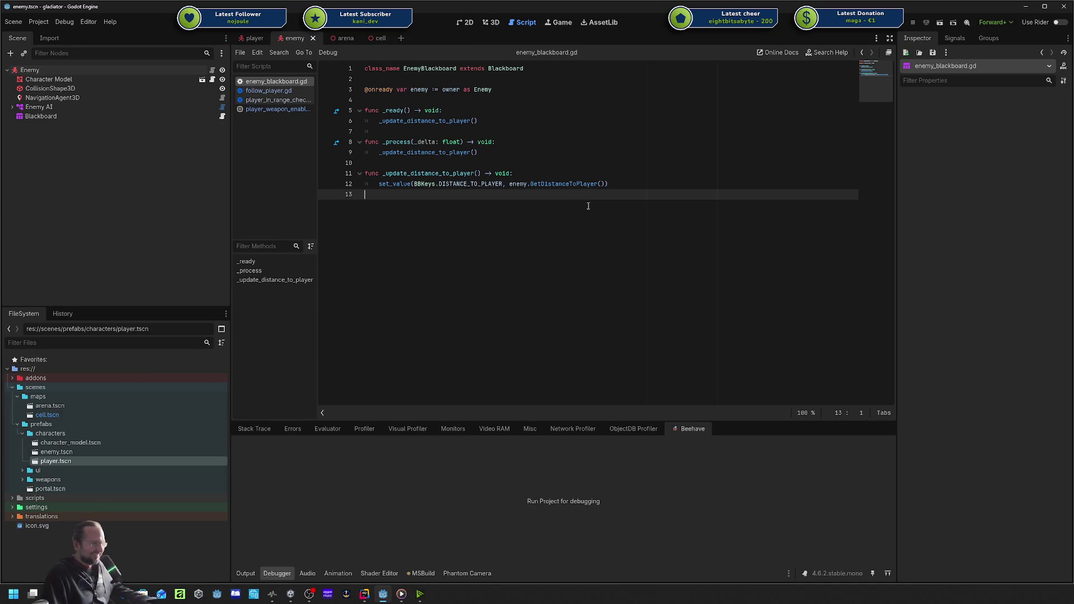
Place the caret at the end of the _process line in enemy_blackboard.gd.
shift+click(578, 139)
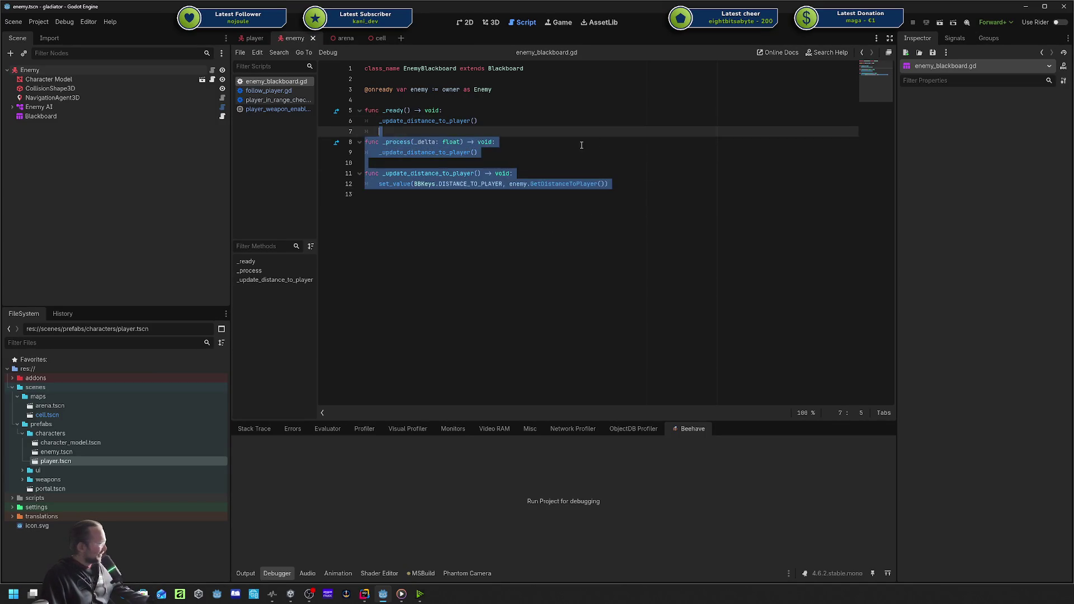
Narrow the left dock so the enemy_blackboard.gd script editor is wider.
click(570, 142)
drag(230, 221, 165, 220)
click(446, 215)
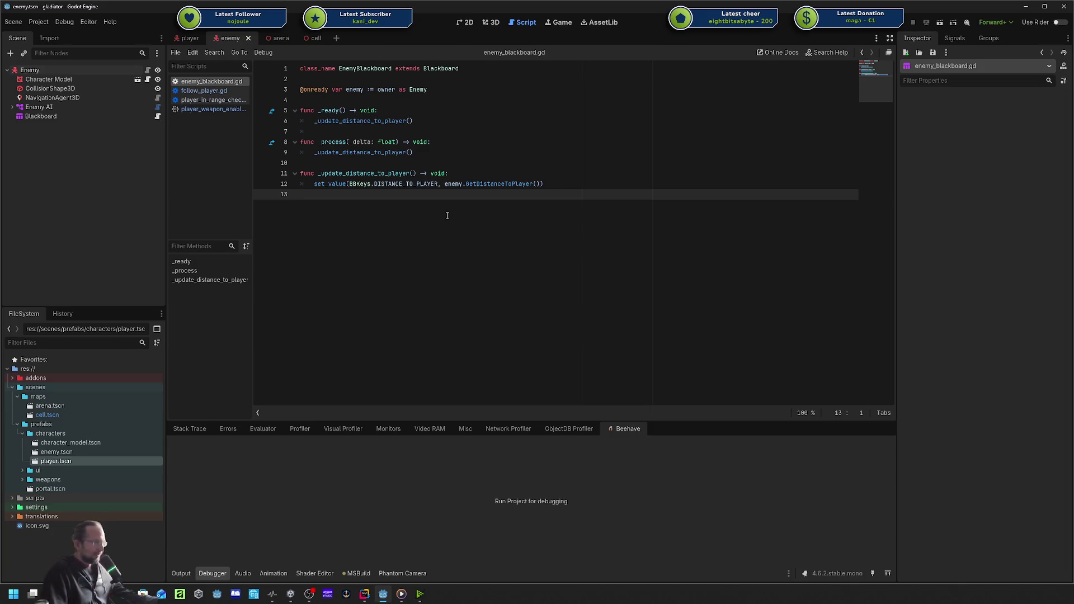
key(alt+Tab)
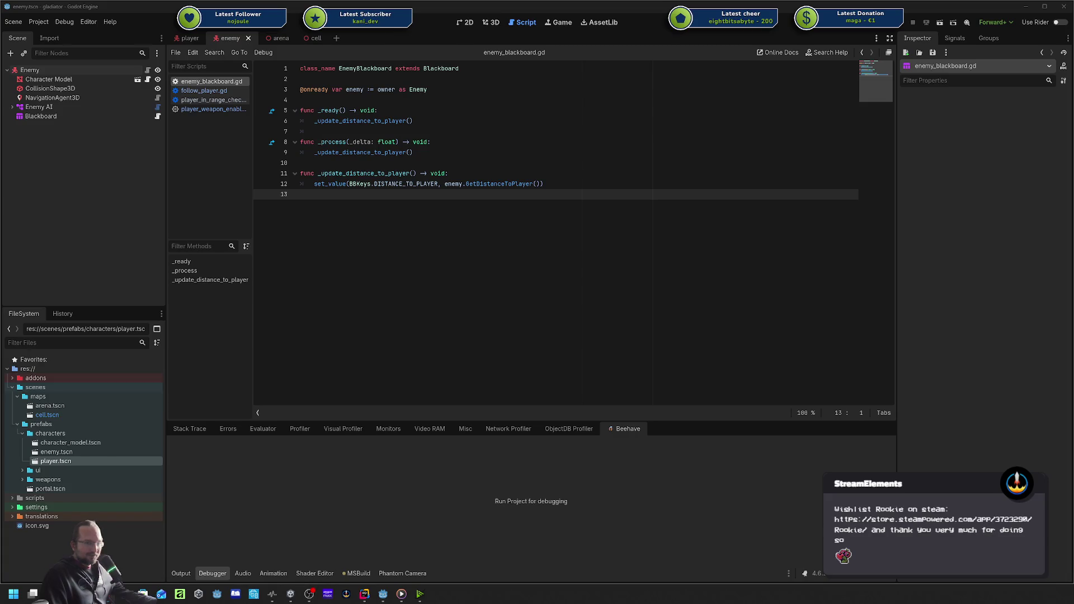
click(604, 240)
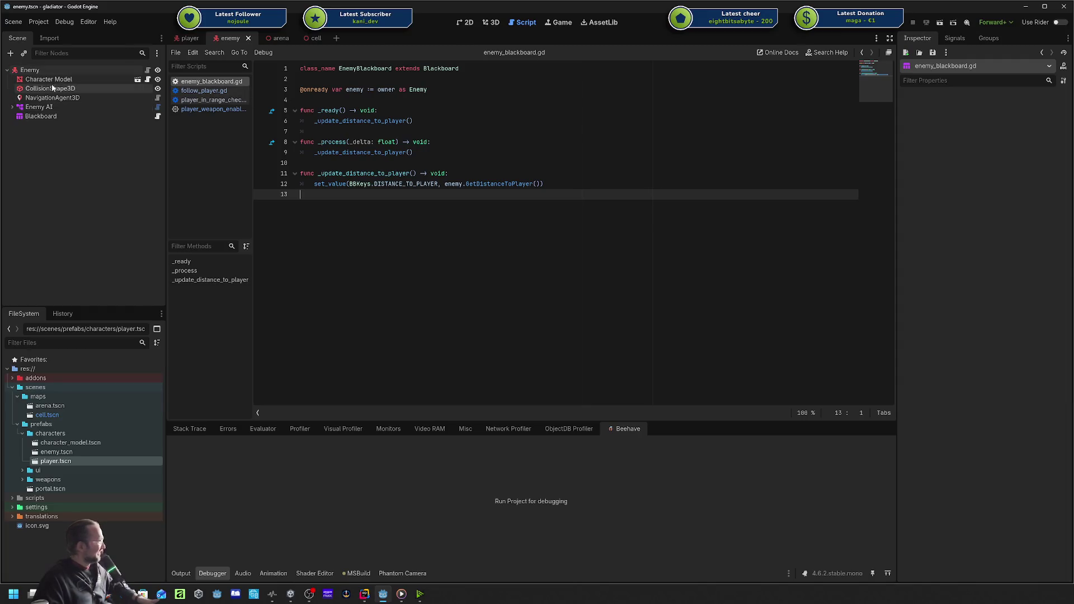
Select the Enemy root node, check its Signals, then show its Inspector properties with Move Speed 5.0.
click(54, 69)
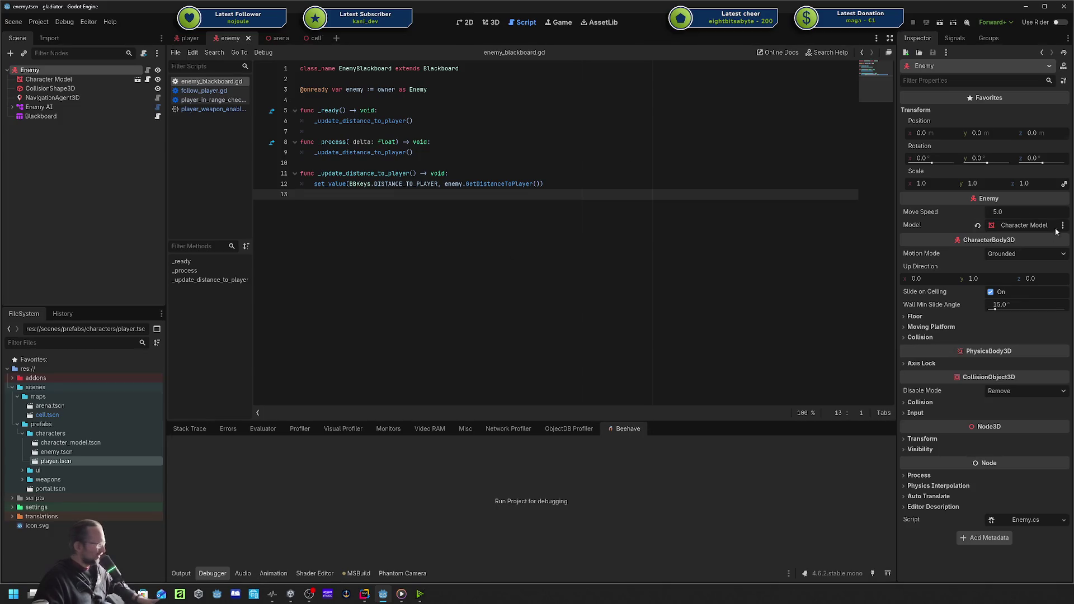
drag(543, 183, 451, 173)
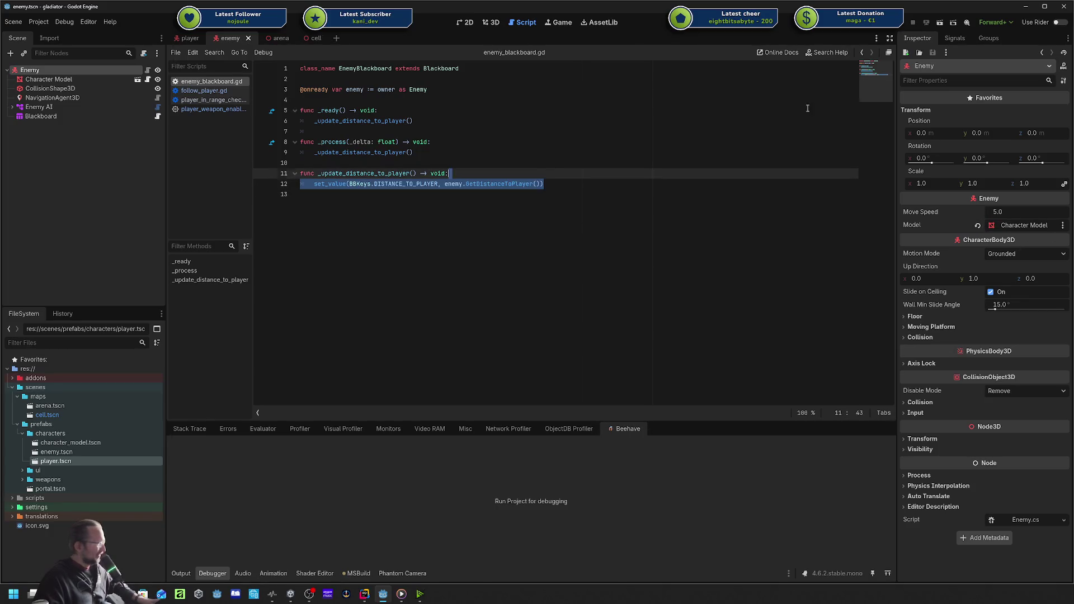
click(954, 38)
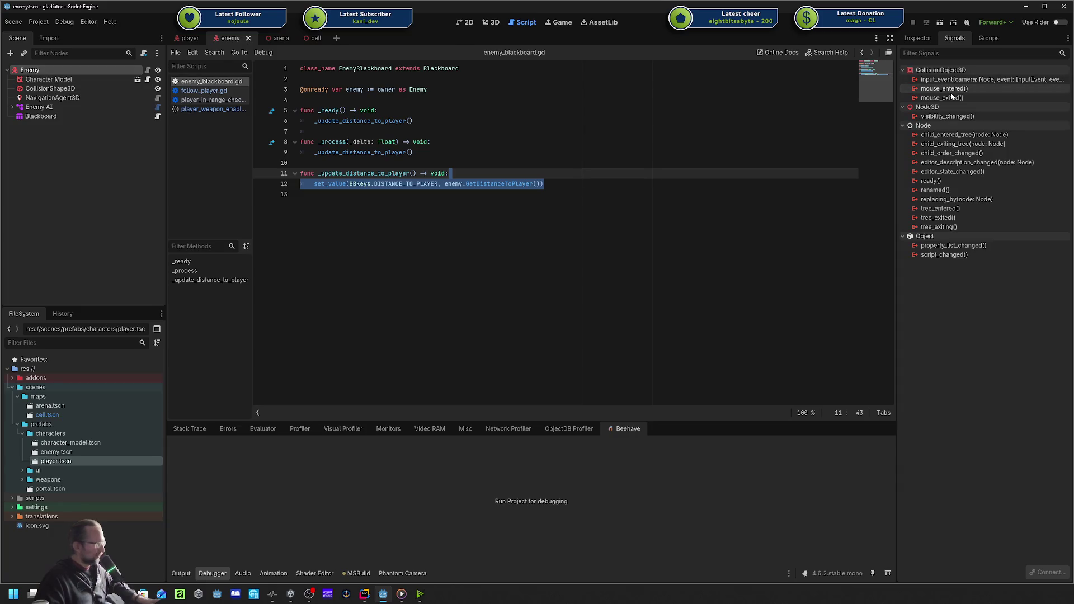
click(626, 172)
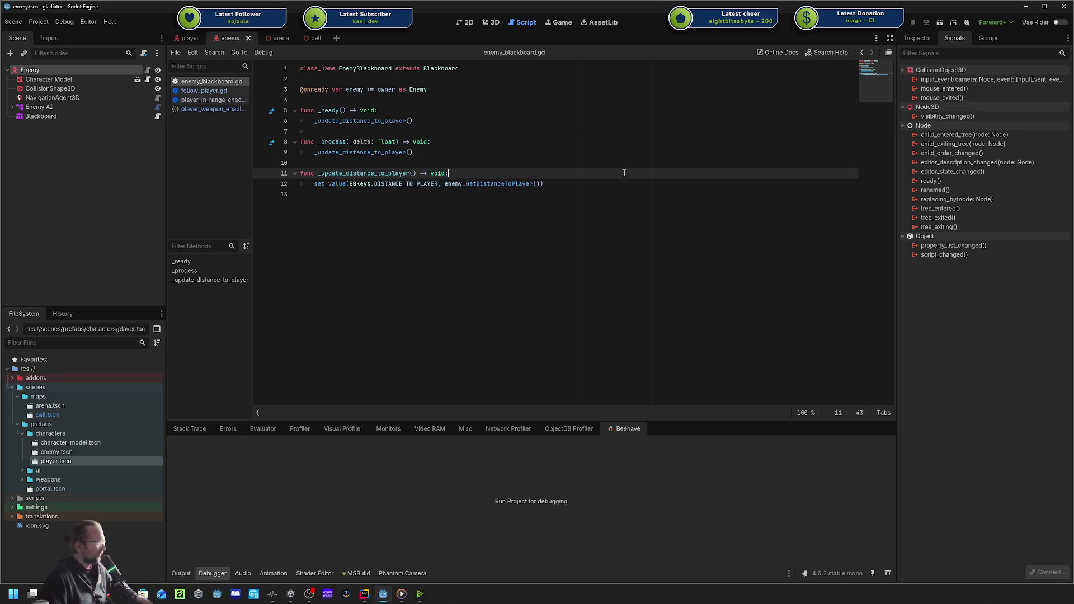
key(Down)
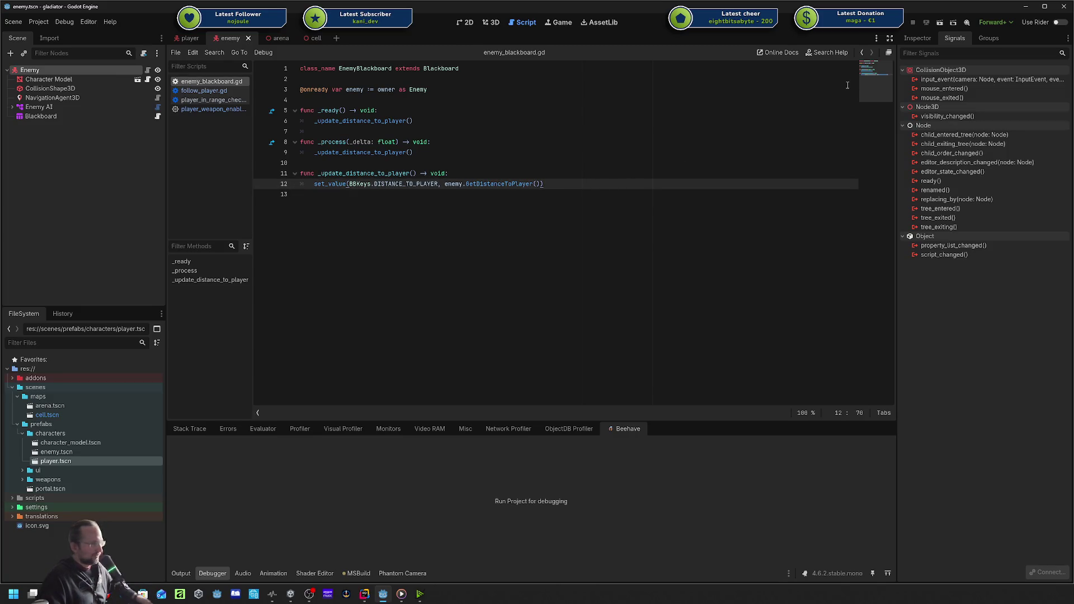
key(Down)
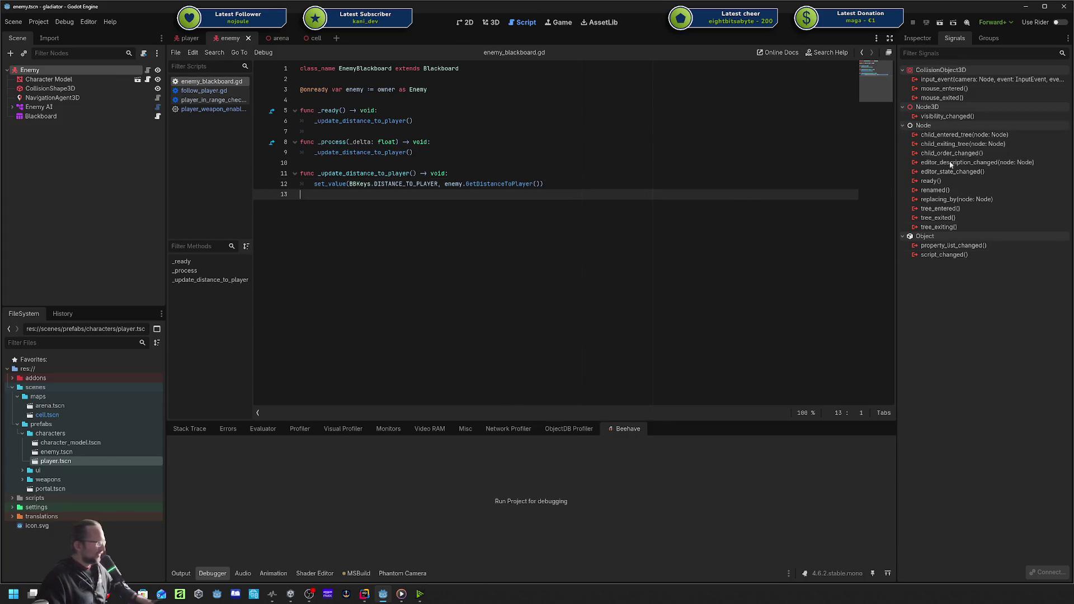
click(912, 40)
click(595, 173)
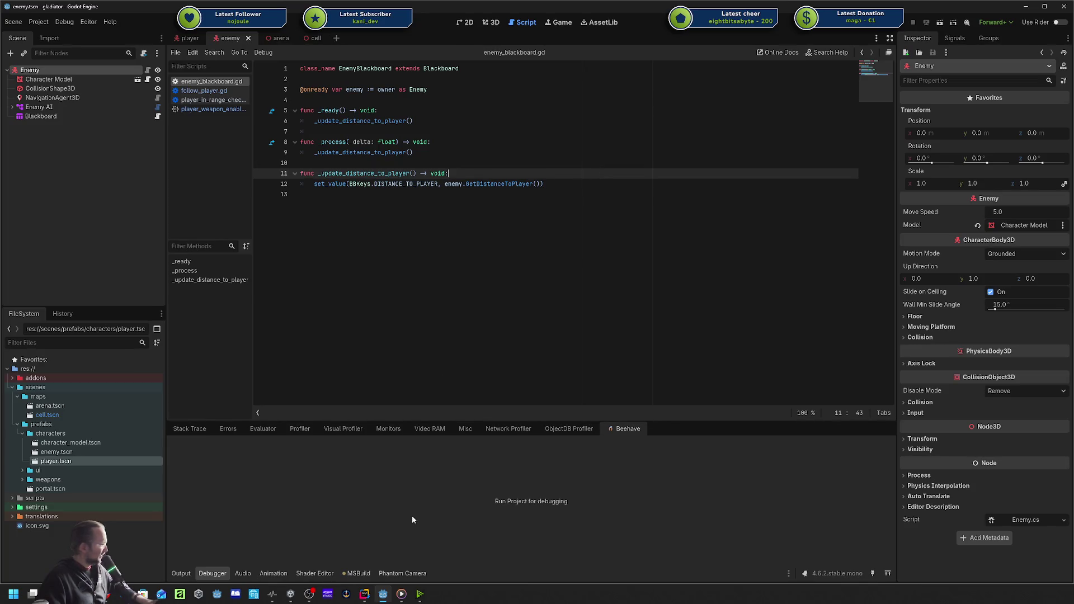
In Rider's Player.cs, select the SetWeaponVisible(CanUseWeapon) call in _Ready and rerun the project.
click(369, 596)
scroll(89, 188, down, 1)
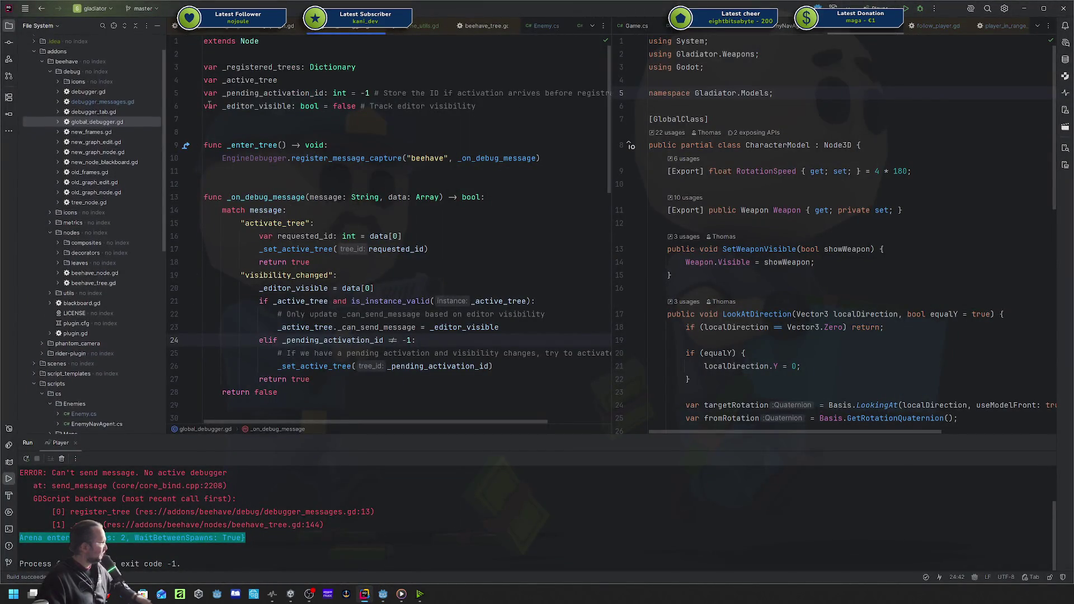
scroll(297, 25, down, 2)
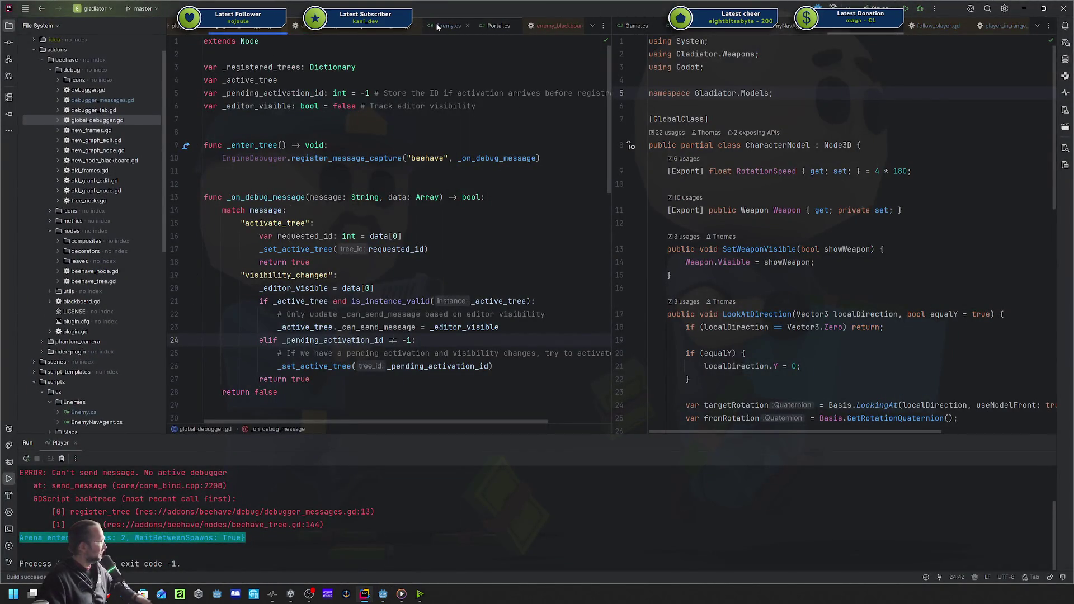
scroll(437, 26, up, 2)
click(176, 28)
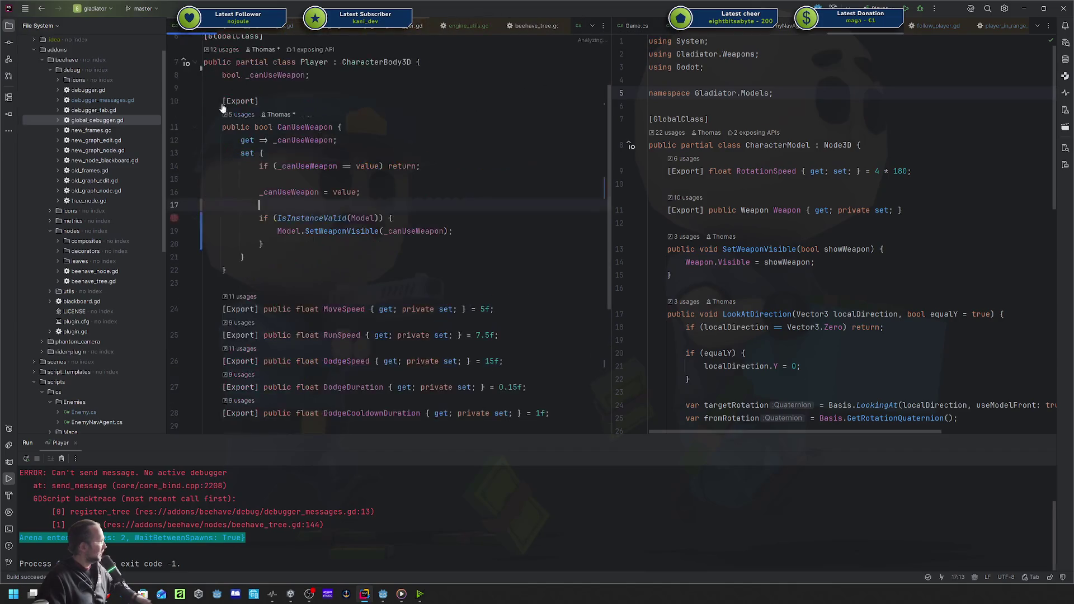
click(318, 244)
scroll(291, 280, down, 6)
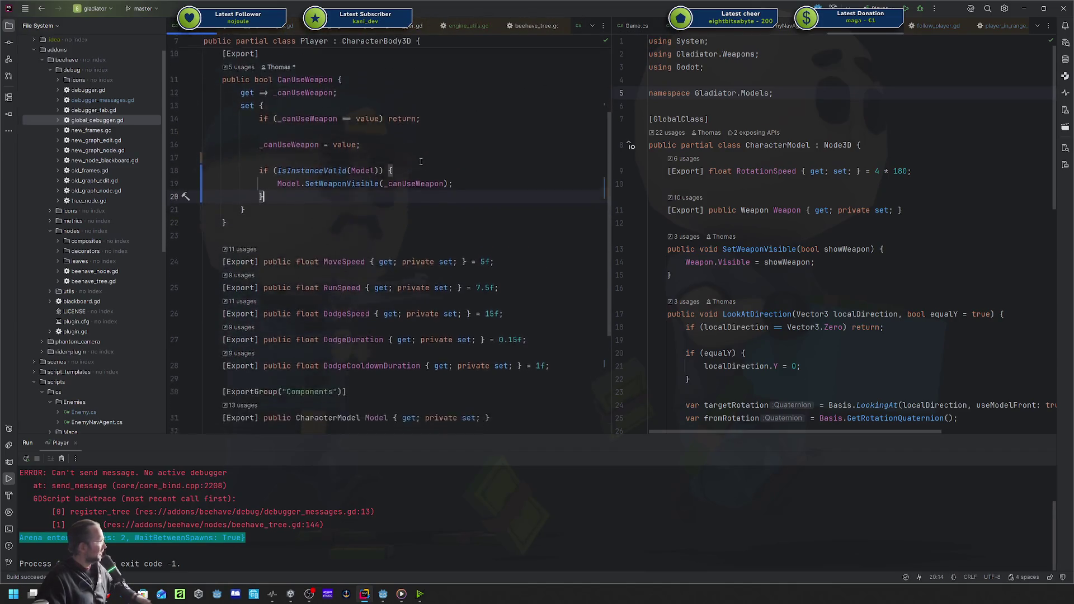
mouse_move(412, 323)
mouse_down()
mouse_move(249, 324)
mouse_move(412, 323)
mouse_move(269, 326)
mouse_up()
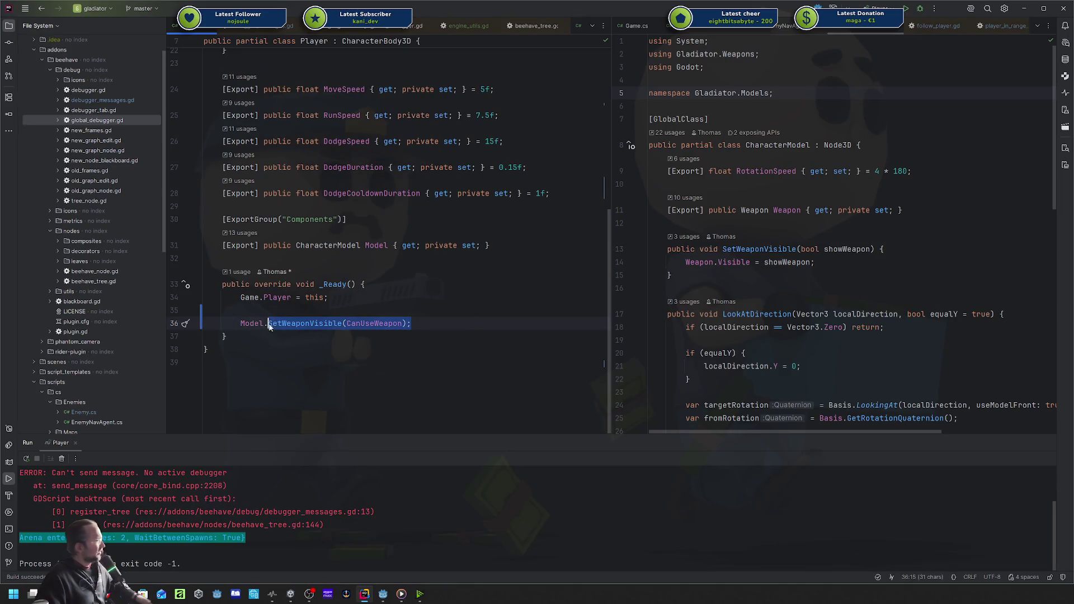
right_click(903, 9)
click(853, 78)
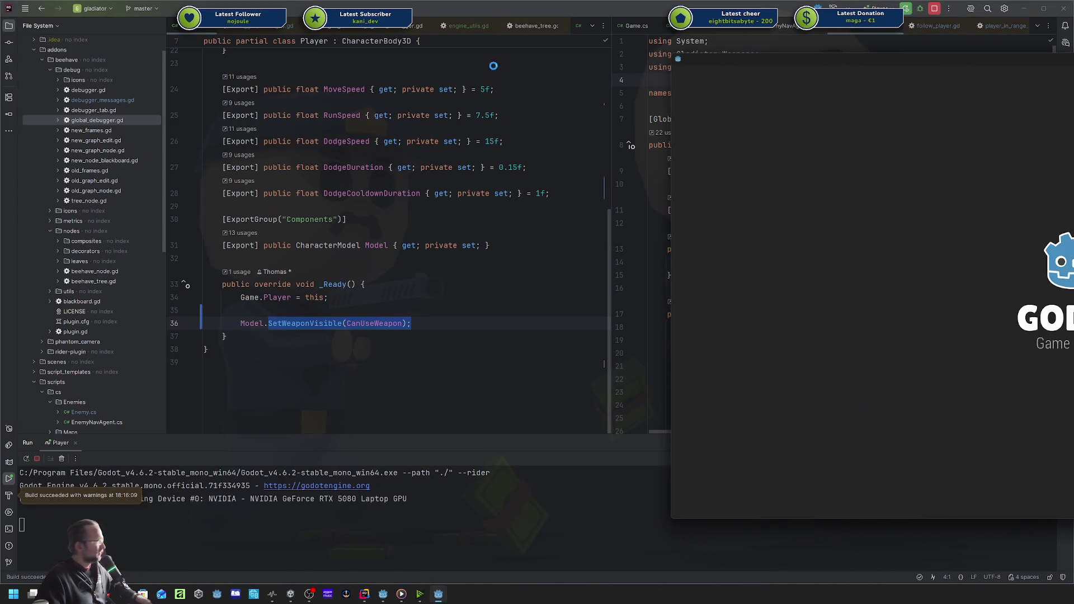
Move the player right, up and down, firing the weapon twice, then head left.
key(d)
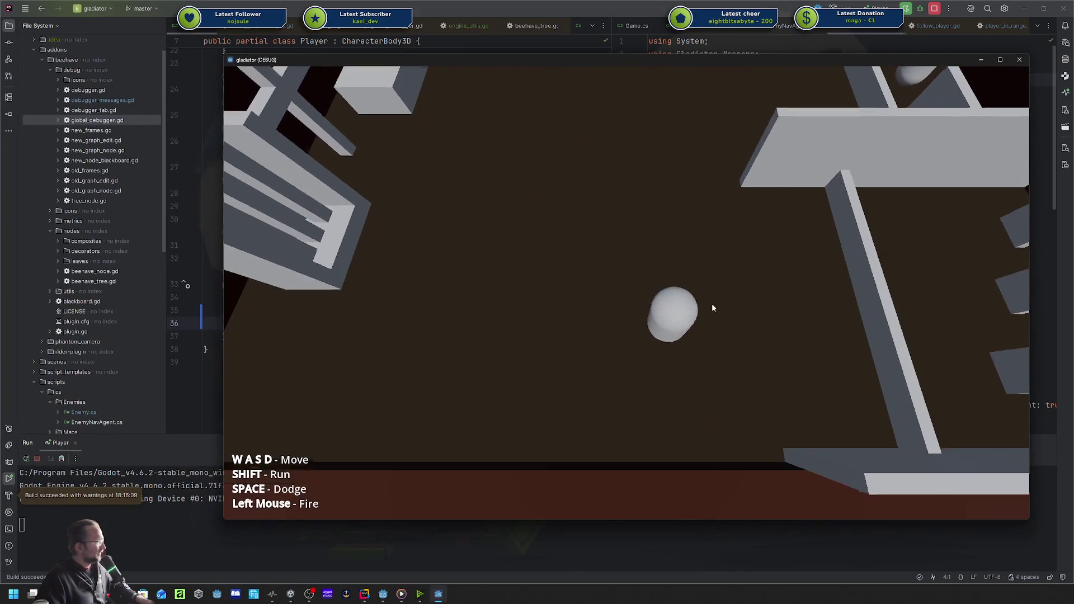
key(w)
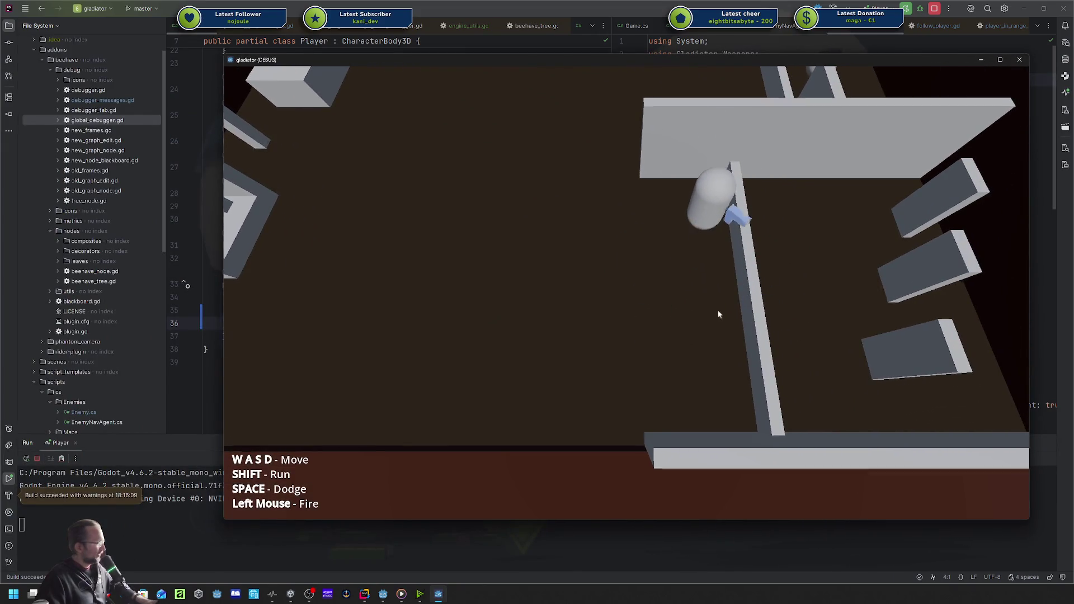
click(780, 237)
key(s)
click(696, 351)
key(a)
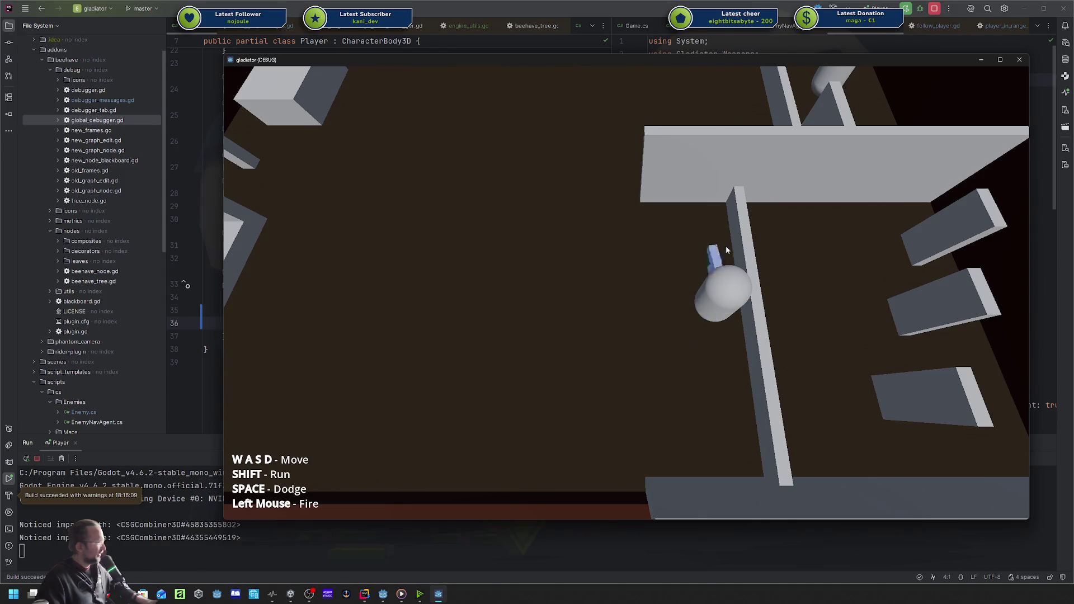
key(space)
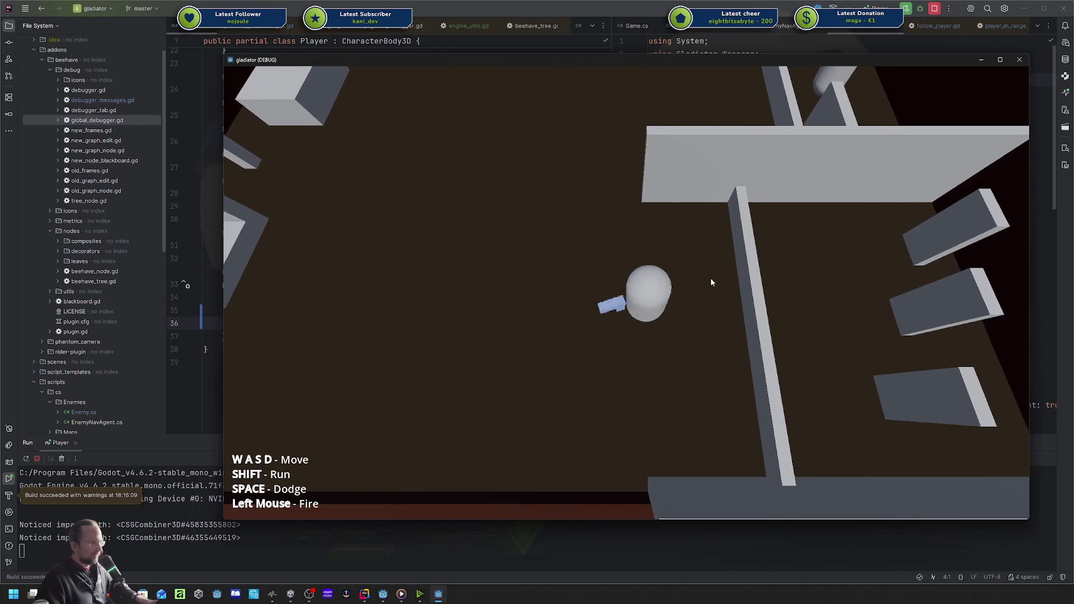
Walk the player around the cell floor and up-left to the arena entrance.
key(a)
key(d)
key(a)
key(d)
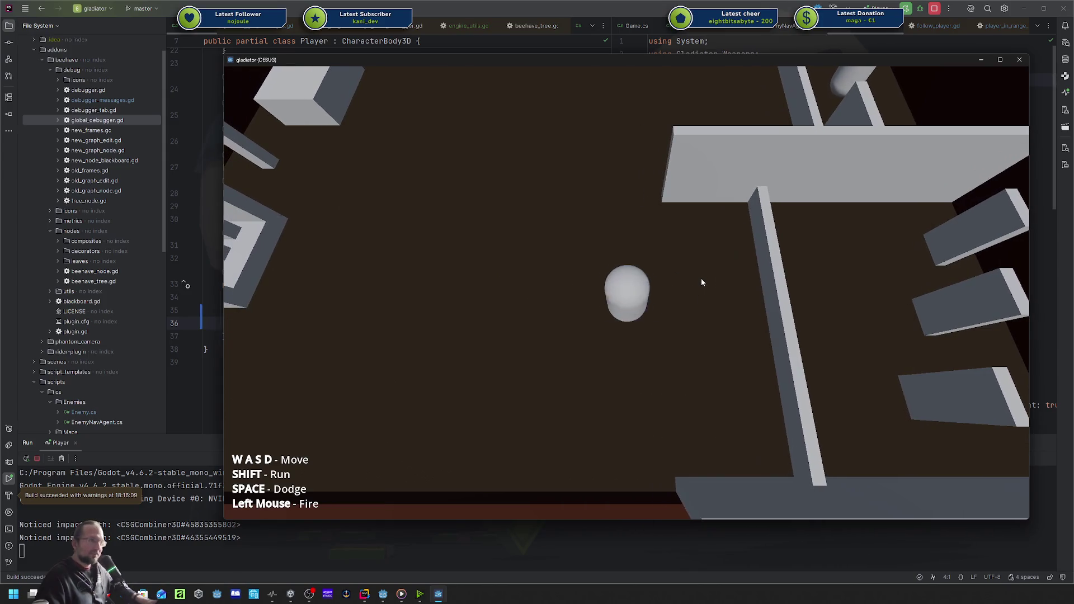
key(w)
key(a)
key(s)
key(d)
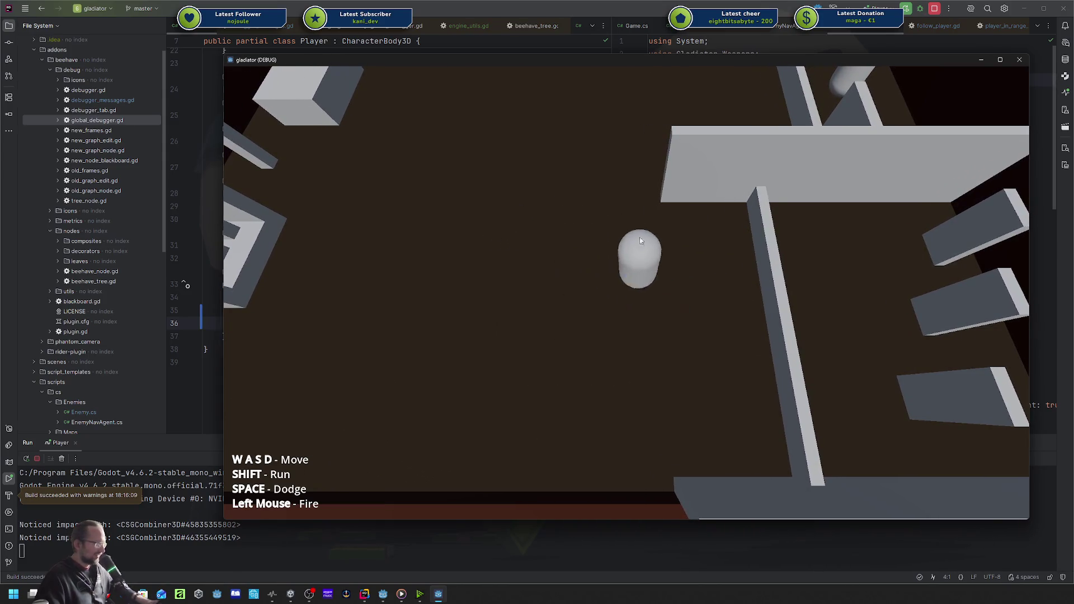
key(w)
key(s)
key(a)
key(w)
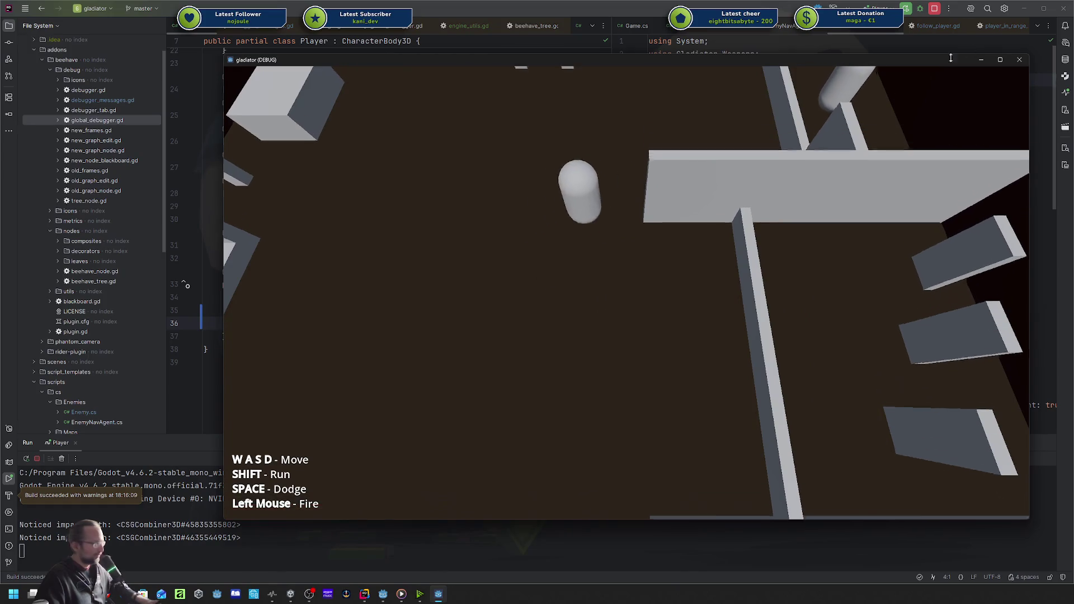
key(s)
key(d)
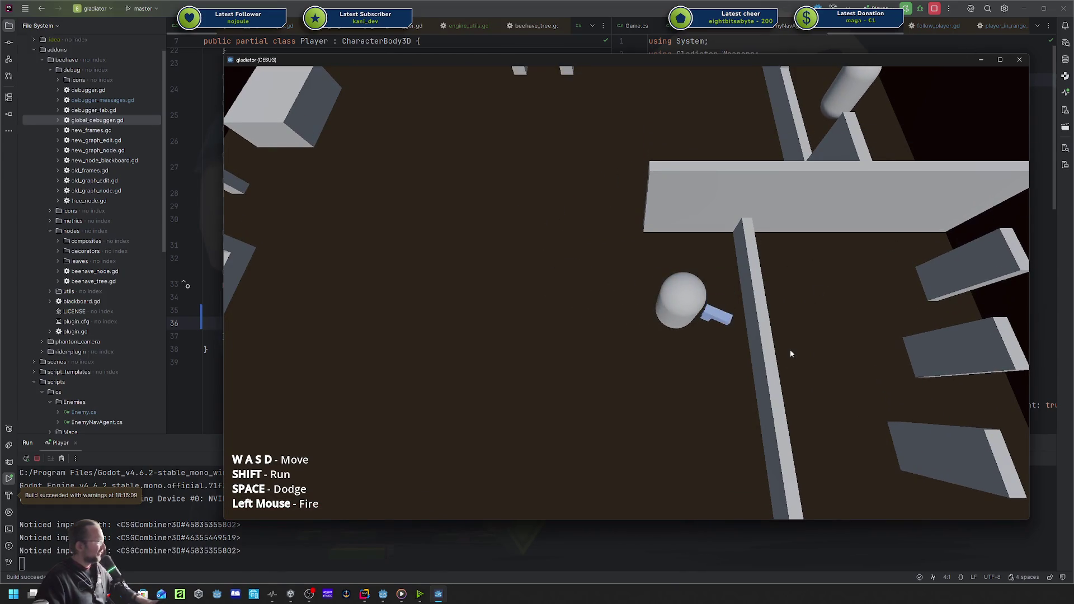
key(a)
key(w)
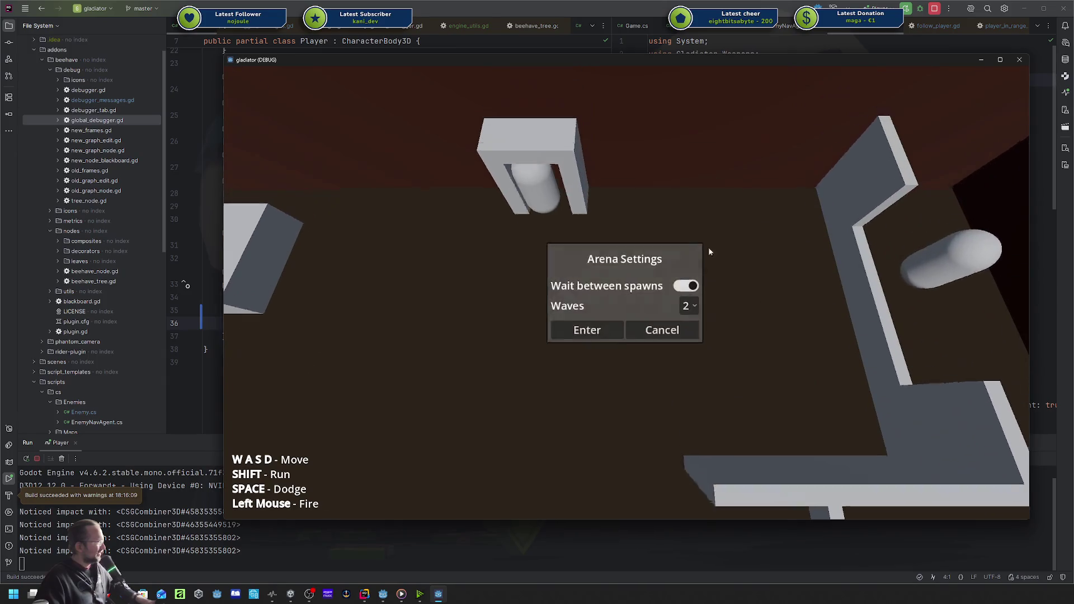
Enter the 2-wave arena, walk back into the cell, and close the game.
click(602, 329)
key(s)
key(d)
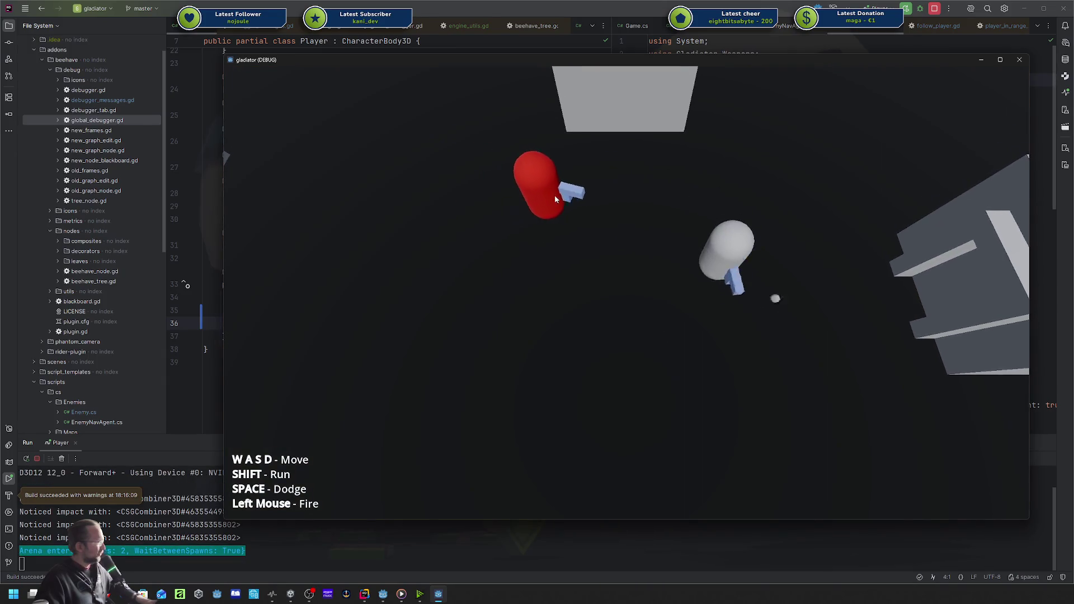
key(w)
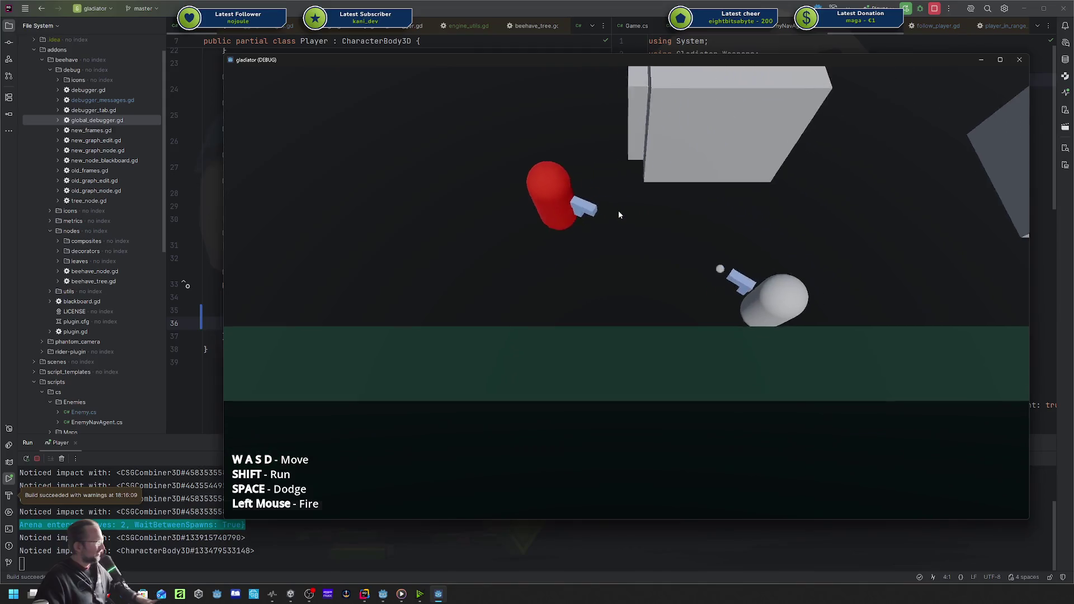
key(w)
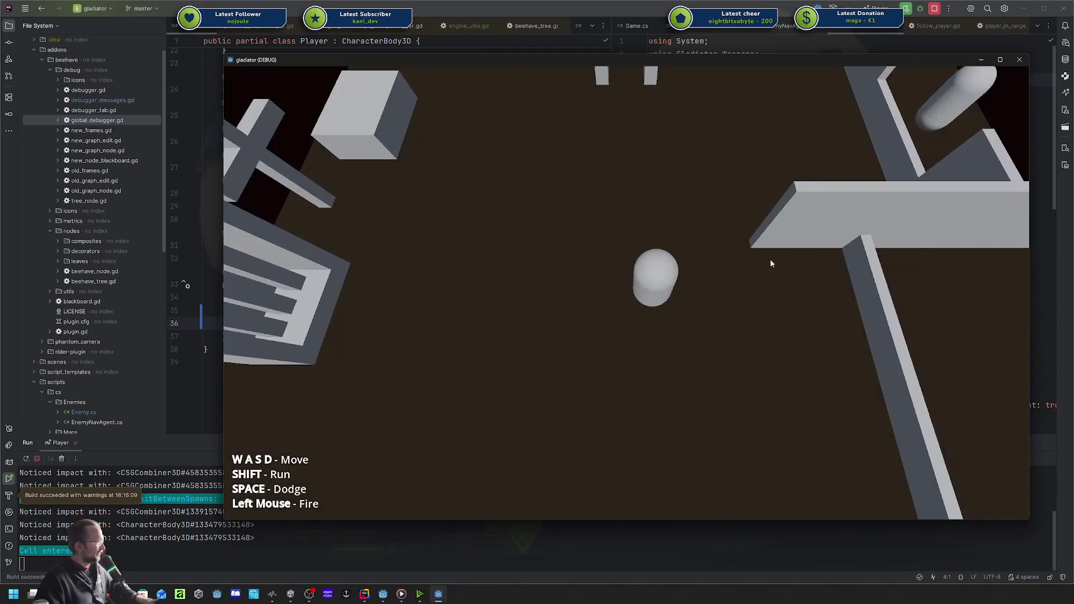
key(d)
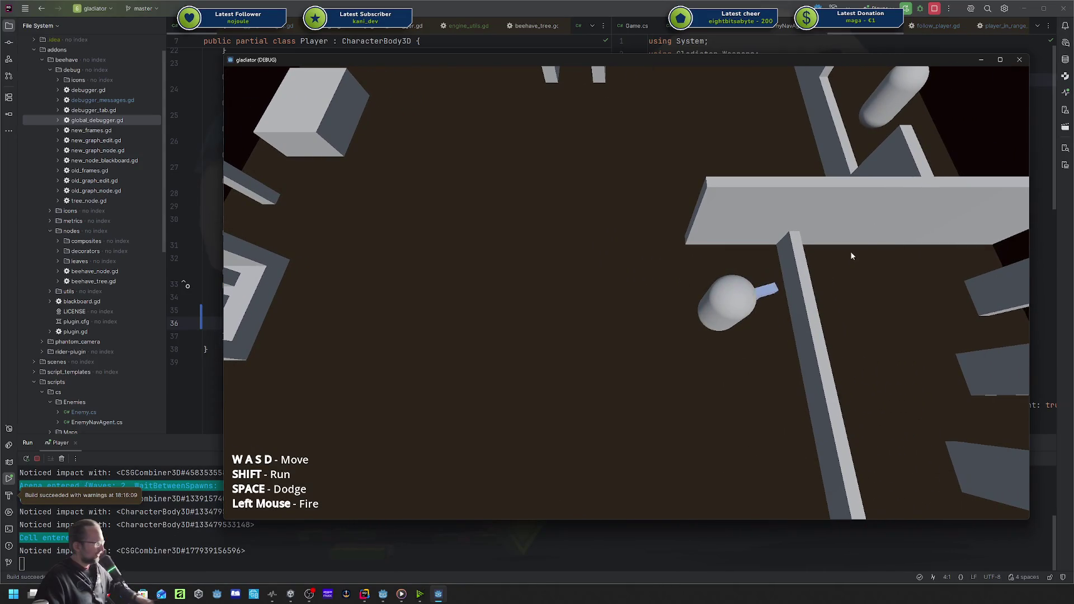
click(1018, 60)
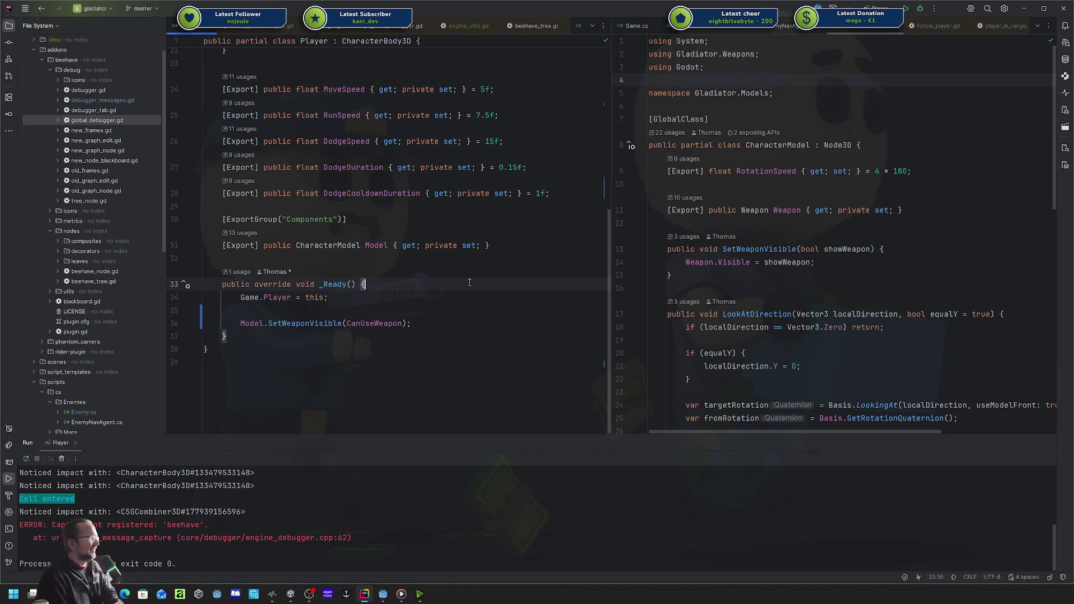
Review the CanUseWeapon setter's IsInstanceValid(Model) guard around the SetWeaponVisible call in Player.cs.
scroll(472, 251, up, 7)
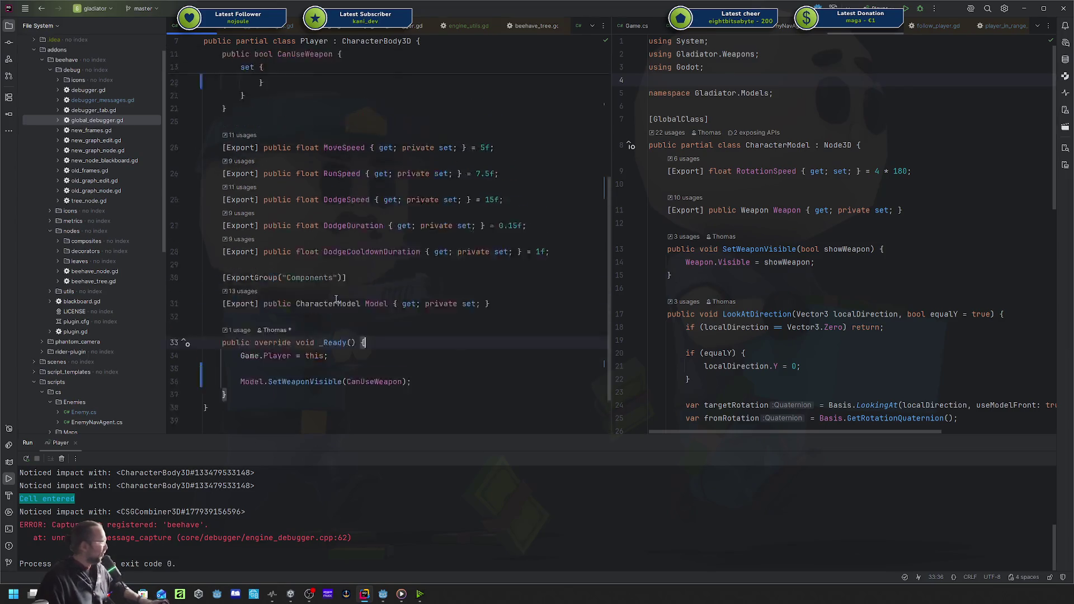
click(339, 279)
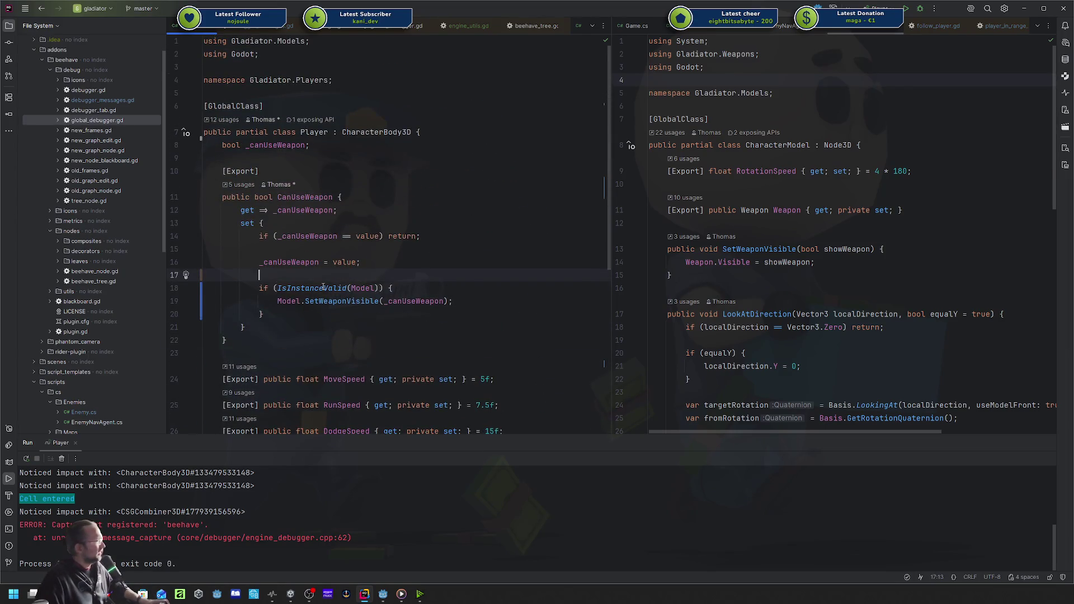
click(323, 287)
drag(264, 314, 282, 288)
click(282, 288)
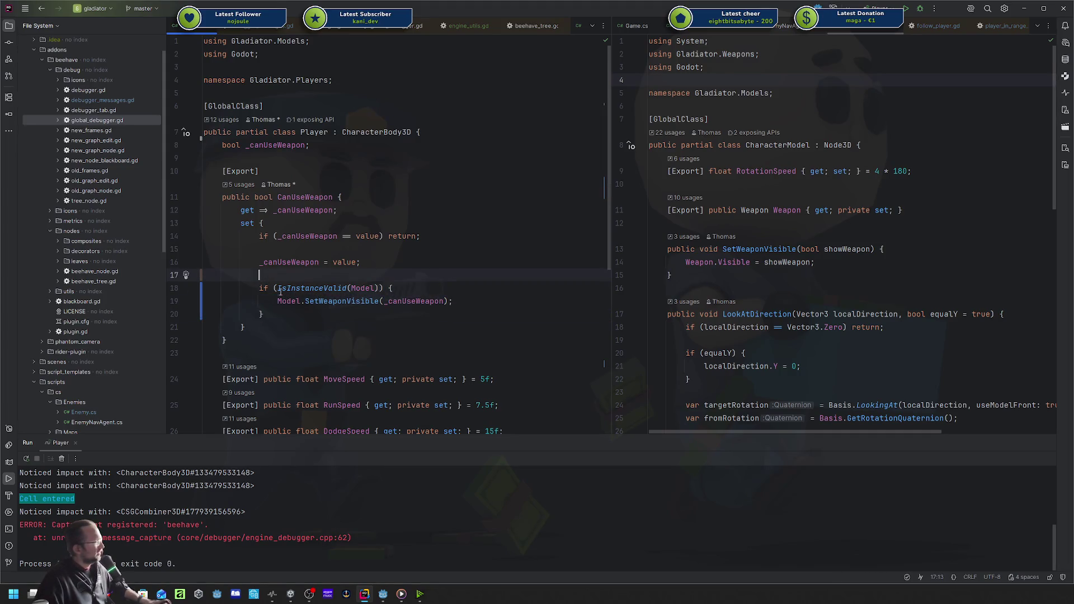
click(286, 288)
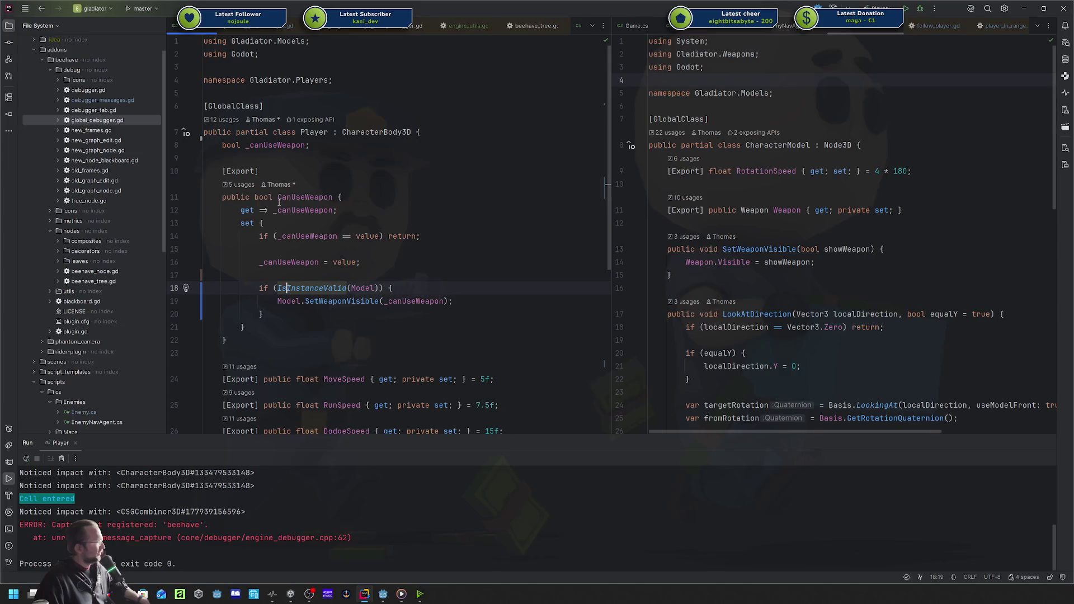
click(273, 293)
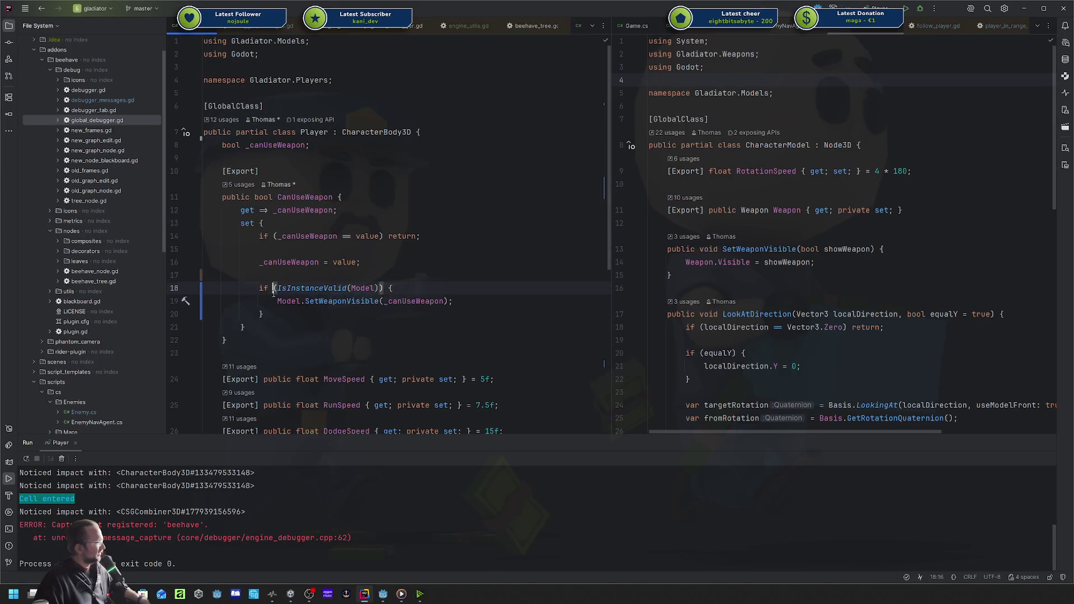
drag(276, 301, 436, 301)
double_click(372, 288)
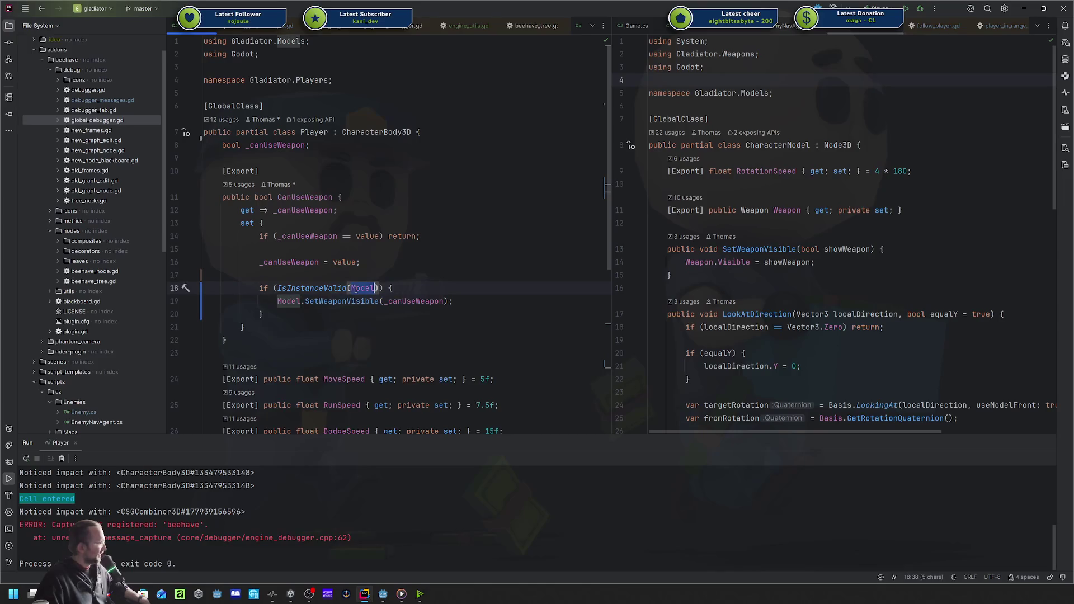
scroll(374, 280, down, 5)
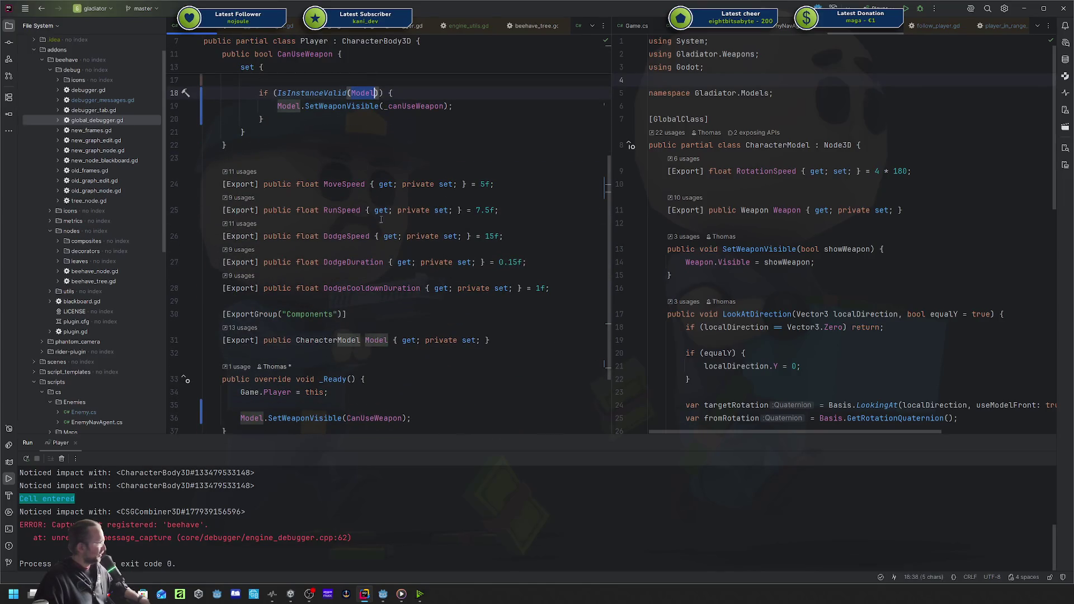
scroll(381, 220, up, 3)
click(320, 184)
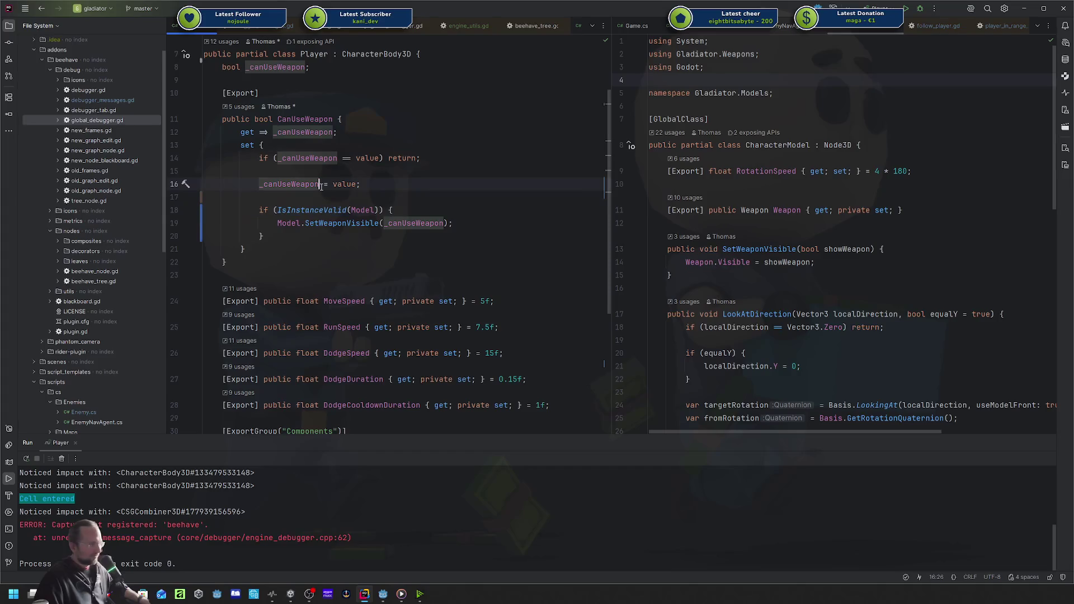
scroll(322, 188, up, 2)
click(324, 171)
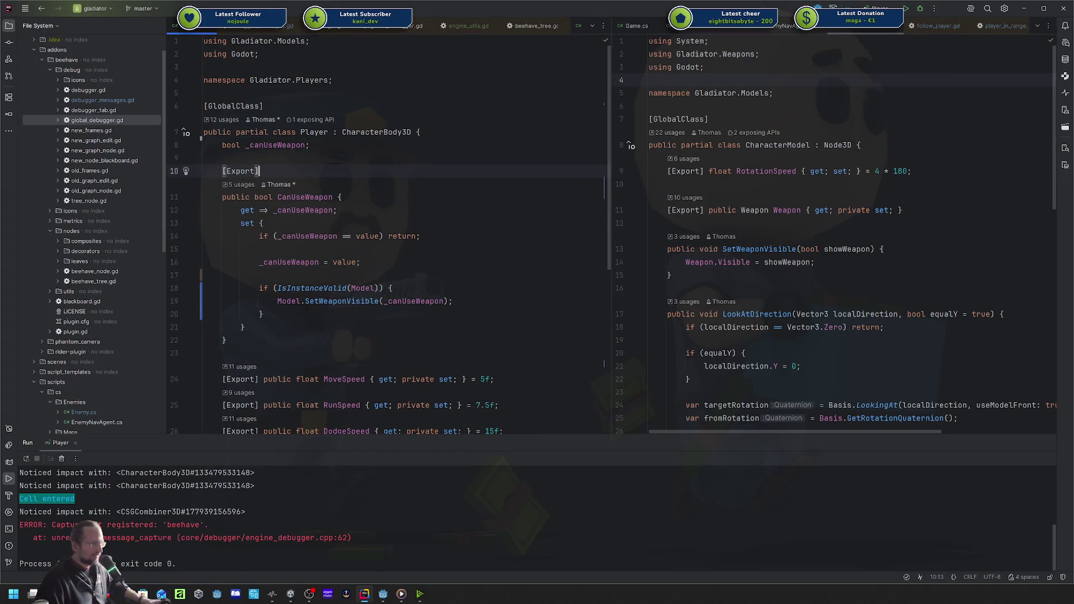
Build the C# solution and return to Godot's enemy_blackboard.gd script.
key(alt+Tab)
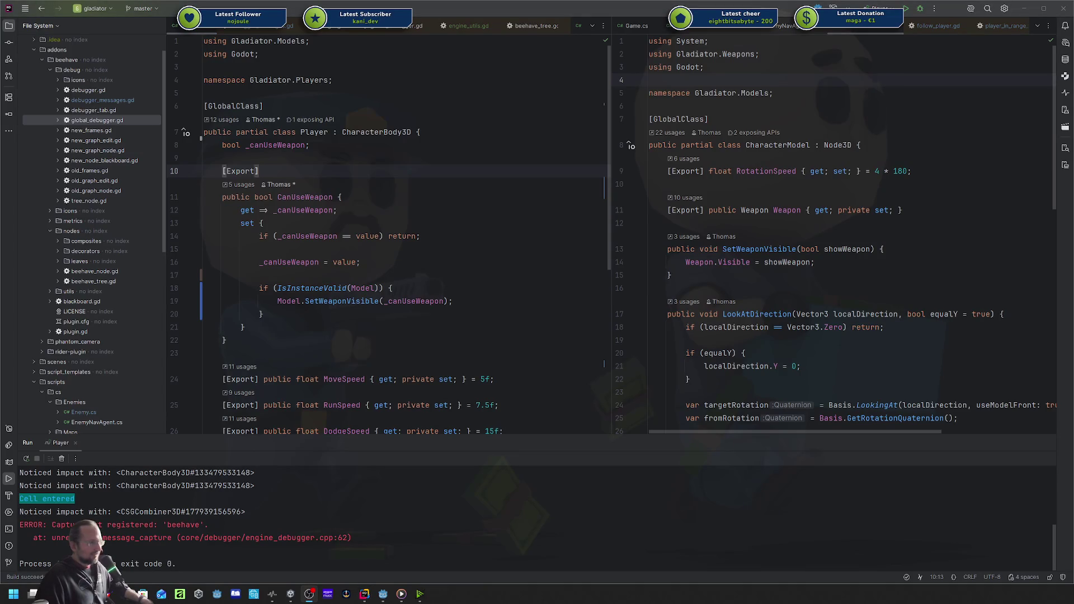
key(alt+Tab)
click(423, 236)
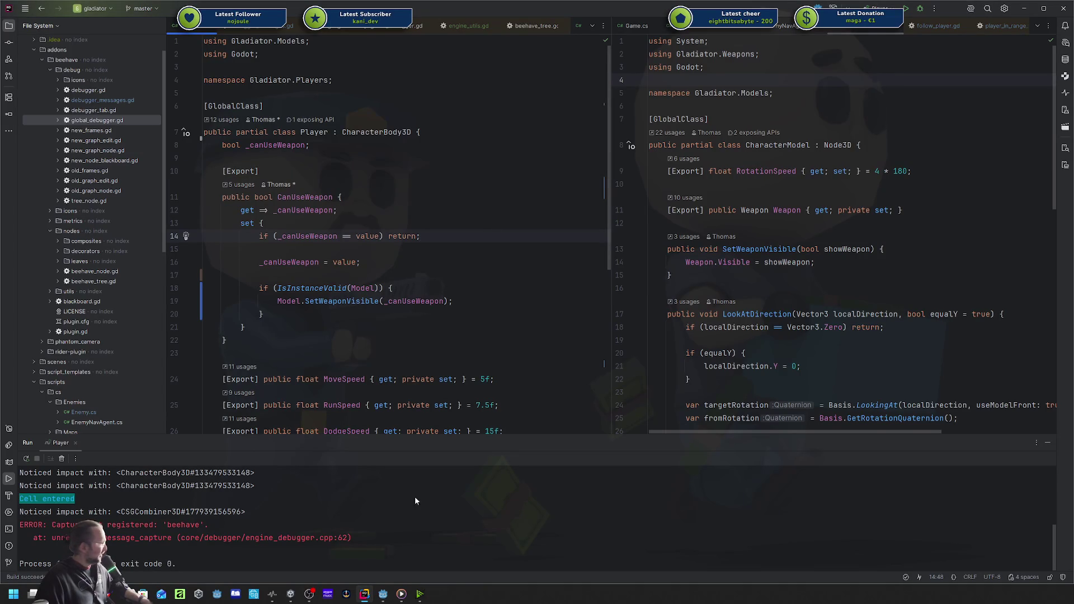
click(391, 593)
click(488, 330)
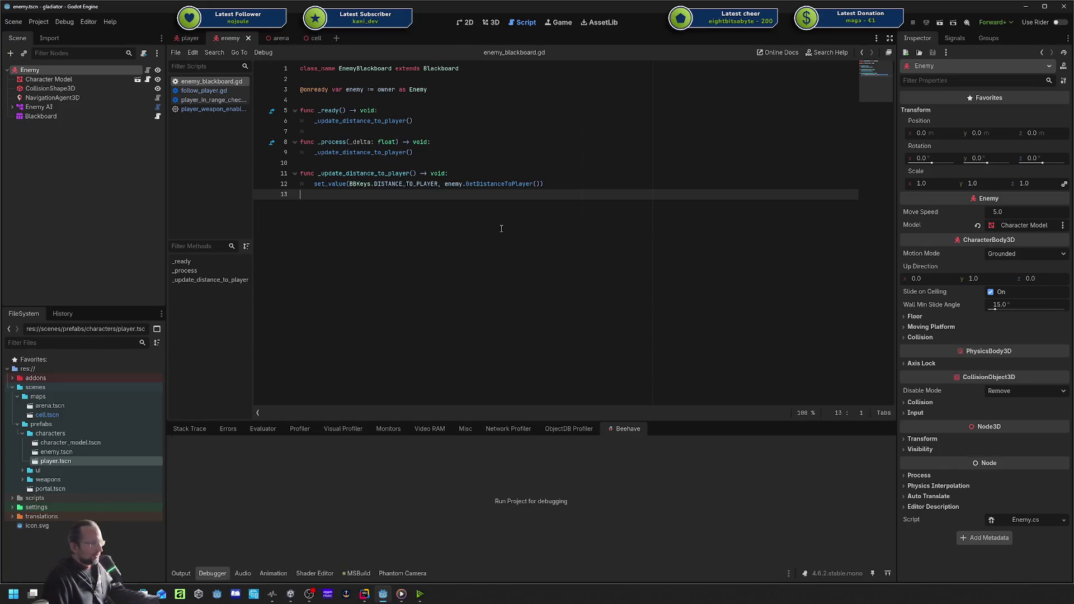
Inspect the Blackboard and Enemy AI nodes, expanding Enemy AI to Detect And Follow Player.
click(579, 187)
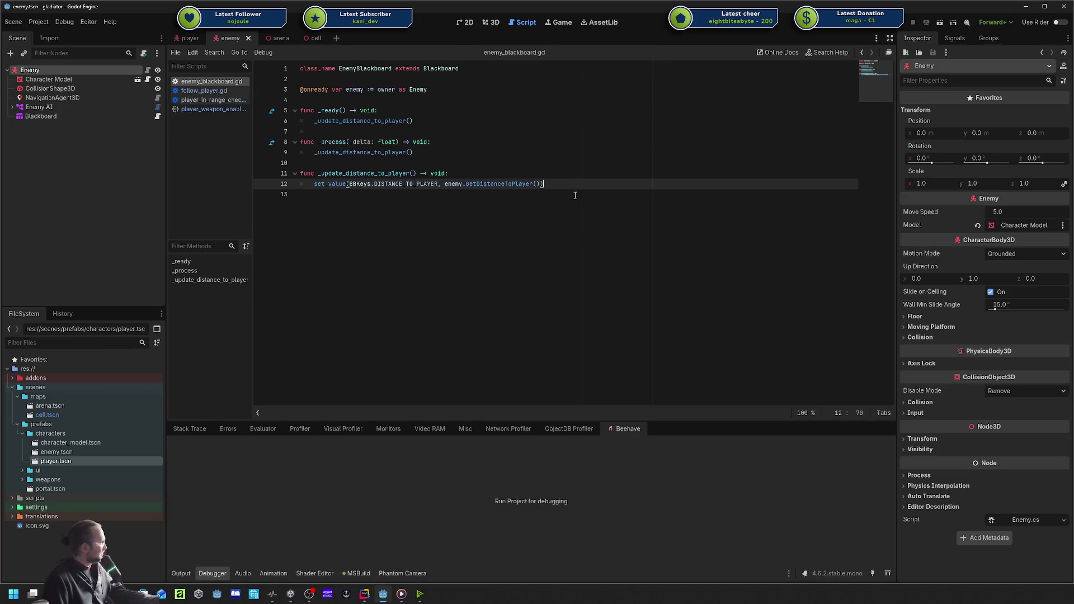
click(56, 116)
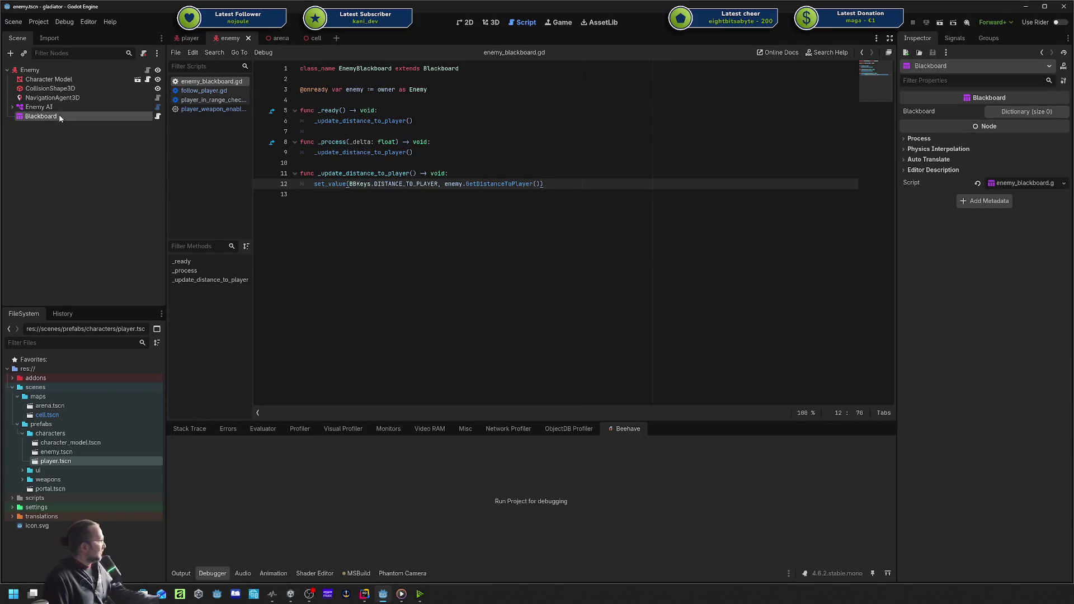
click(56, 107)
click(58, 114)
click(58, 106)
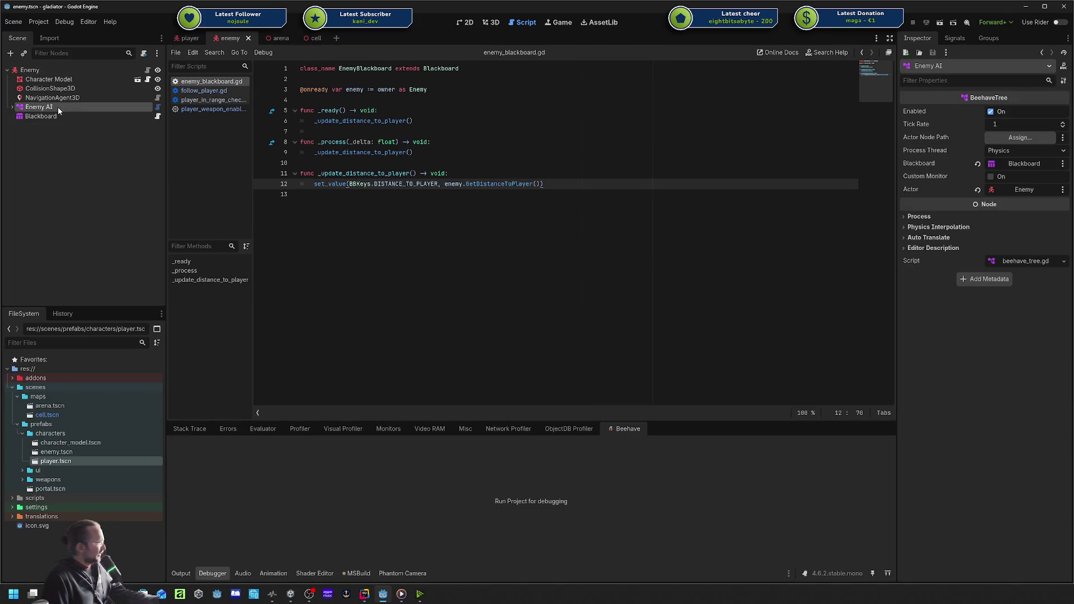
click(56, 117)
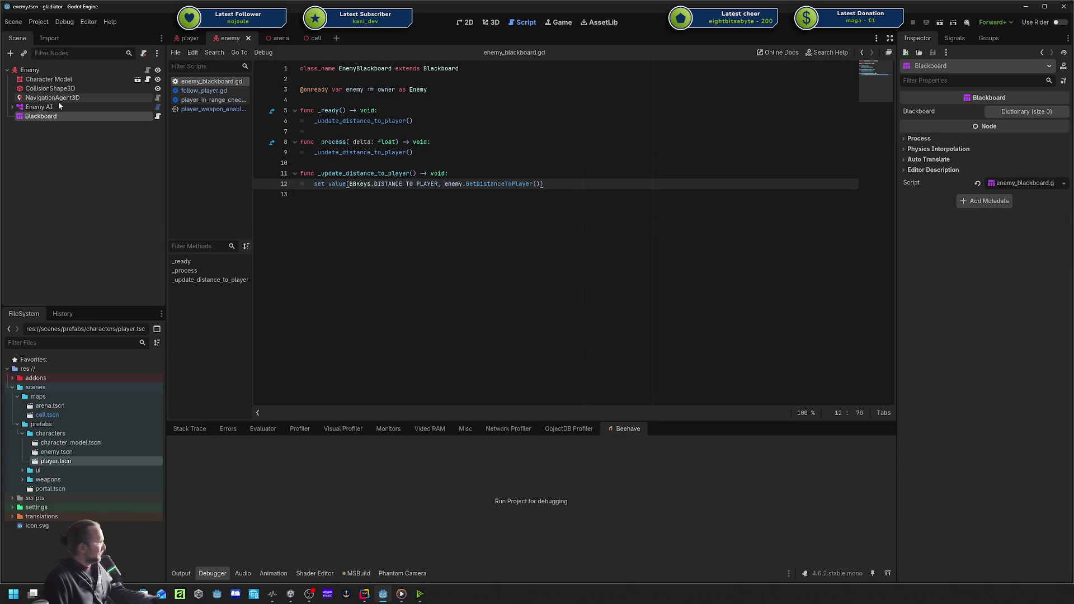
click(22, 107)
click(13, 107)
click(61, 116)
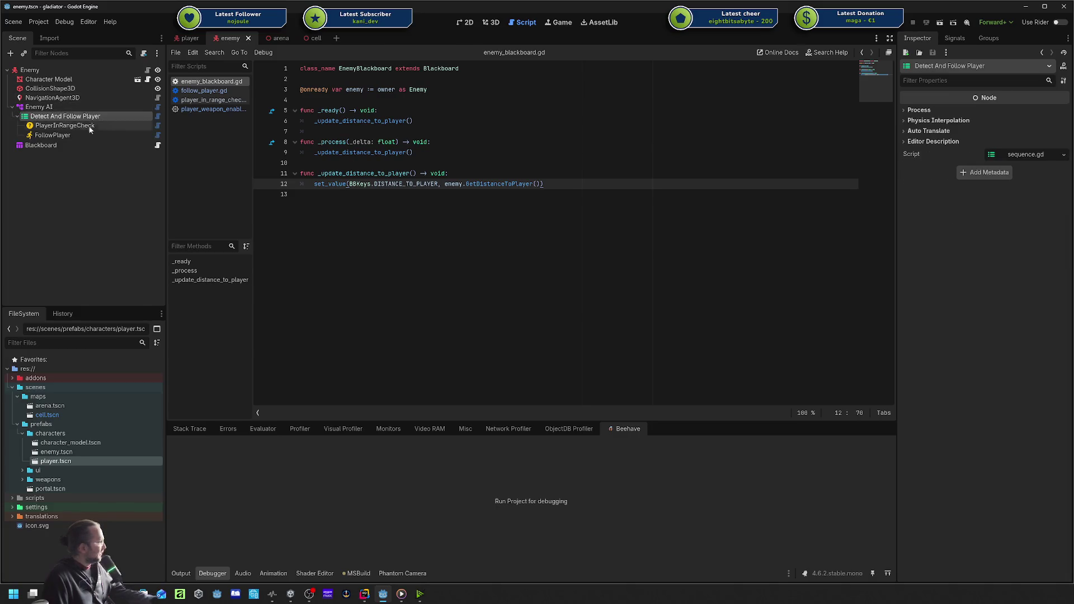
click(470, 194)
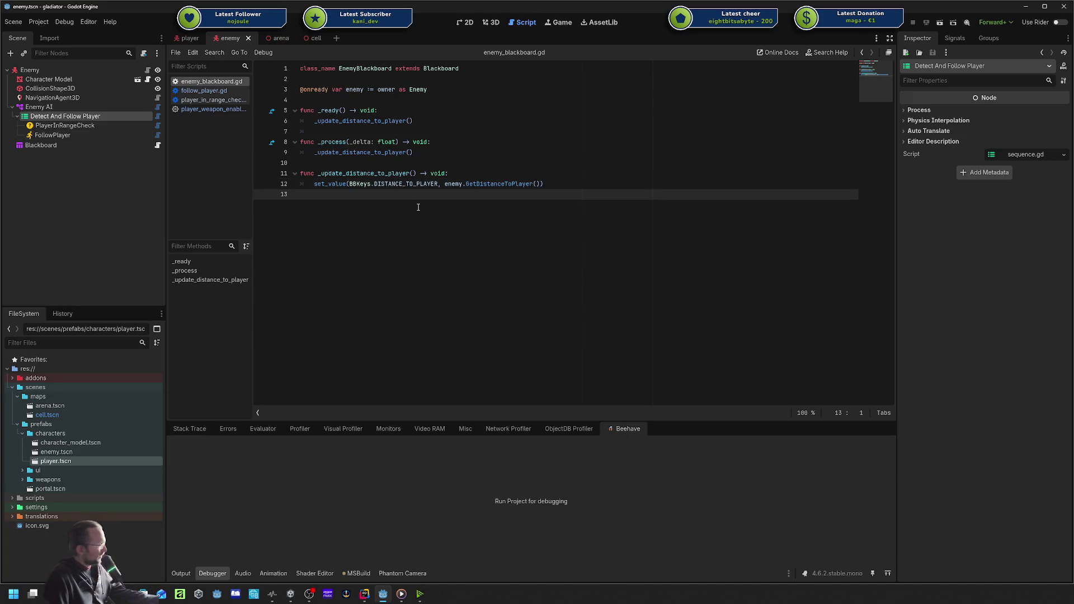
Trace the _ready update call to set_value with the BBKeys key in enemy_blackboard.gd.
click(457, 131)
click(77, 161)
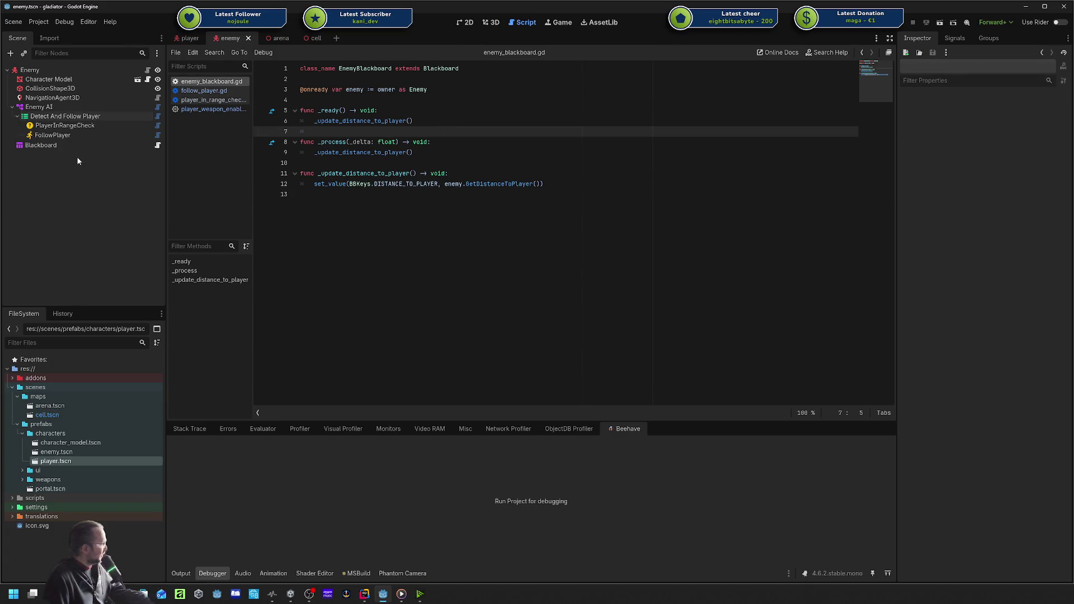
click(78, 146)
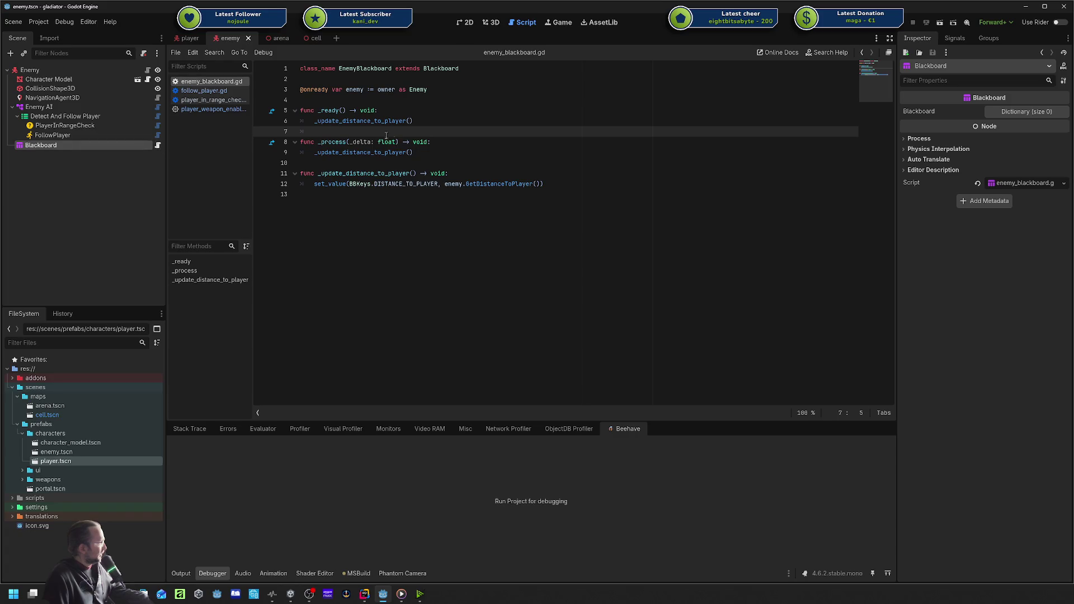
click(405, 84)
key(Down)
key(Down)
key(Down)
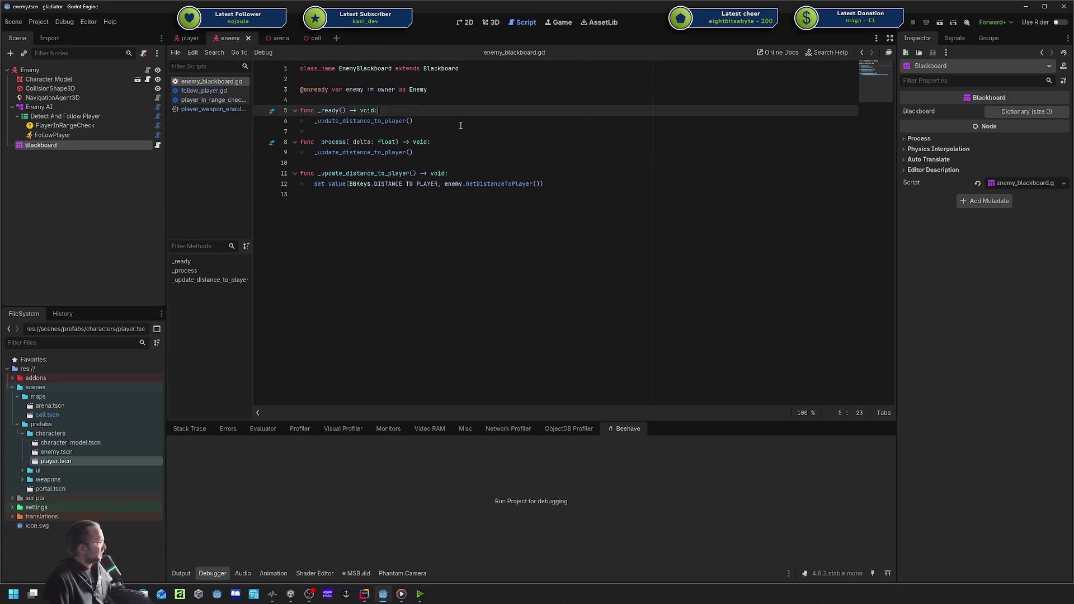
click(353, 121)
click(369, 183)
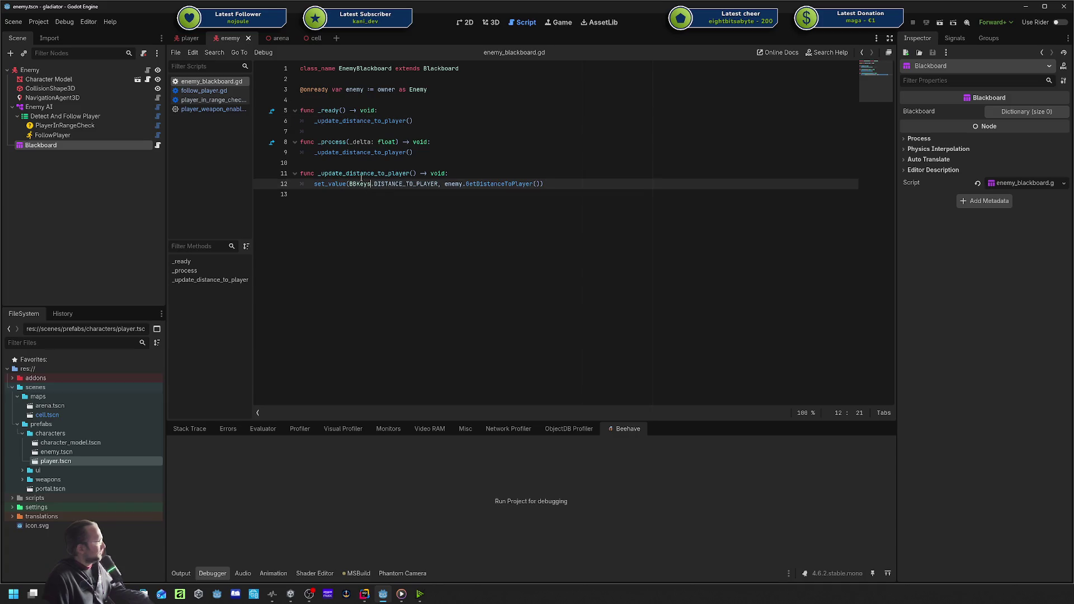
click(339, 121)
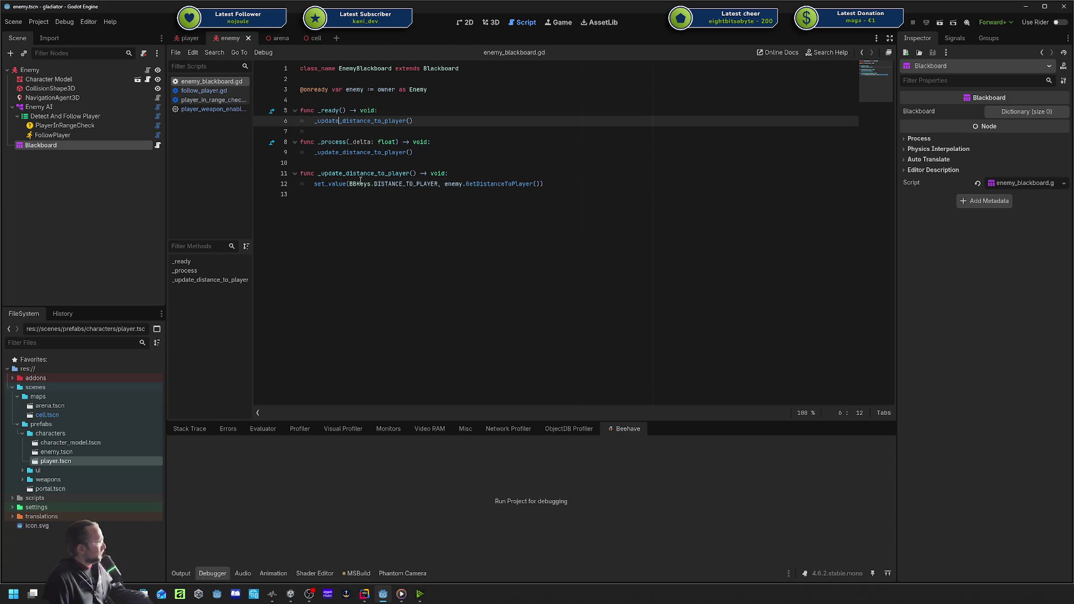
View PlayerInRangeCheck, FollowPlayer and then the Blackboard node in the Inspector.
click(76, 128)
click(77, 134)
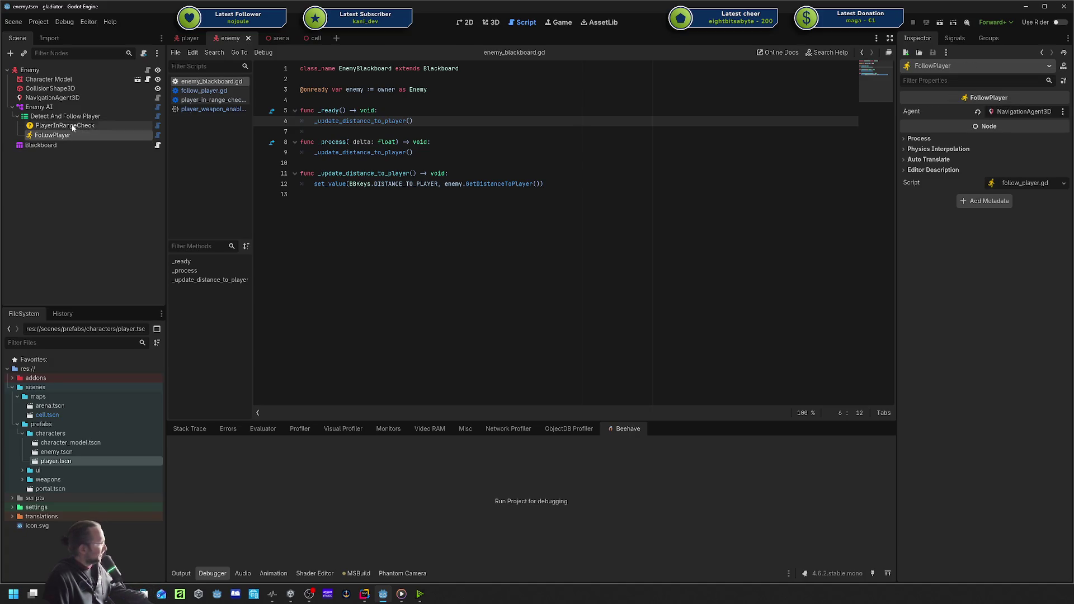
click(80, 127)
click(75, 147)
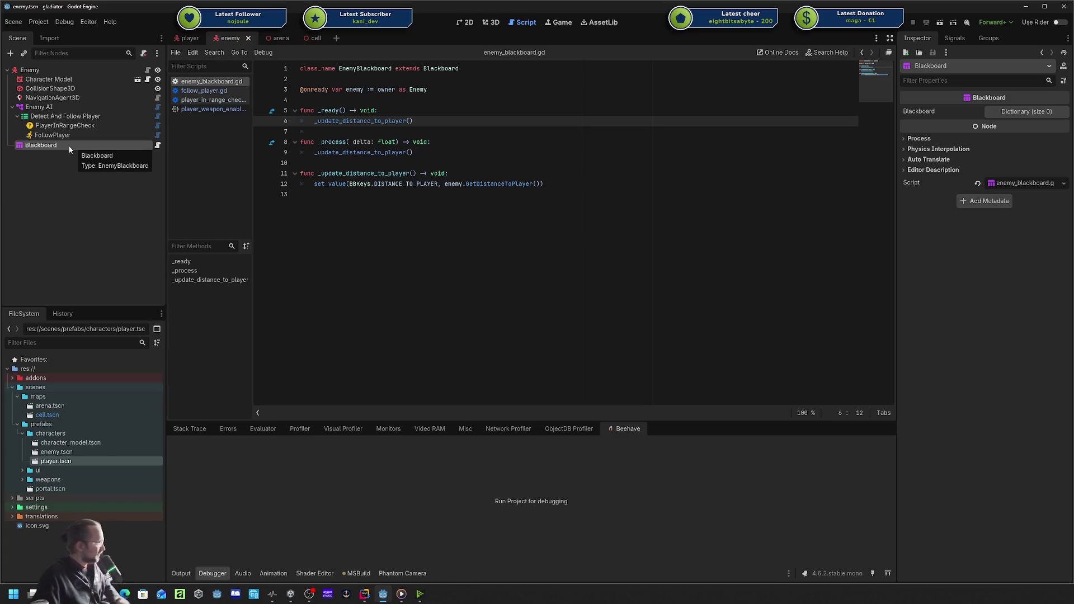
key(ctrl+End)
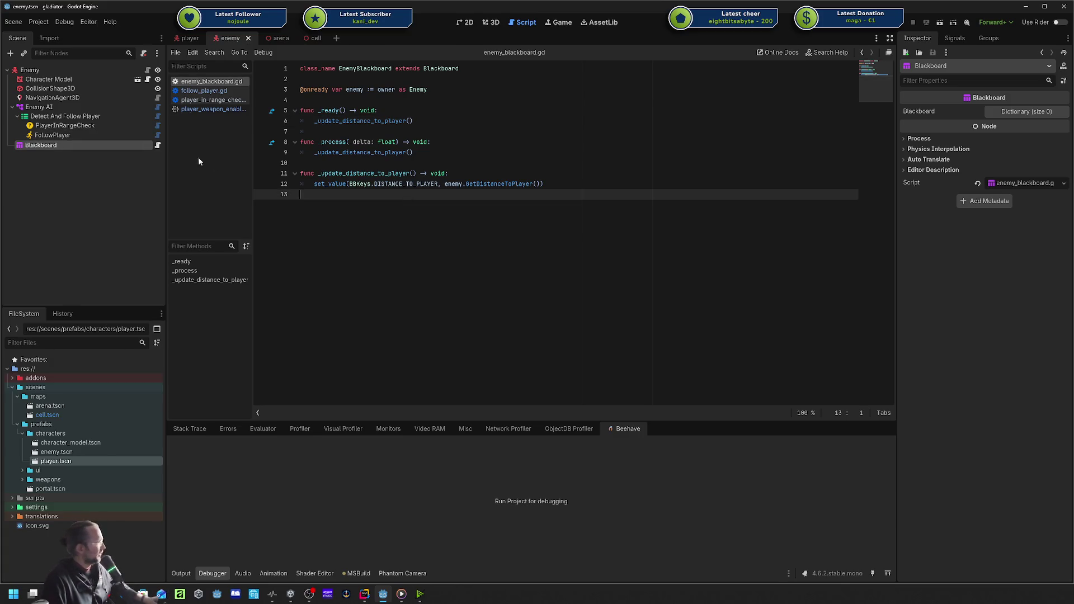
Trace enemy_blackboard.gd's update calls and check the distance_to_player key in bb_keys.gd.
click(158, 146)
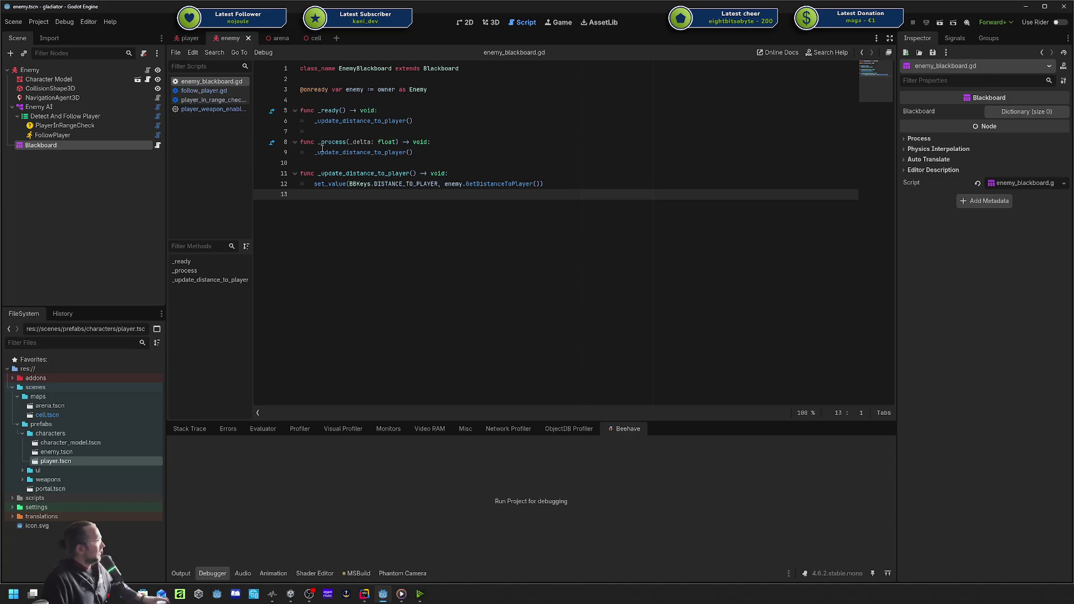
click(408, 152)
click(324, 184)
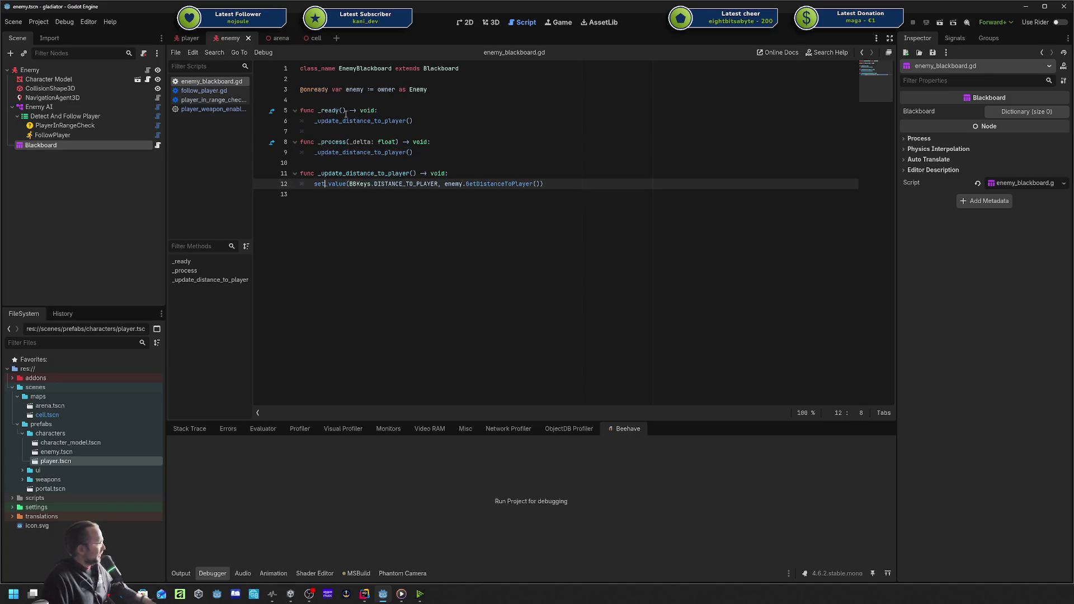
click(358, 162)
click(362, 111)
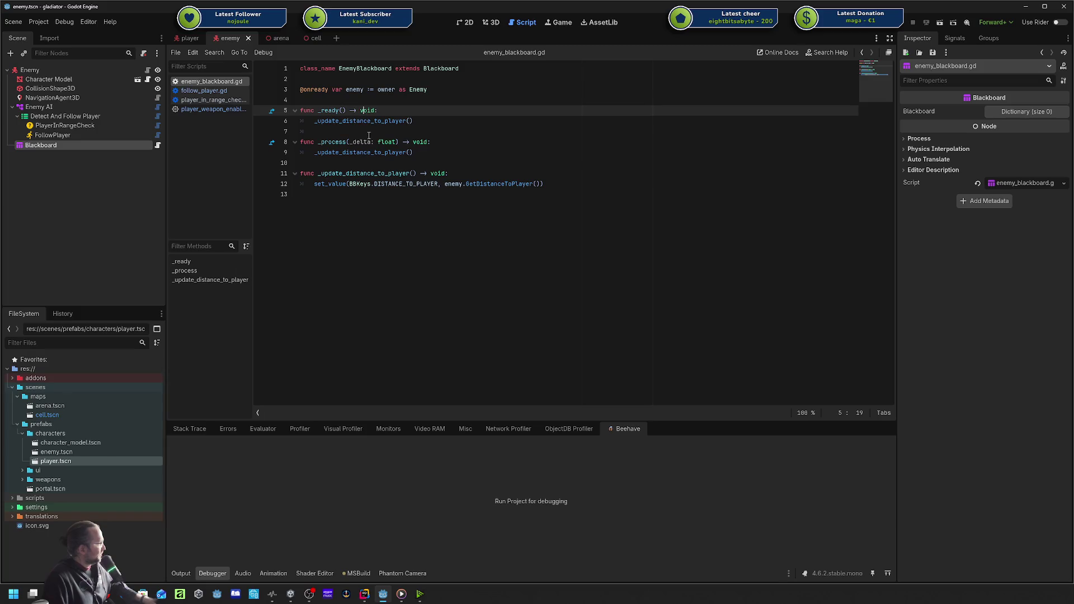
click(382, 88)
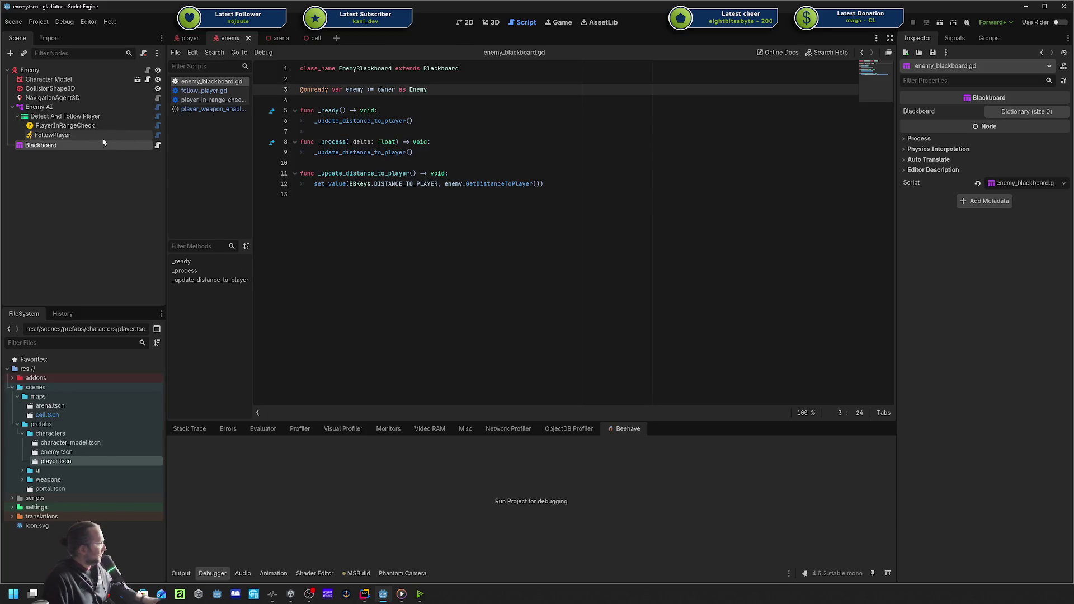
click(396, 193)
ctrl+click(402, 183)
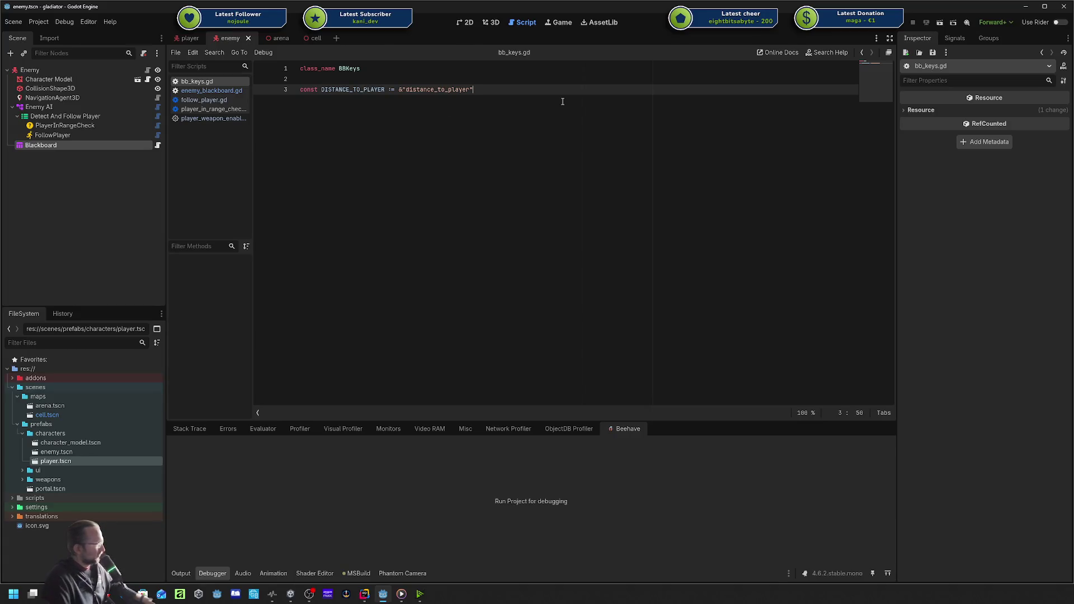
double_click(453, 90)
key(alt+Left)
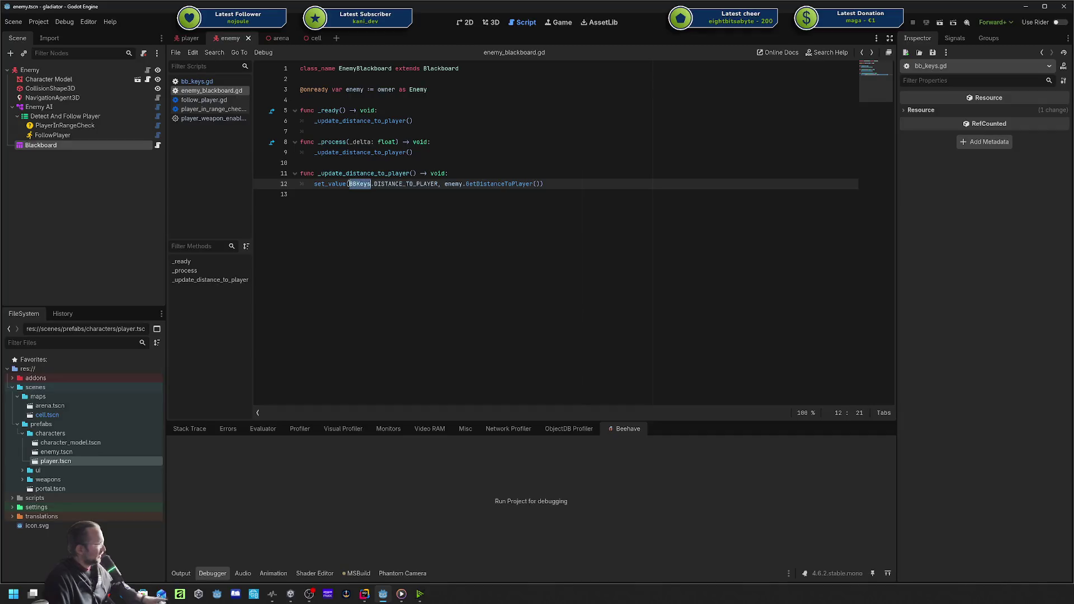
Confirm line 12 stores GetDistanceToPlayer under DISTANCE_TO_PLAYER, then switch to Rider.
click(409, 184)
double_click(410, 183)
click(411, 199)
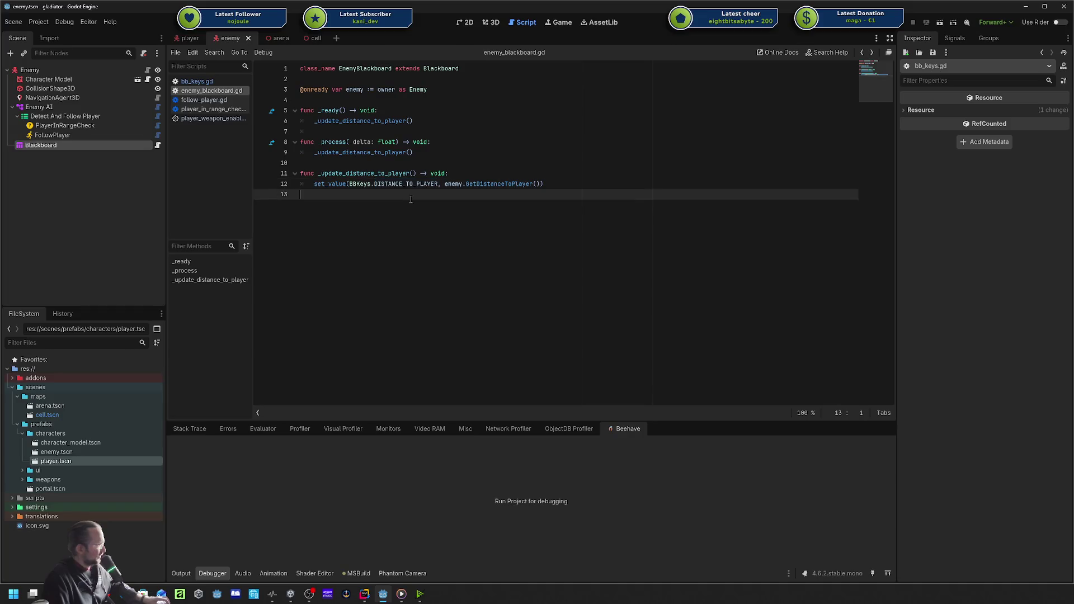
double_click(478, 187)
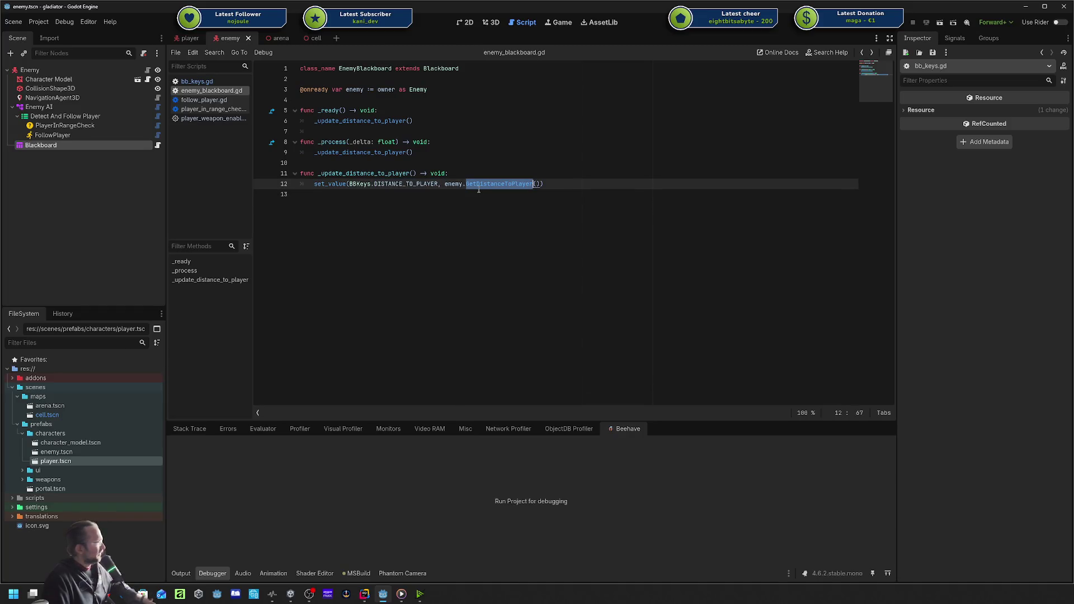
click(503, 191)
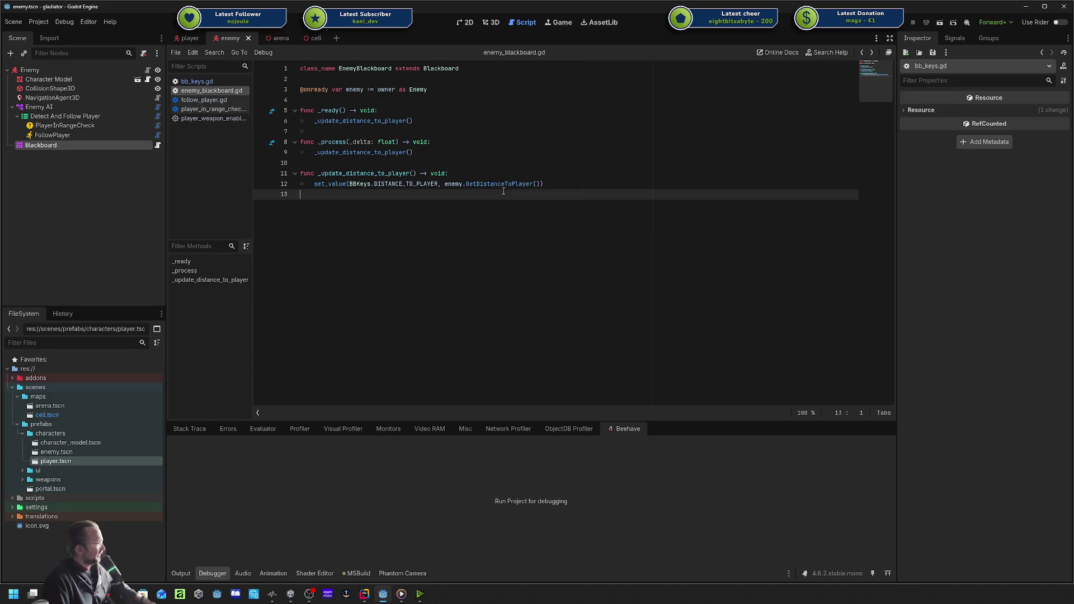
click(345, 184)
drag(417, 152, 319, 110)
click(462, 165)
click(493, 185)
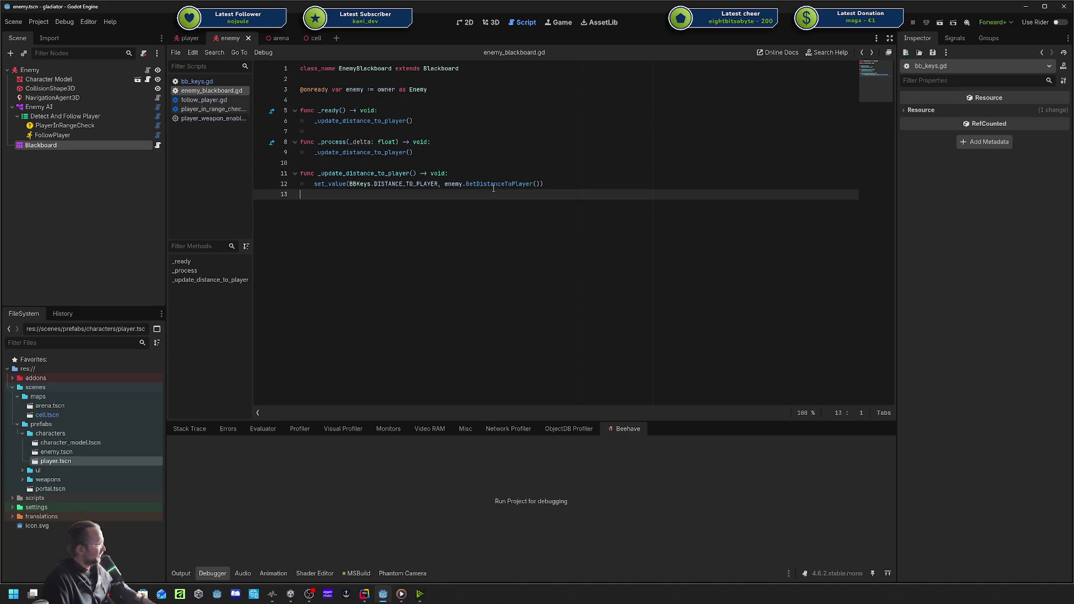
double_click(493, 185)
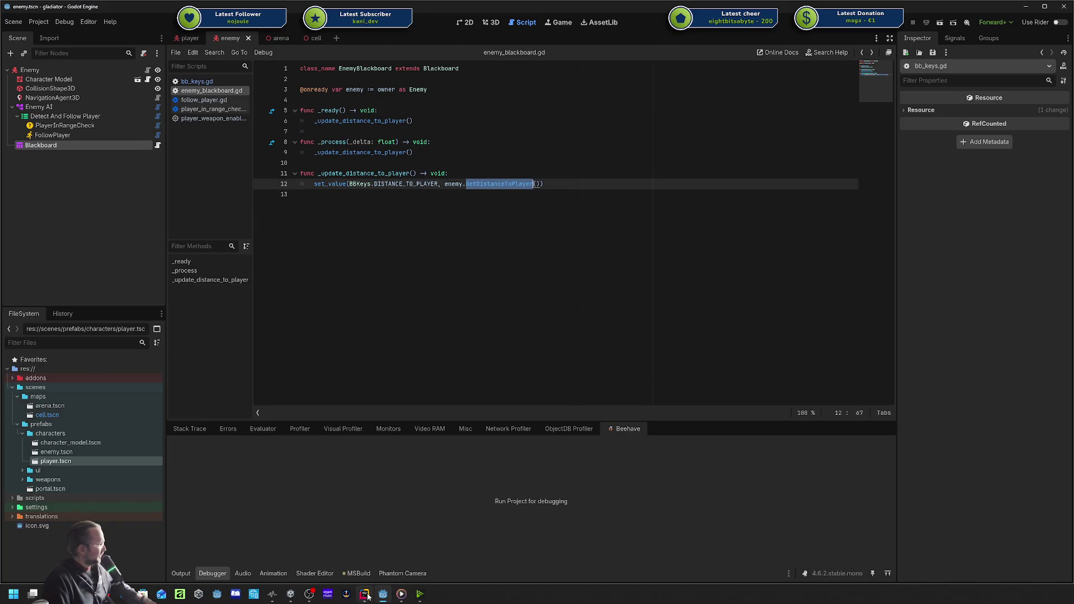
click(364, 594)
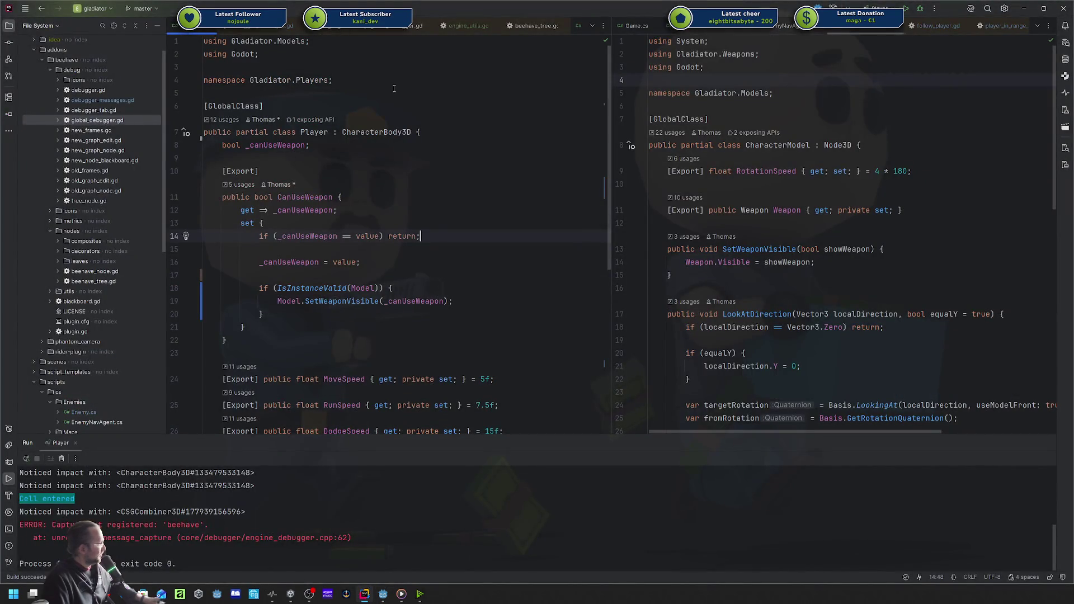
Open Enemy.cs through Go to Class by typing 'En'.
click(885, 81)
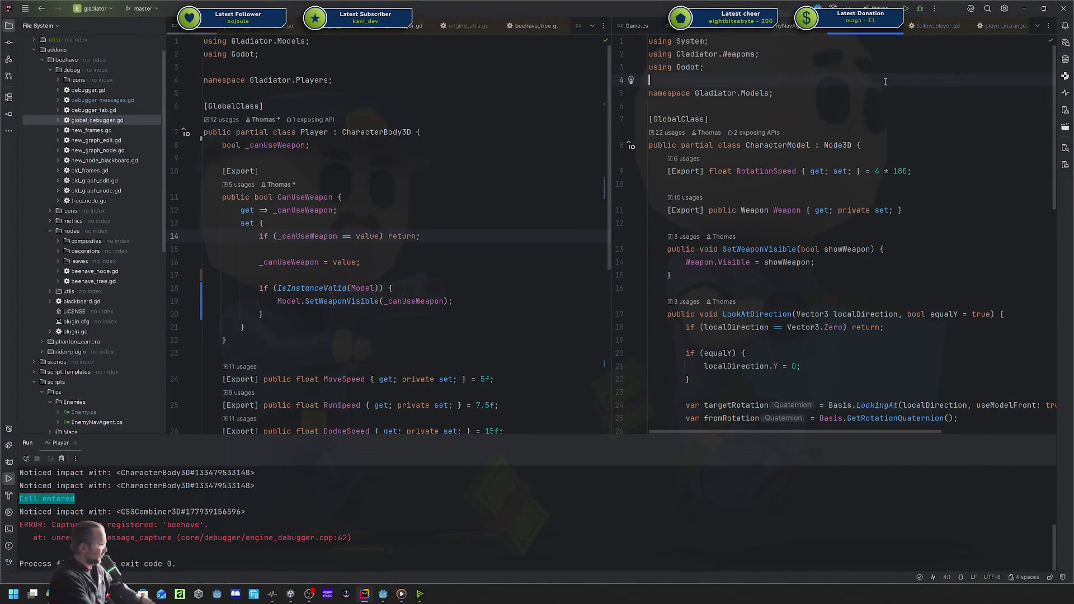
key(ctrl+n)
text(En)
key(Return)
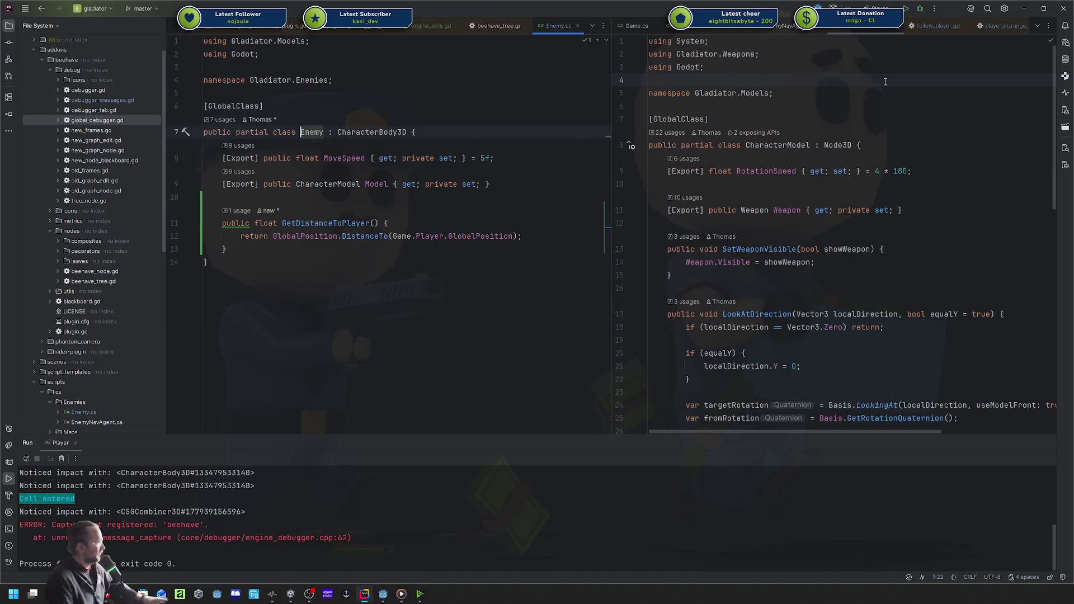
Inspect GetDistanceToPlayer returning GlobalPosition.DistanceTo(Game.Player.GlobalPosition), then return to Godot.
click(371, 246)
click(311, 237)
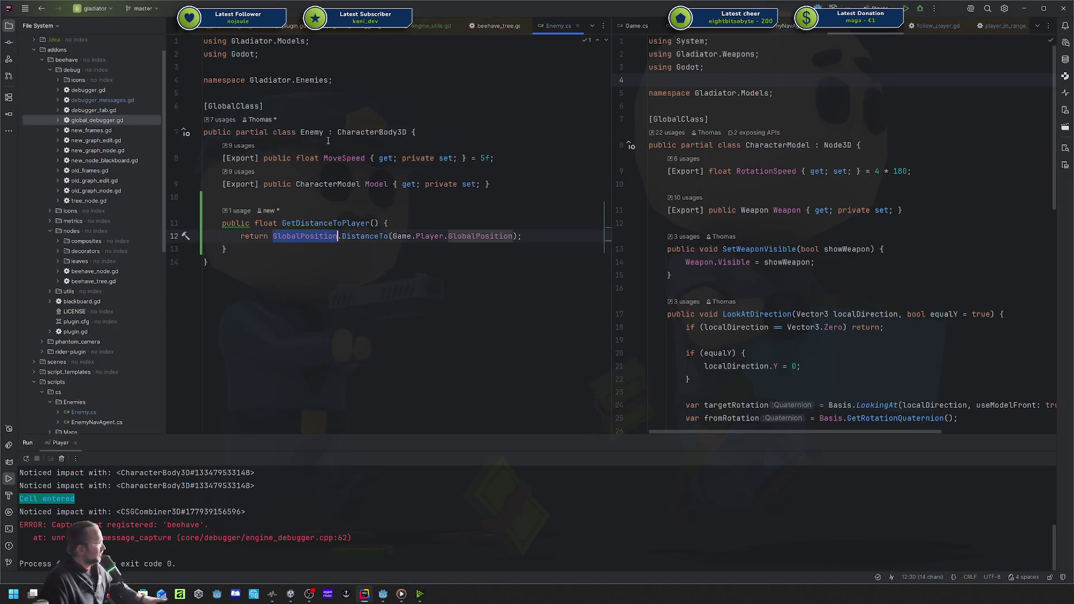
double_click(379, 236)
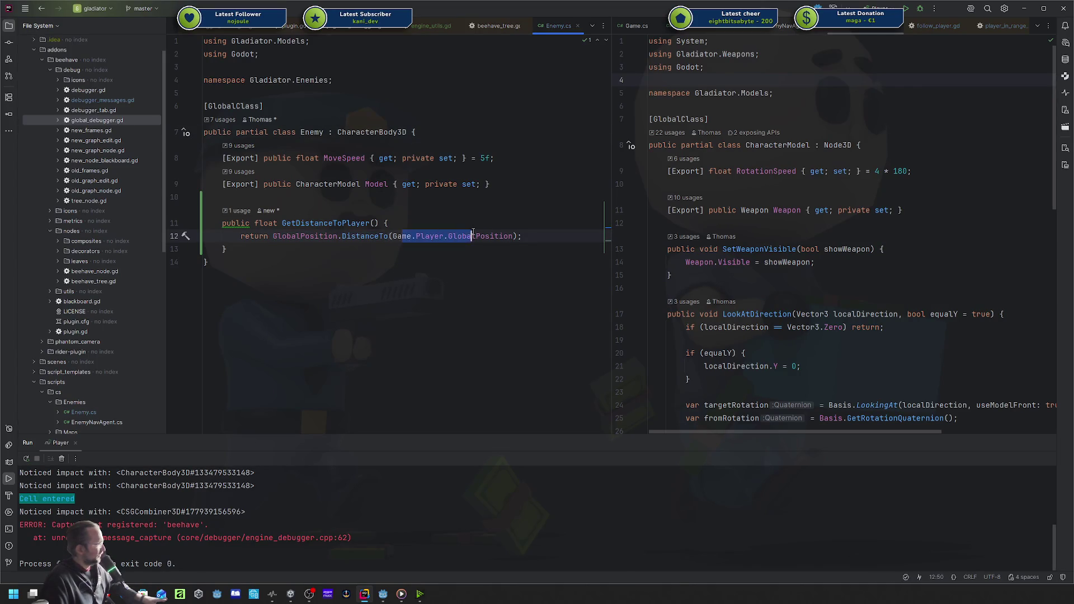
double_click(492, 235)
key(Down)
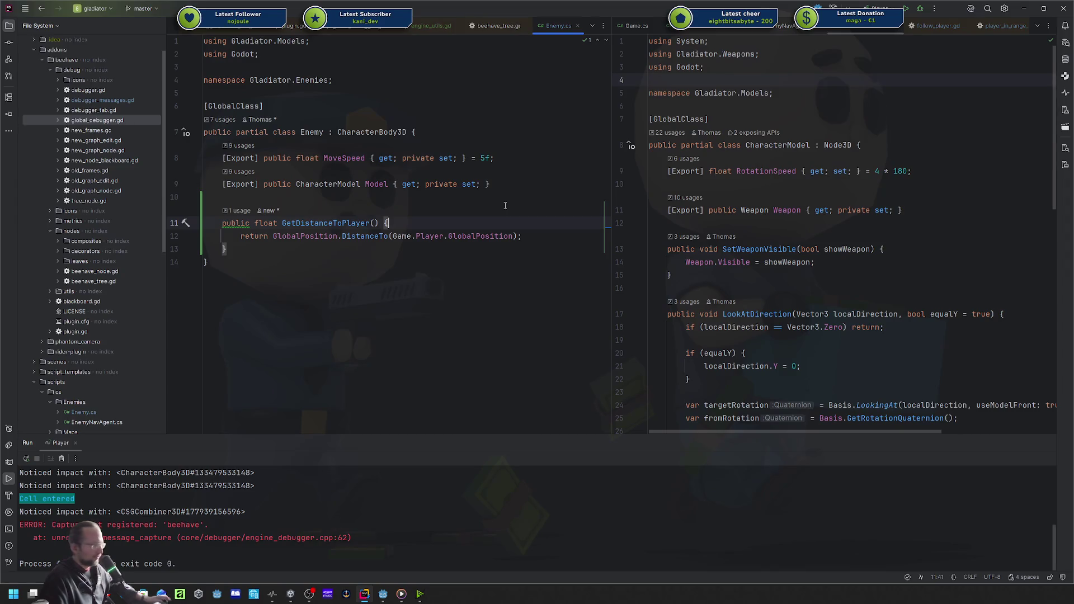
key(alt+Tab)
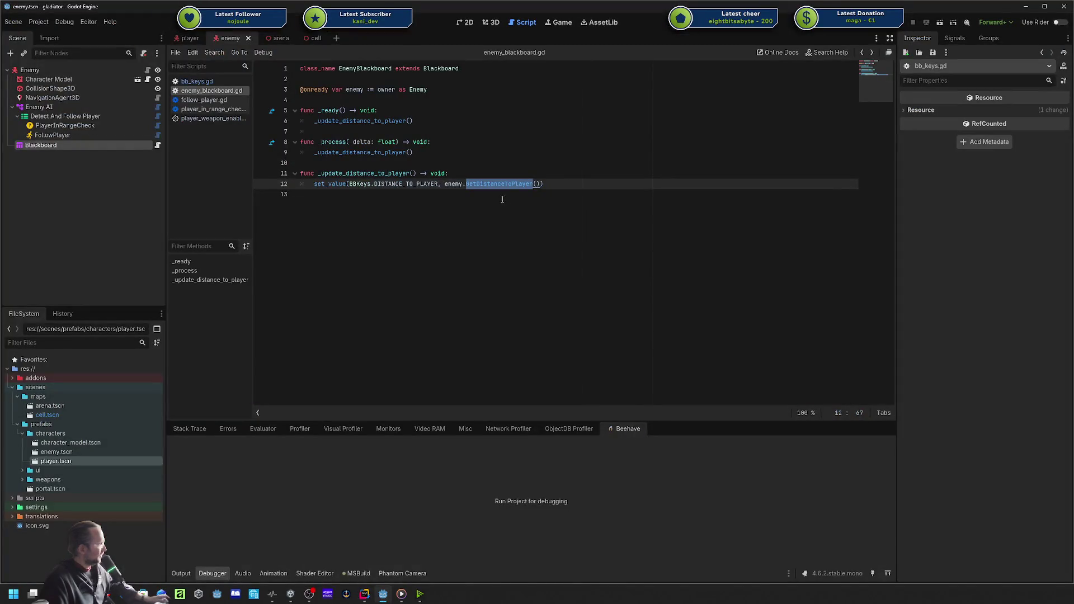
Show PlayerInRangeCheck's Required Distance of 5.0 and open player_in_range_check.gd.
click(500, 195)
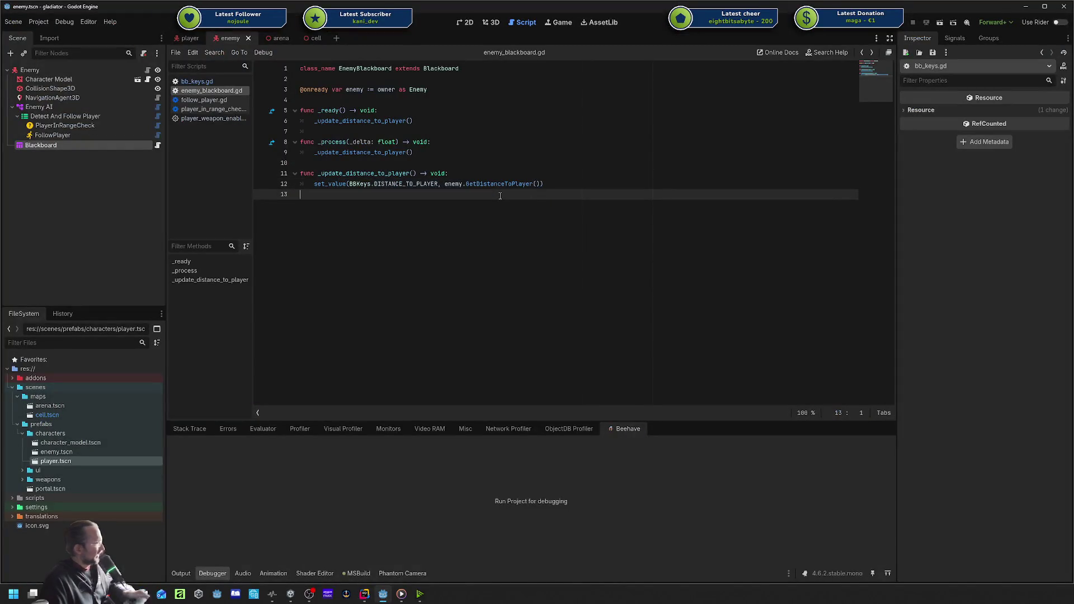
double_click(453, 184)
key(Up)
key(Up)
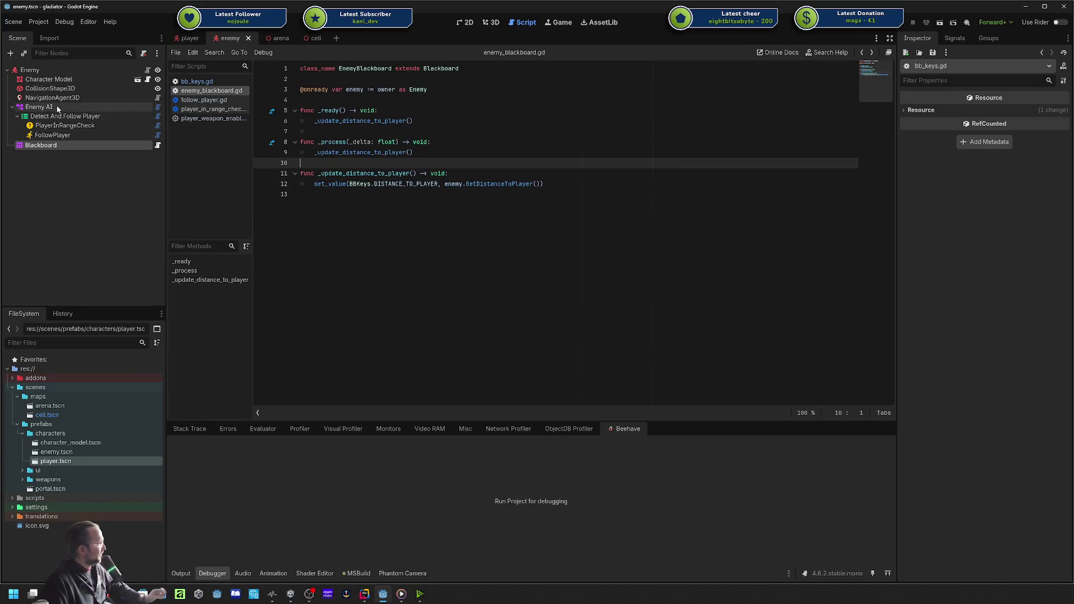
click(54, 128)
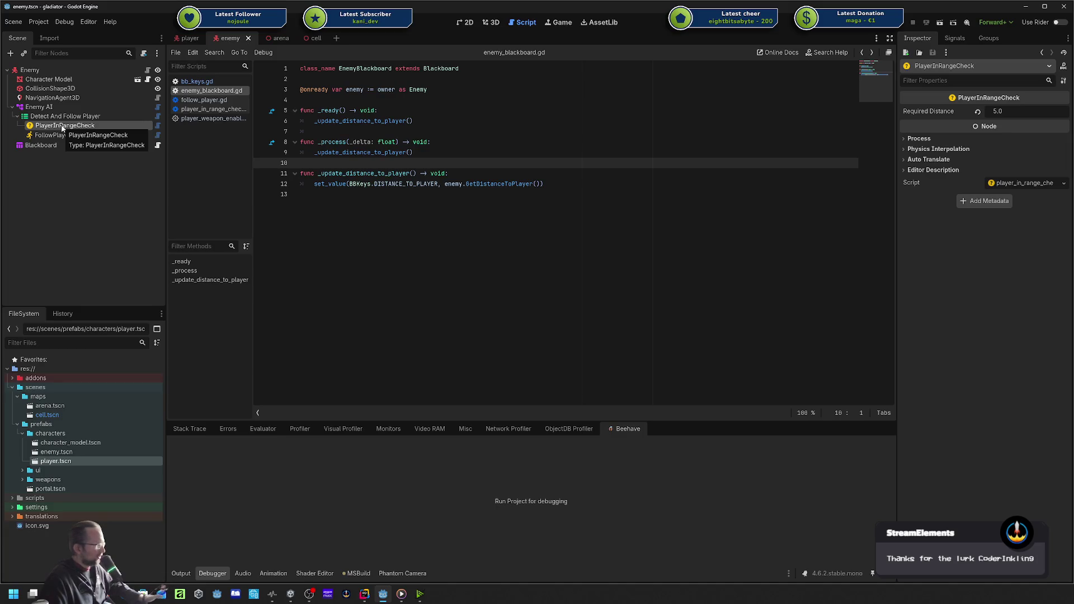
click(493, 152)
click(489, 166)
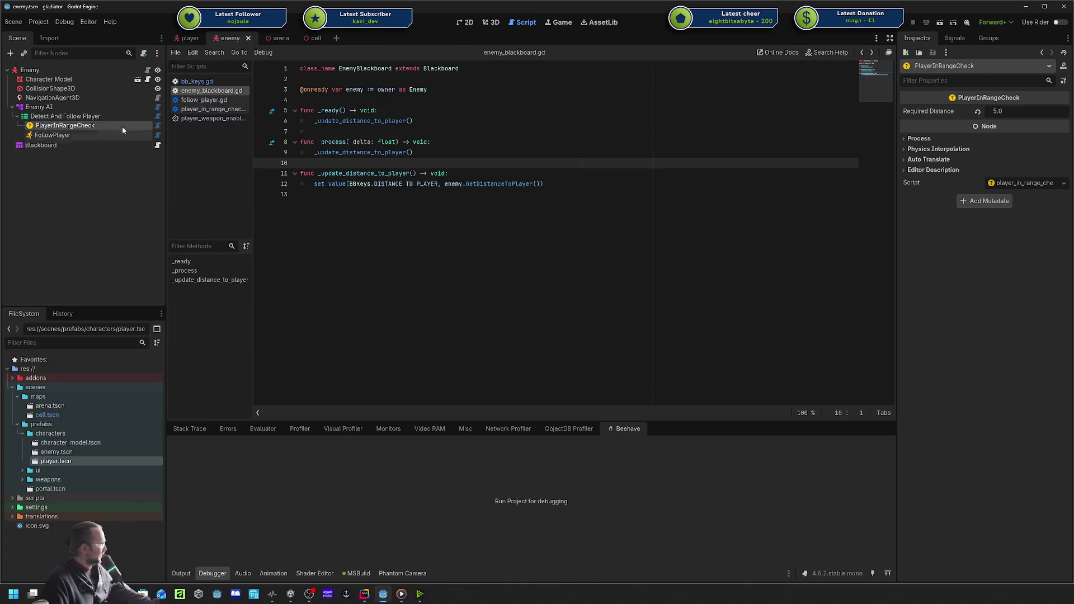
click(207, 109)
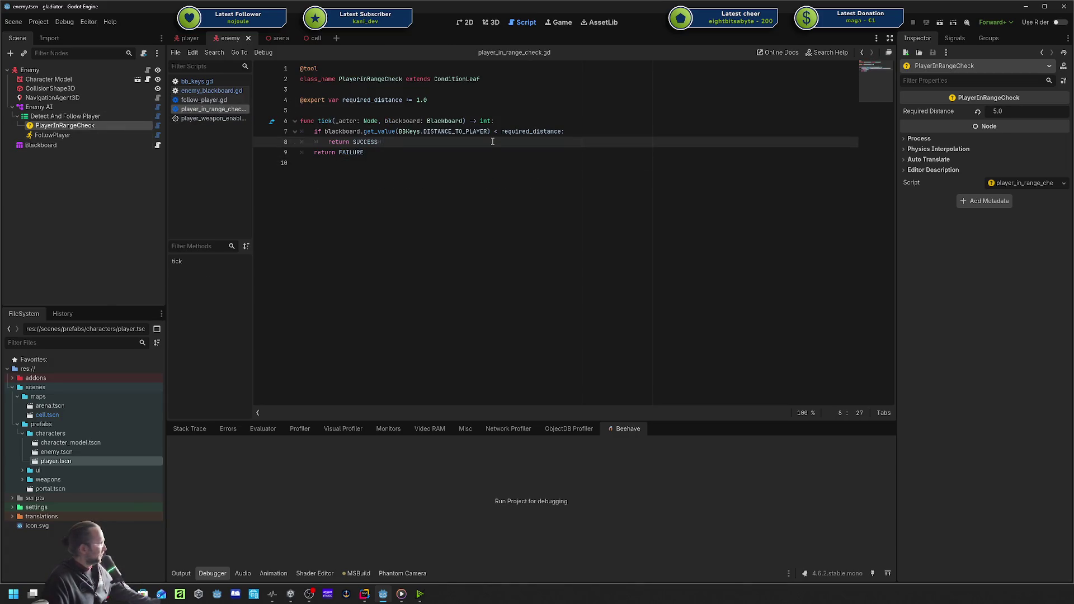
double_click(345, 101)
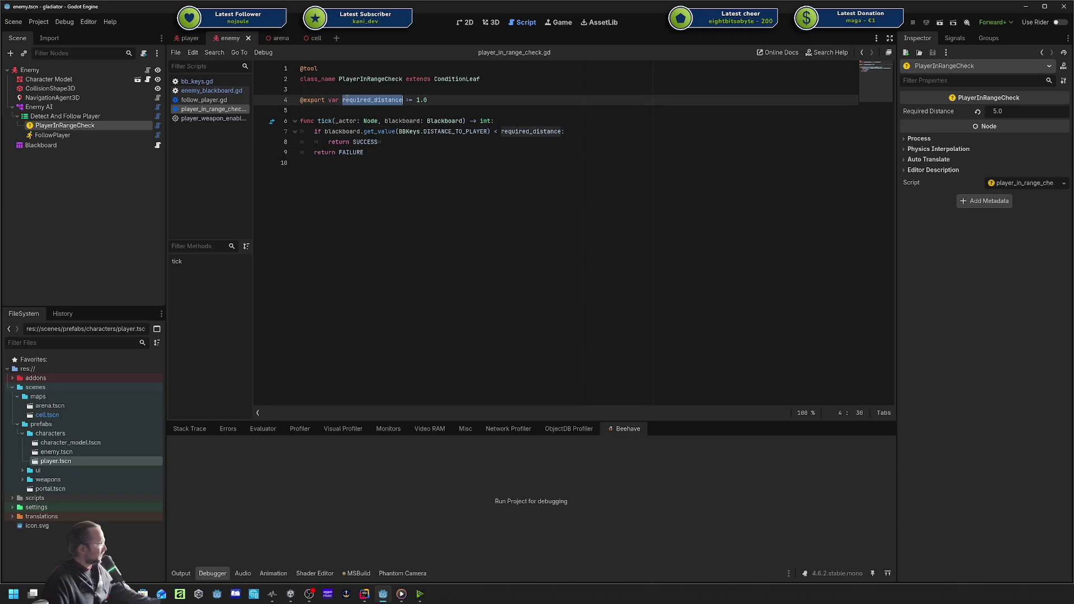
click(534, 99)
key(shift+Home)
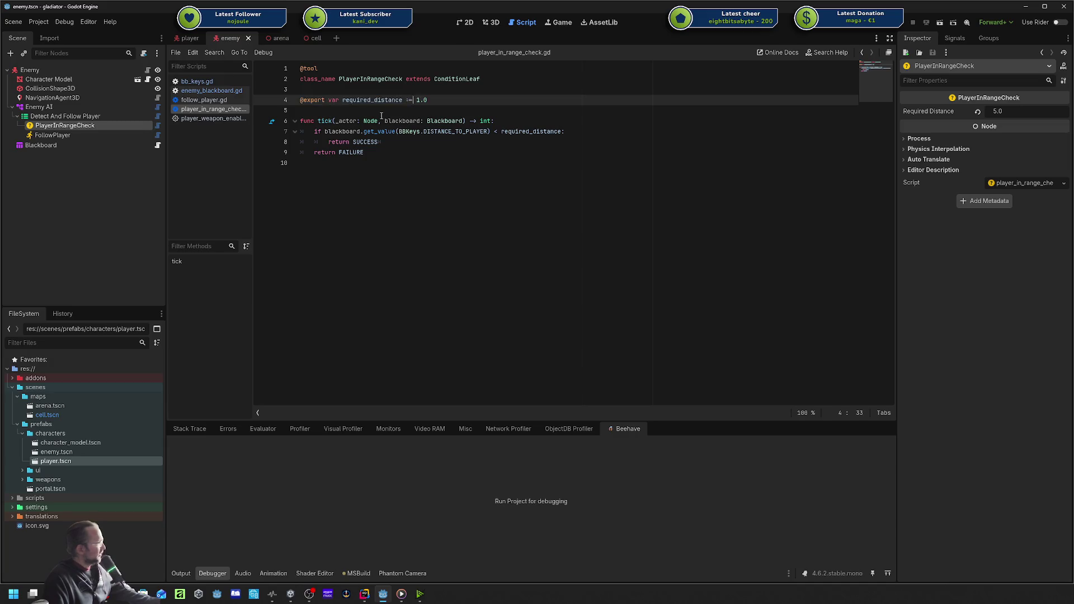
drag(313, 132, 500, 138)
click(386, 131)
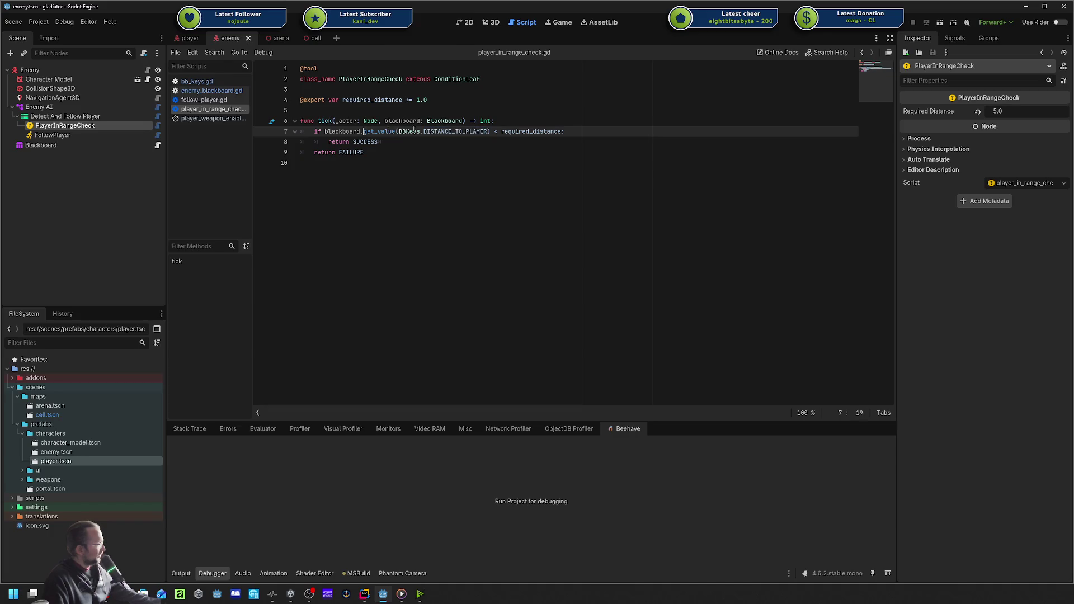
shift+click(488, 132)
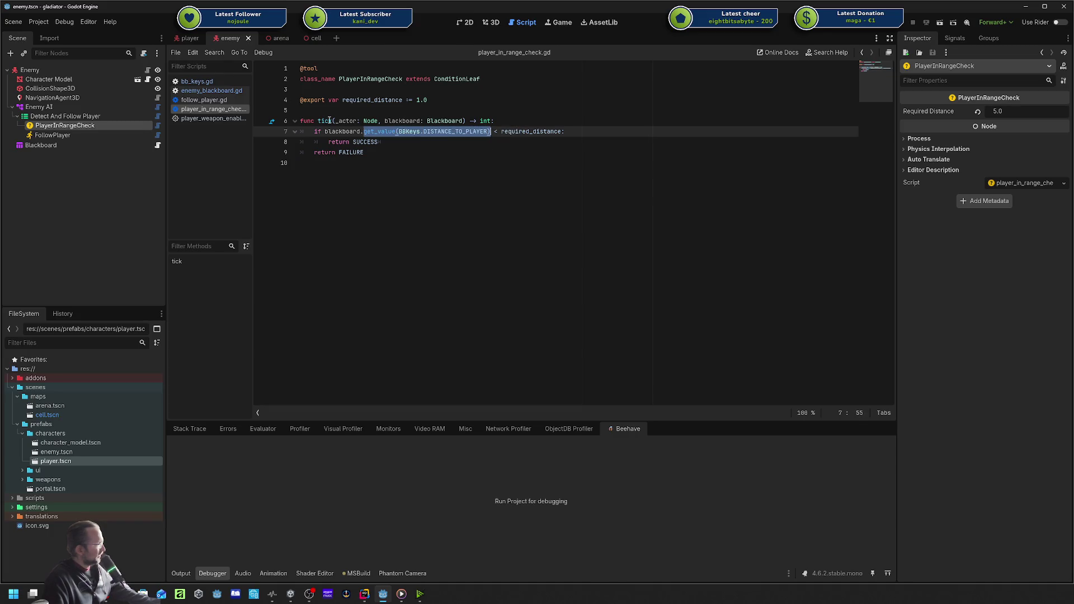
double_click(531, 131)
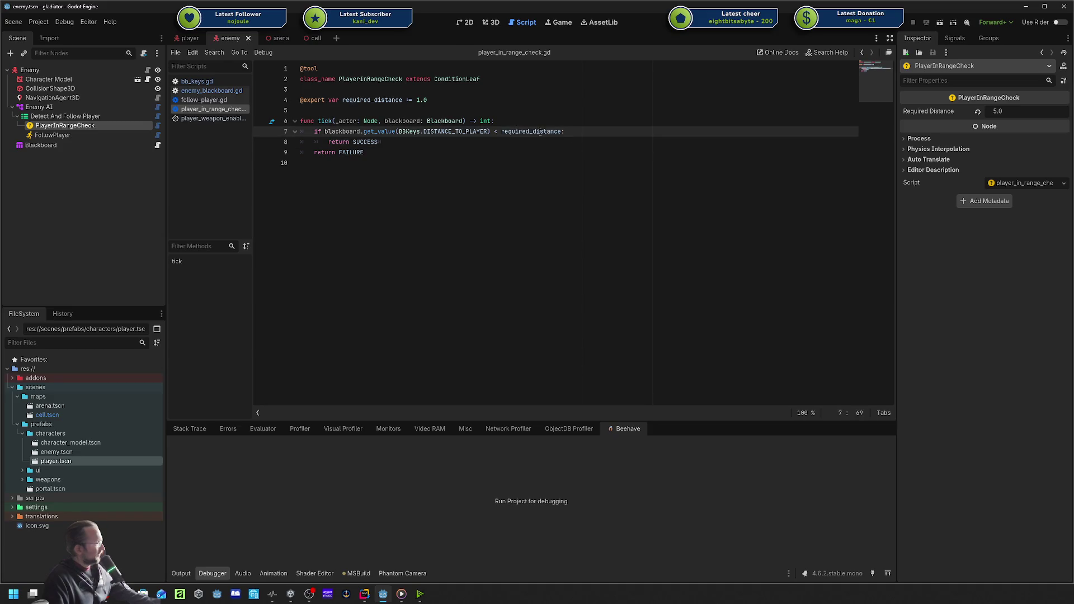
click(385, 137)
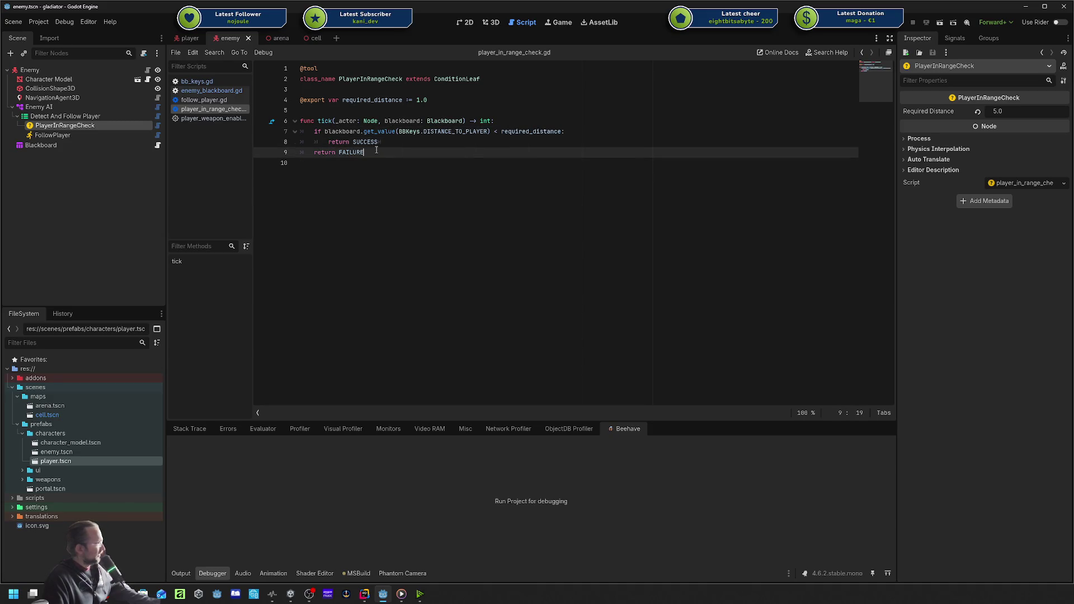
click(434, 131)
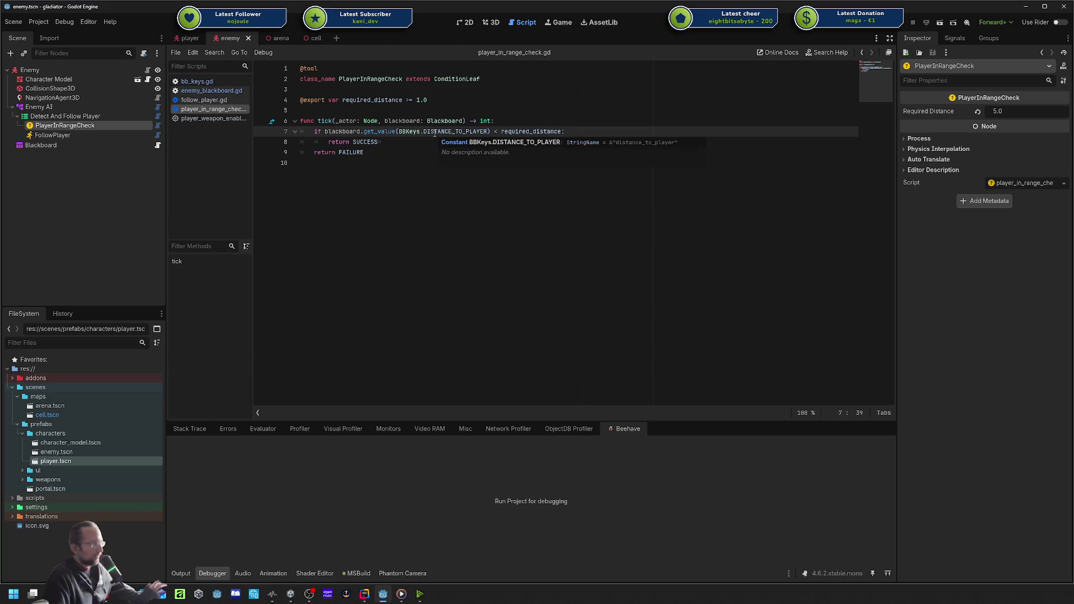
double_click(434, 132)
click(392, 152)
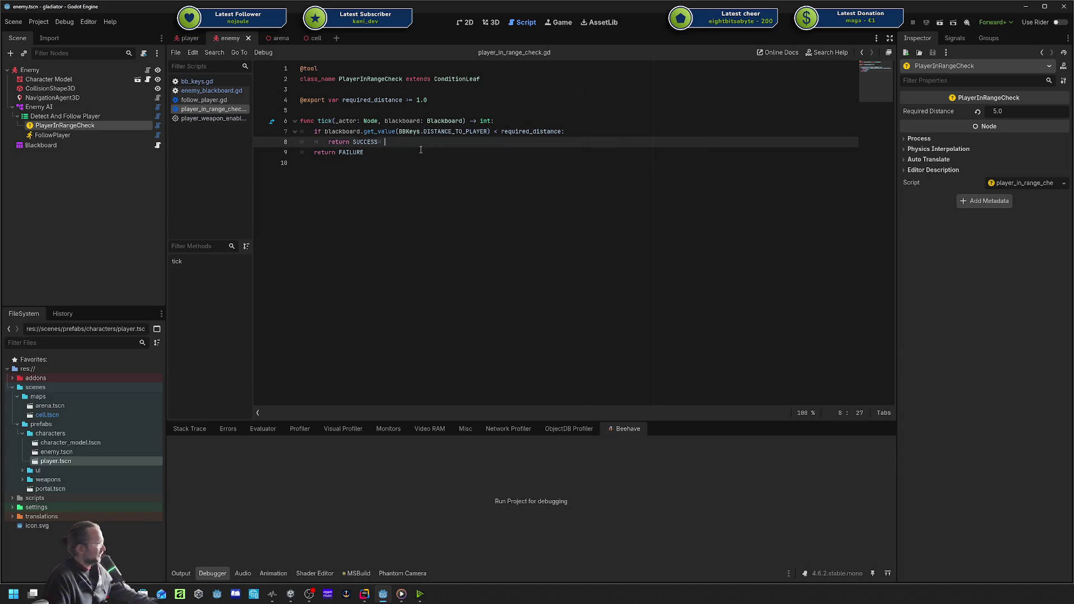
key(shift+Up)
key(shift+Up)
key(shift+Up)
click(393, 132)
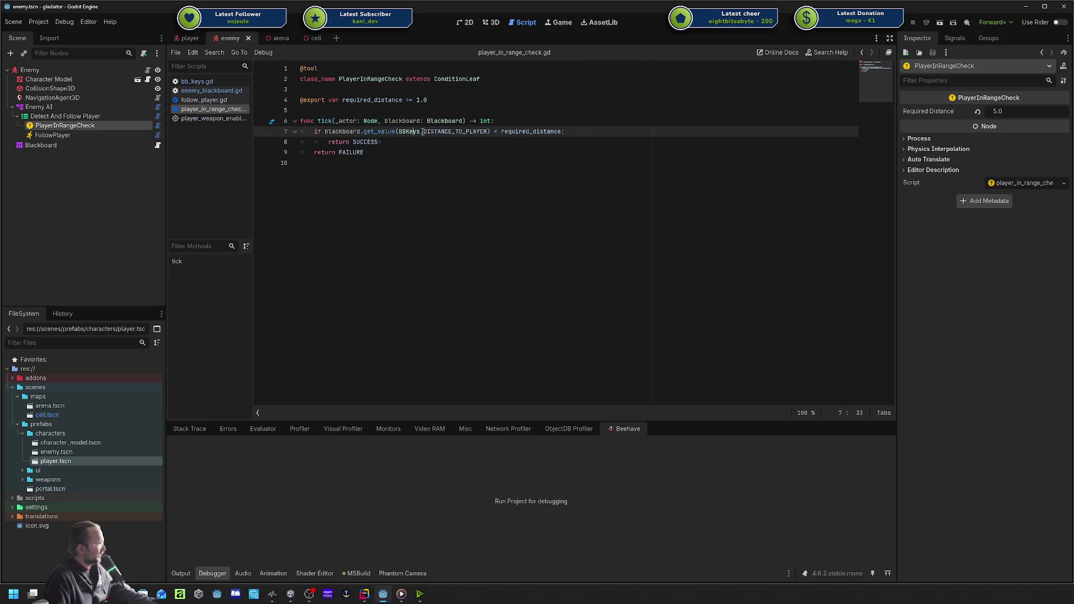
key(Down)
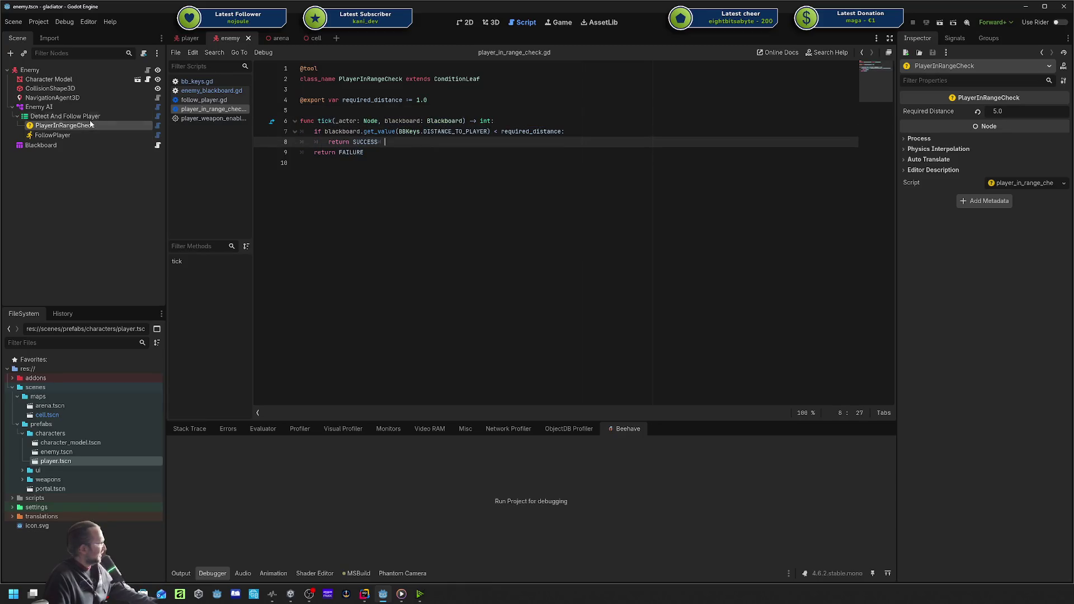
right_click(89, 120)
Create a Leaf > ConditionLeaf > BlackboardCompareCondition child and drag it toward PlayerInRangeCheck.
click(143, 129)
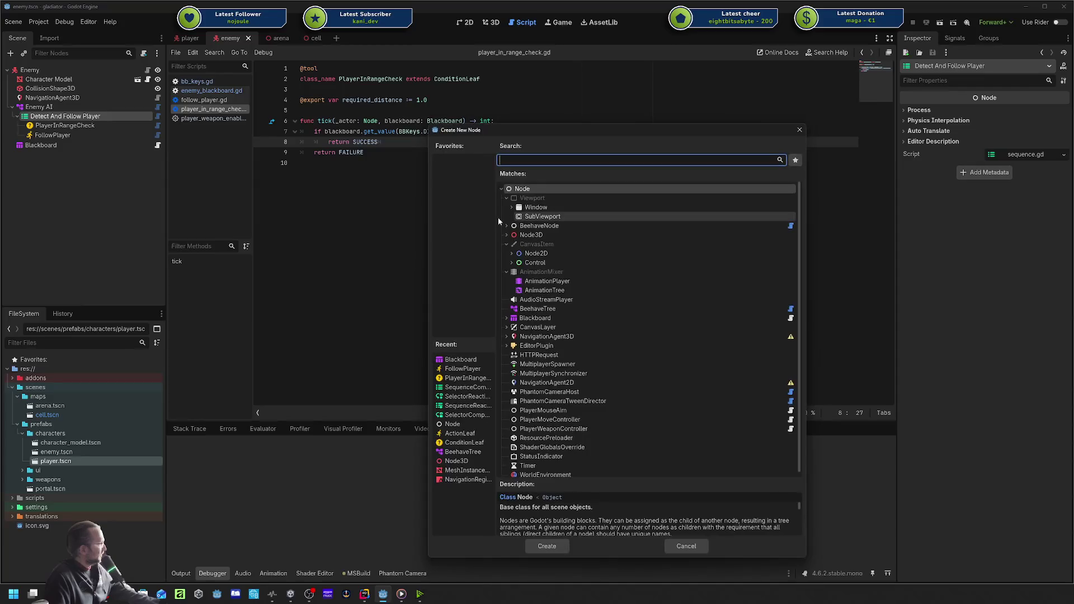
click(507, 226)
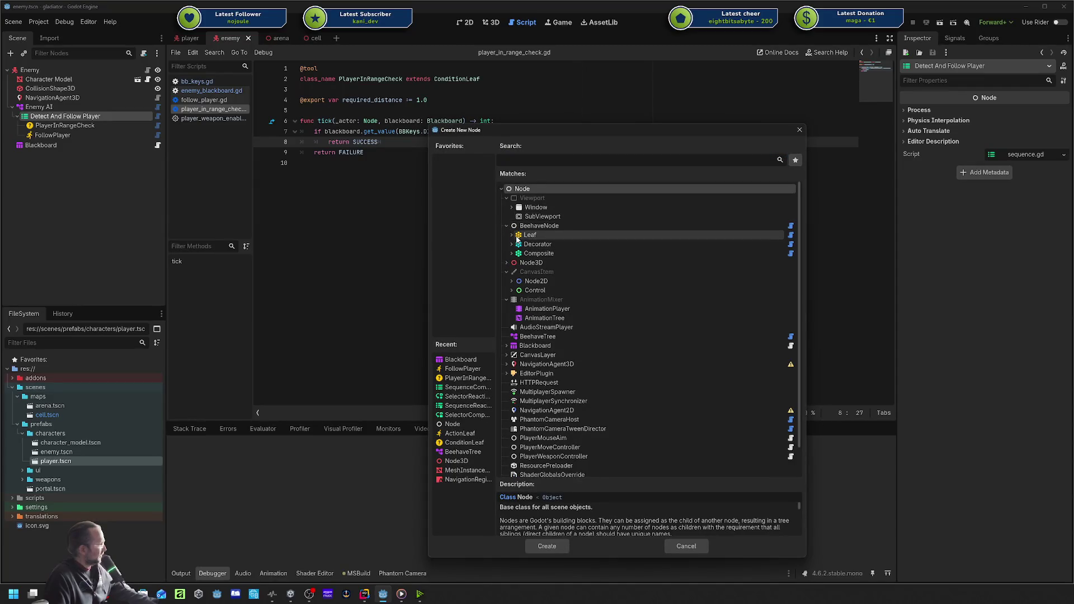
click(521, 235)
click(512, 235)
click(517, 255)
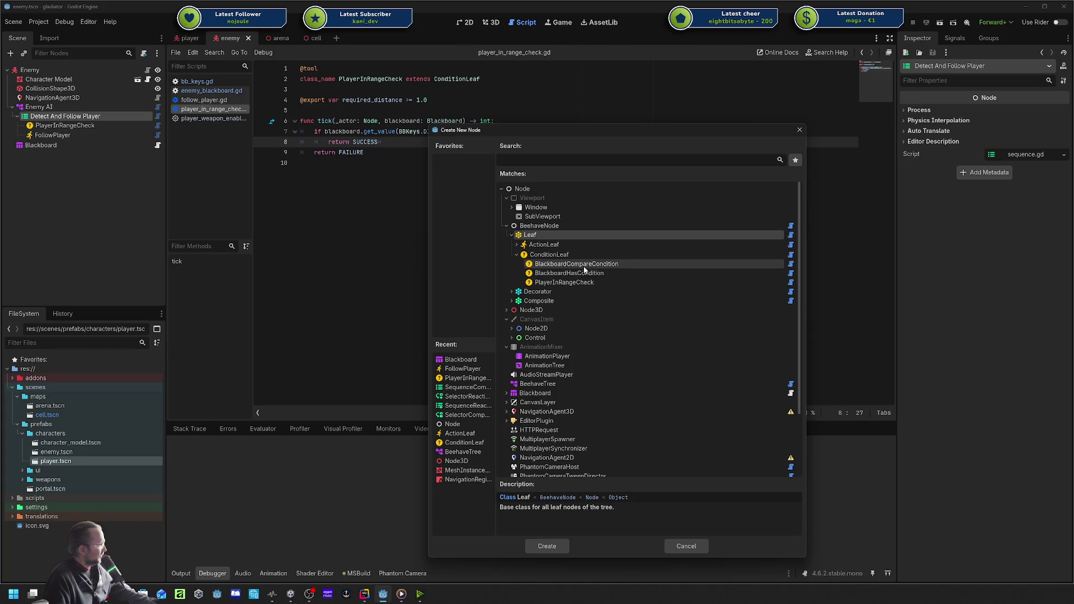
click(612, 264)
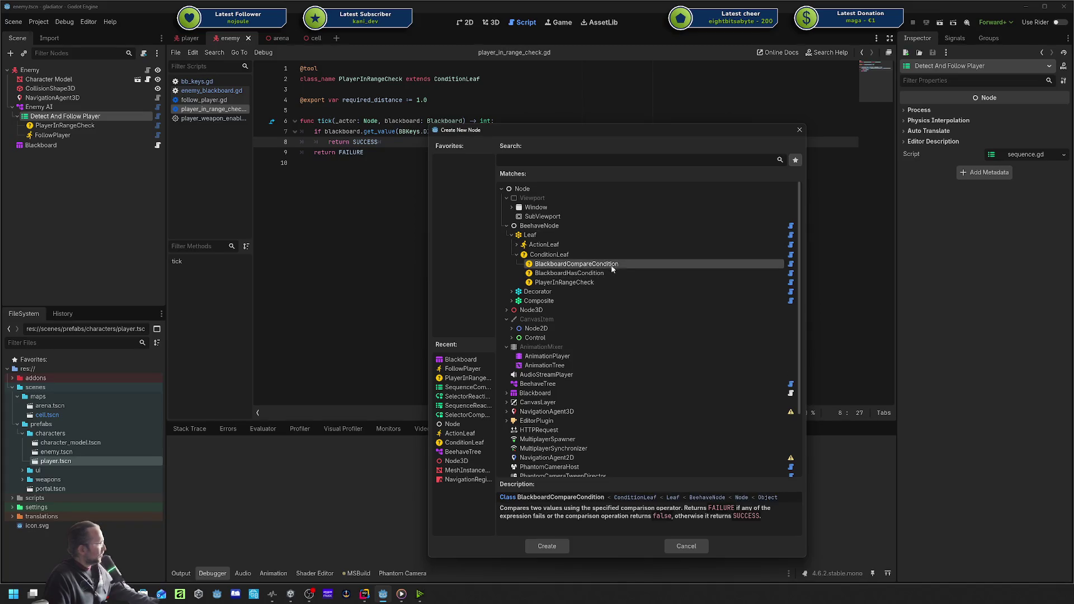
click(547, 543)
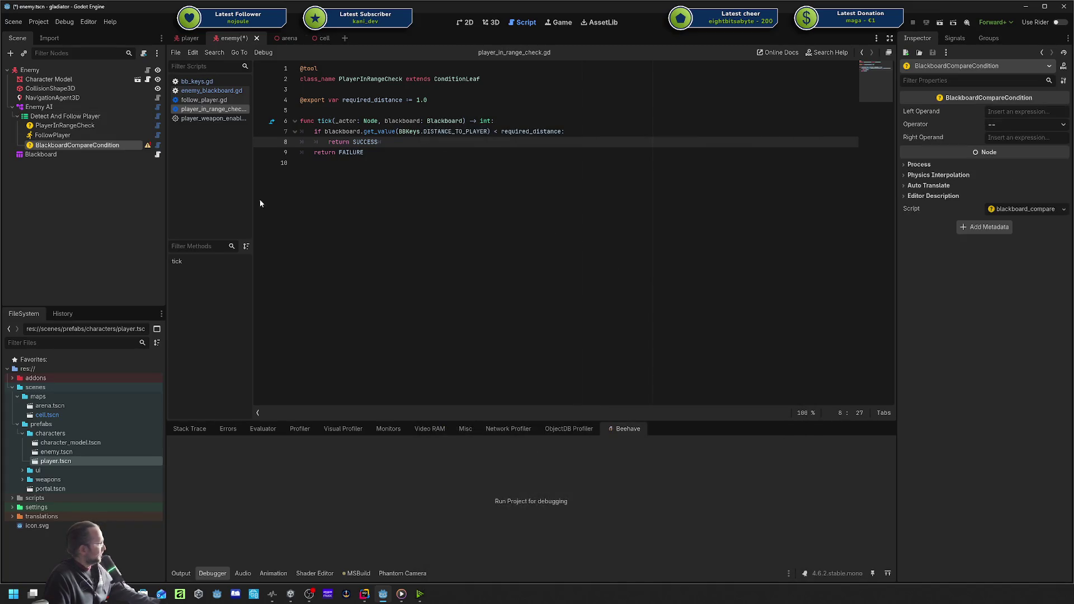
drag(72, 145, 83, 123)
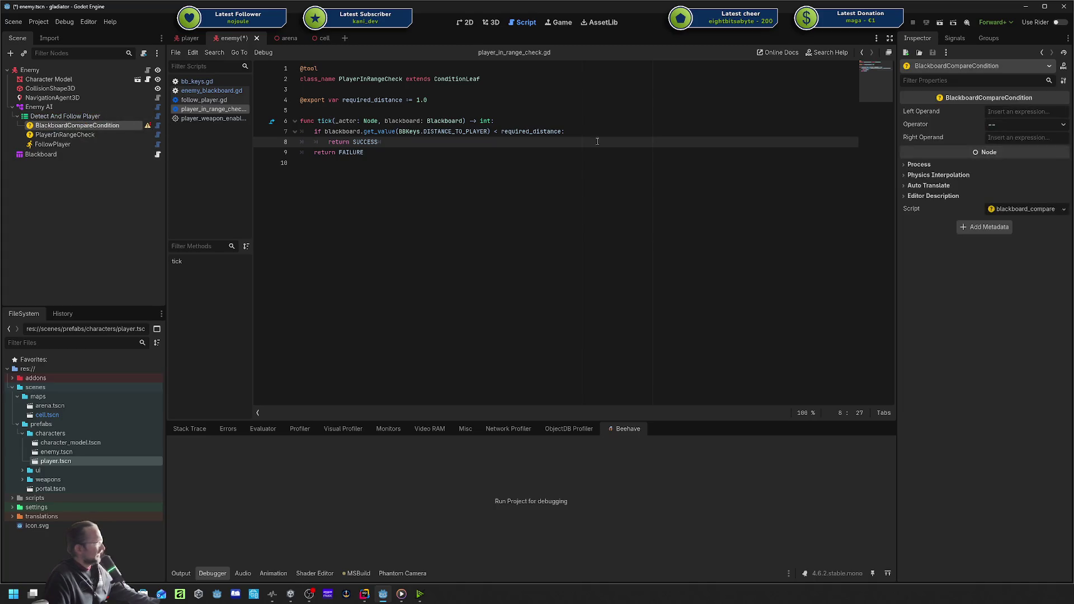
Place the compare condition first, set its Operator to <, and open blackboard_compare.gd.
click(1017, 112)
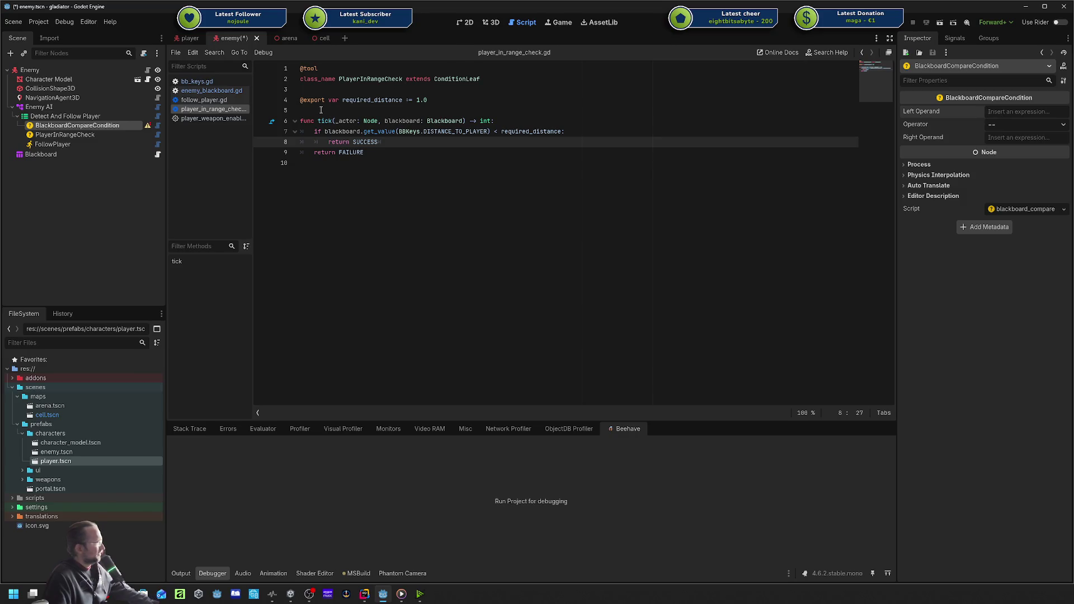
text(&)
key(BackSpace)
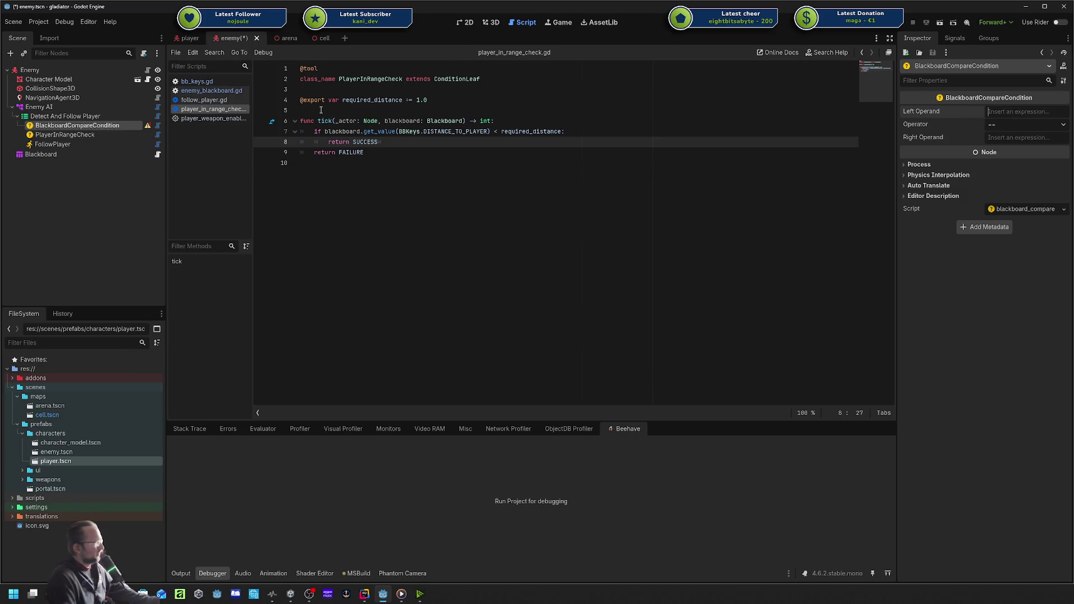
click(1001, 124)
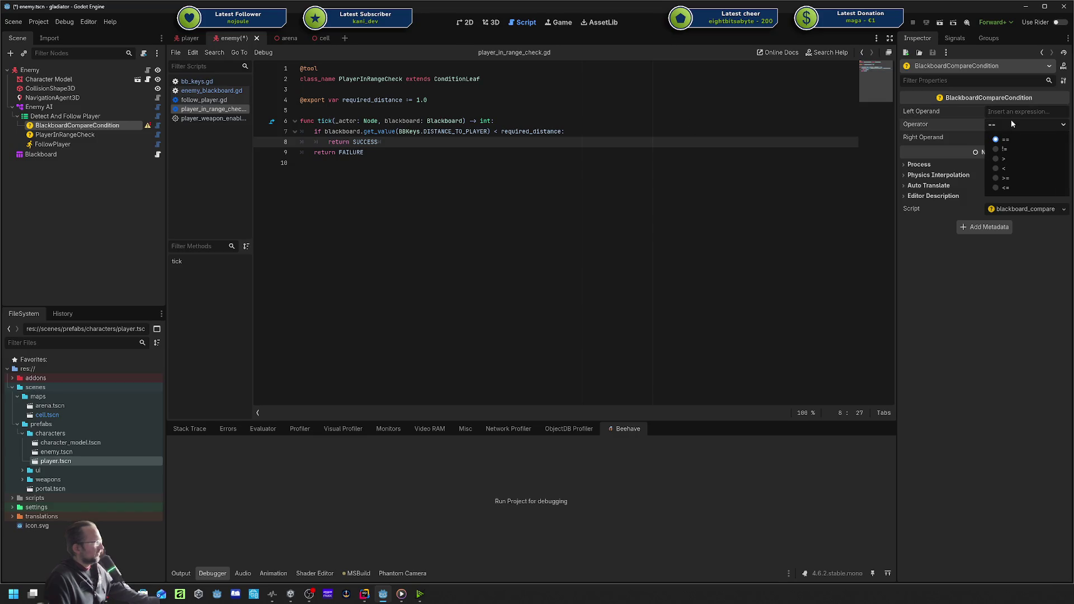
click(1011, 120)
click(1005, 122)
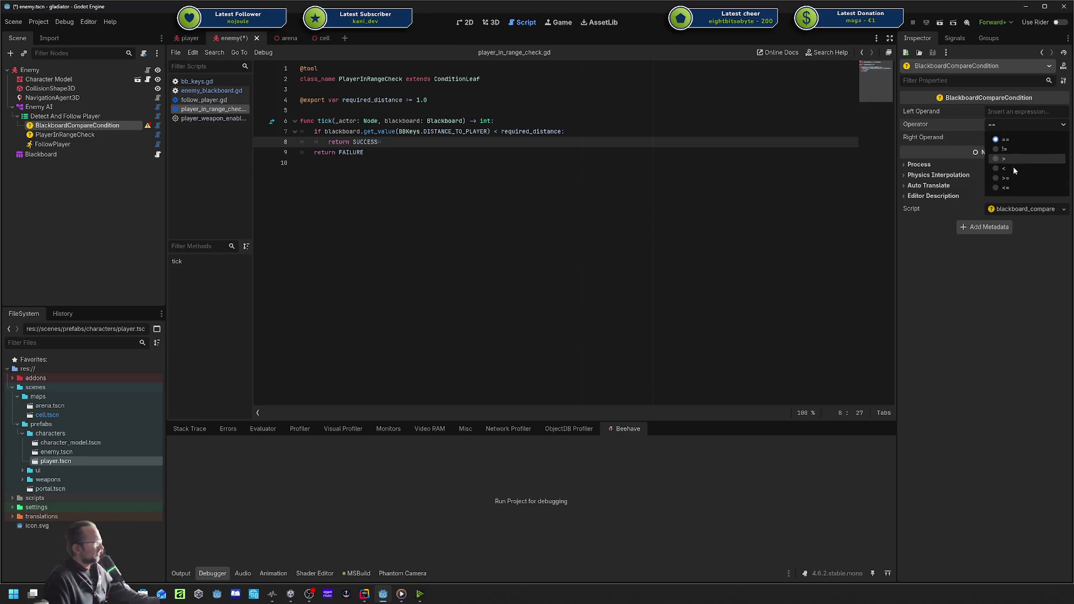
click(1013, 166)
click(1005, 114)
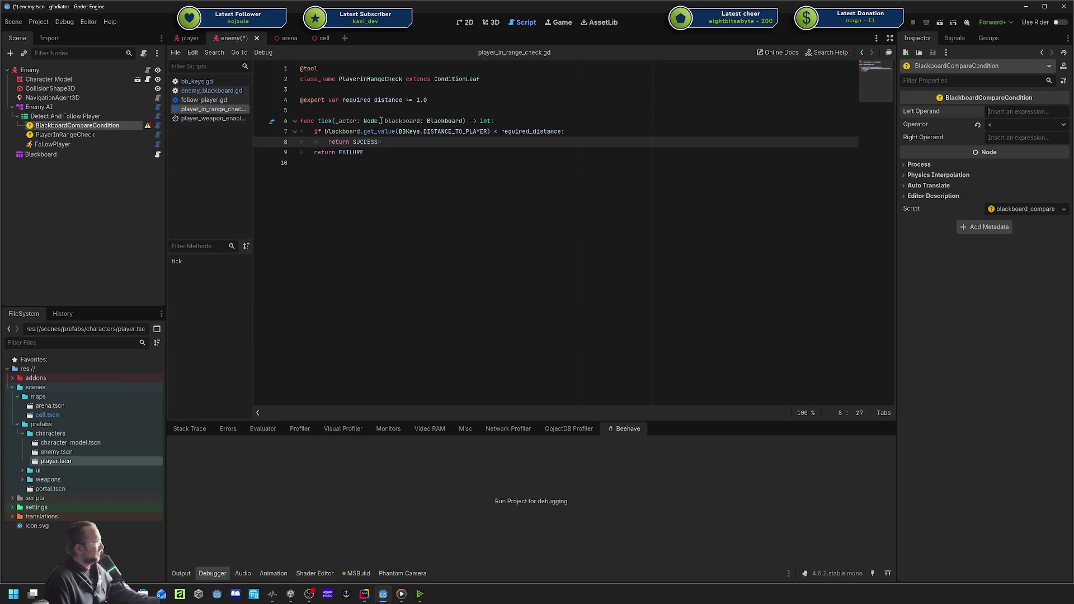
mouse_move(149, 126)
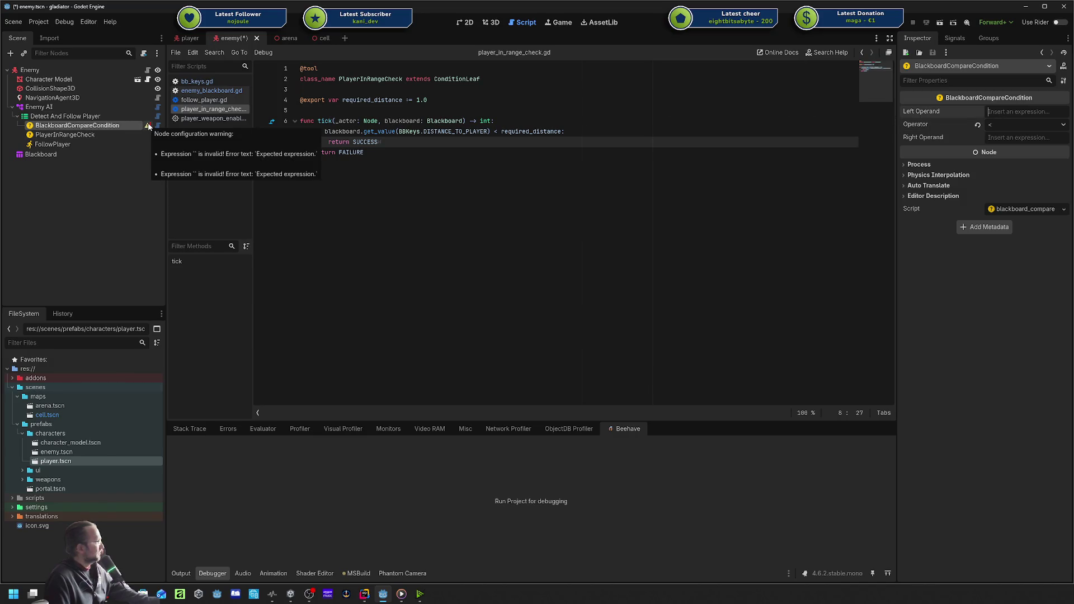
click(157, 129)
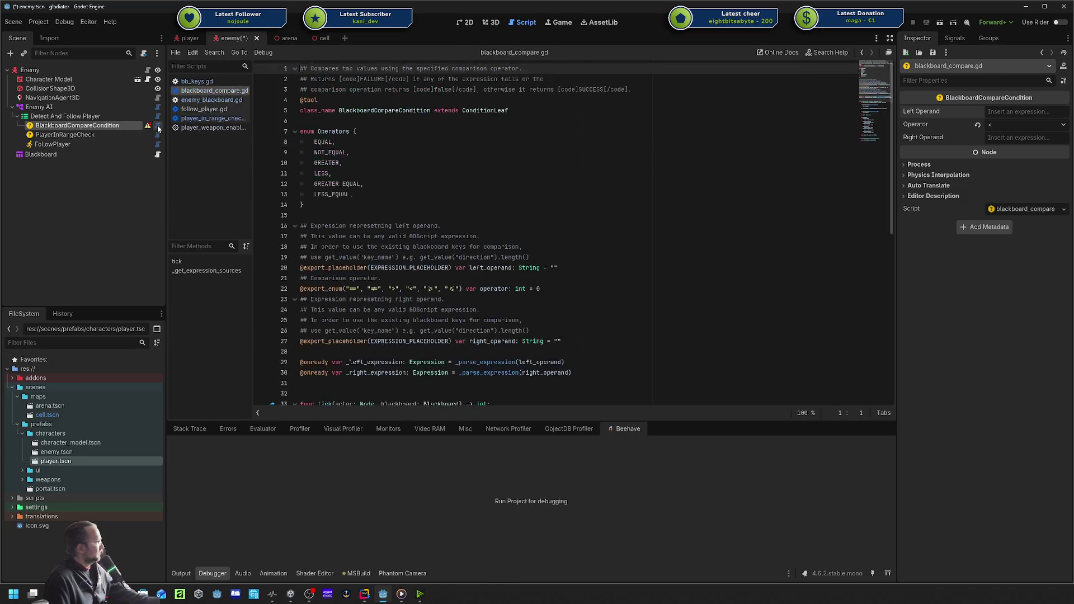
Read blackboard_compare.gd's left_operand and follow _parse_expression into leaf.gd.
scroll(385, 152, down, 3)
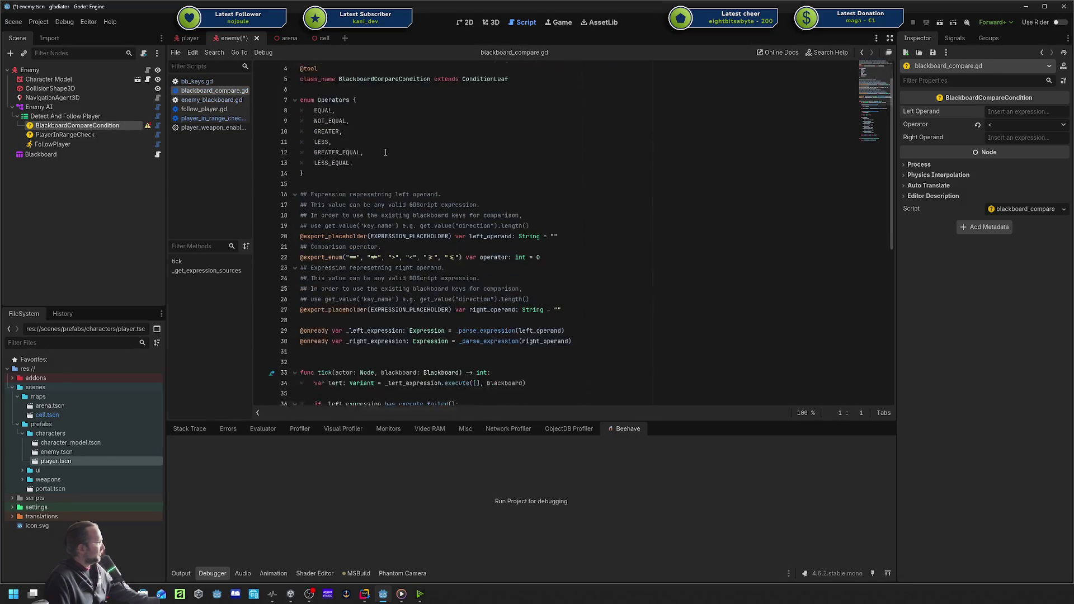
click(480, 174)
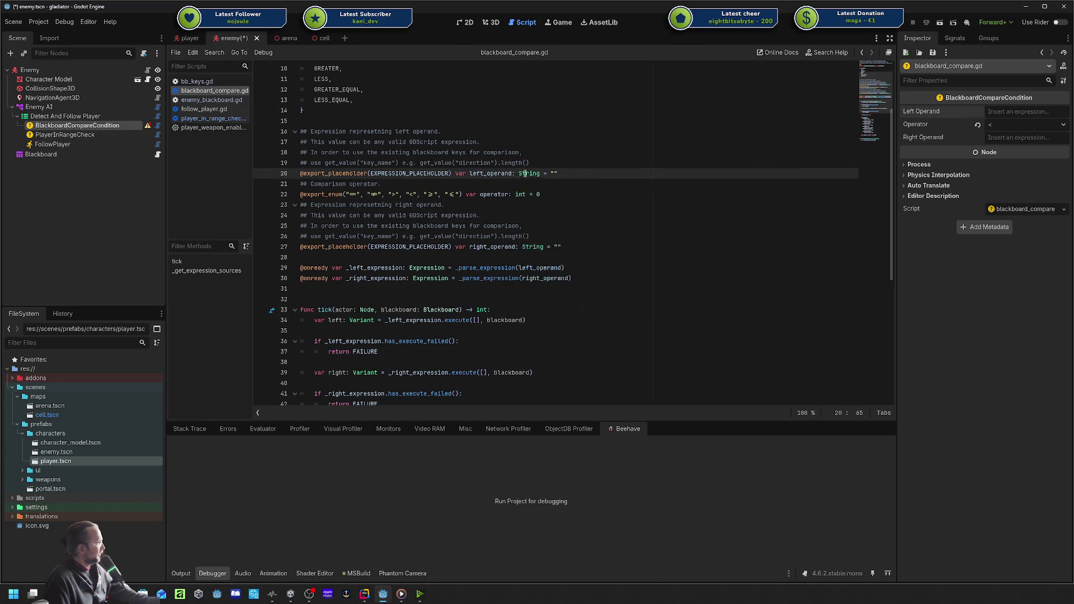
double_click(499, 174)
scroll(498, 174, down, 6)
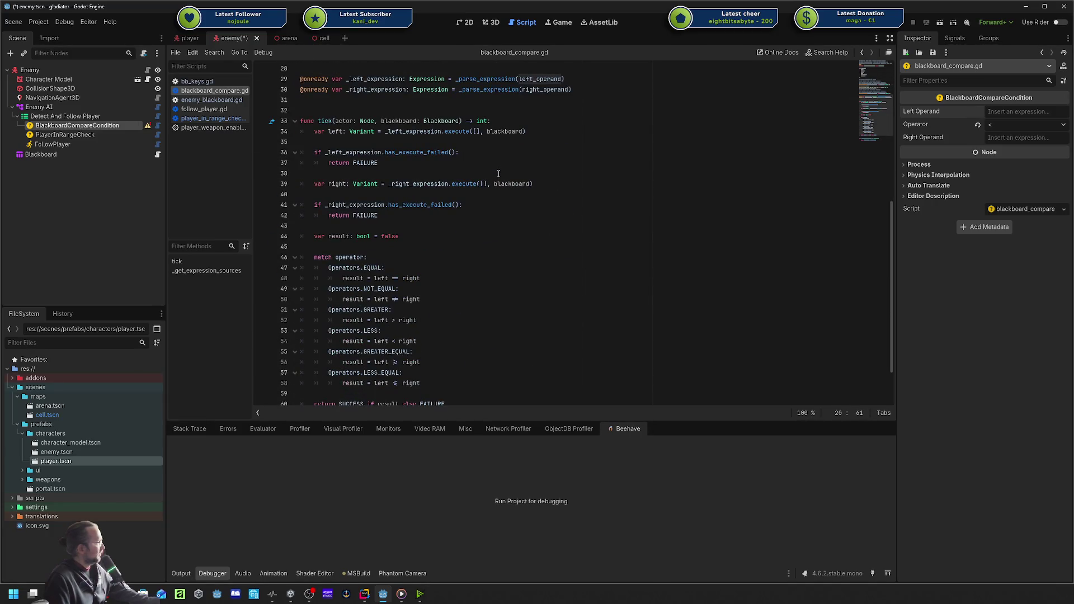
double_click(479, 81)
scroll(478, 83, down, 2)
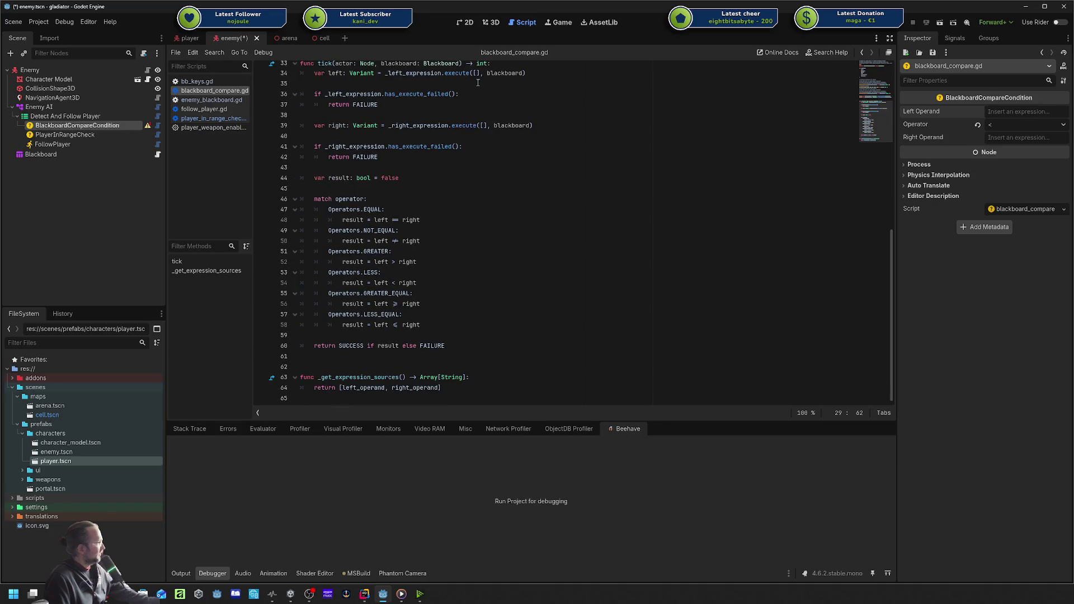
scroll(512, 163, up, 4)
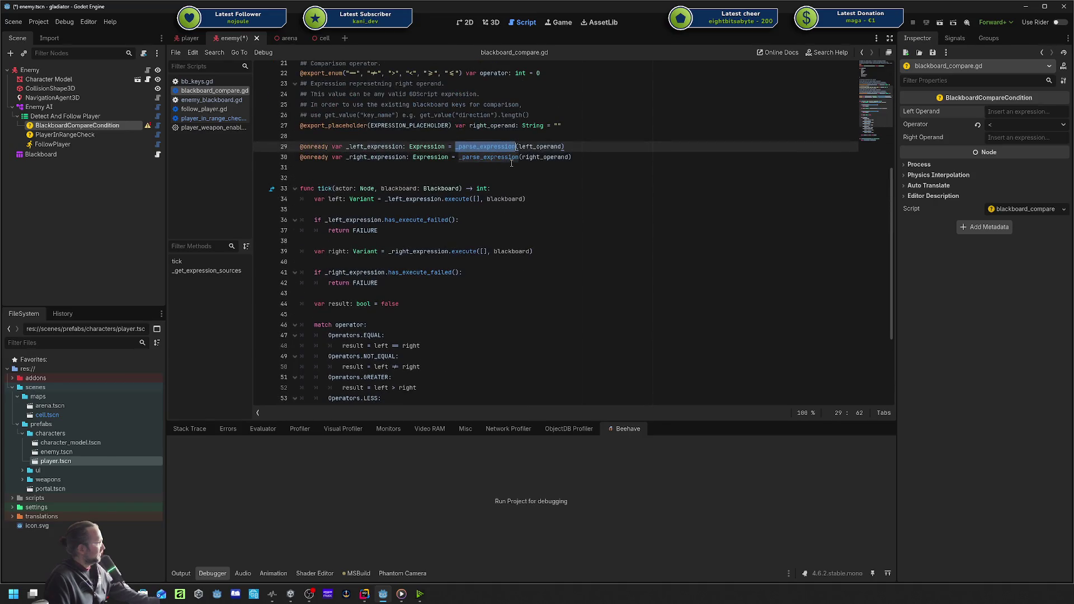
ctrl+click(485, 147)
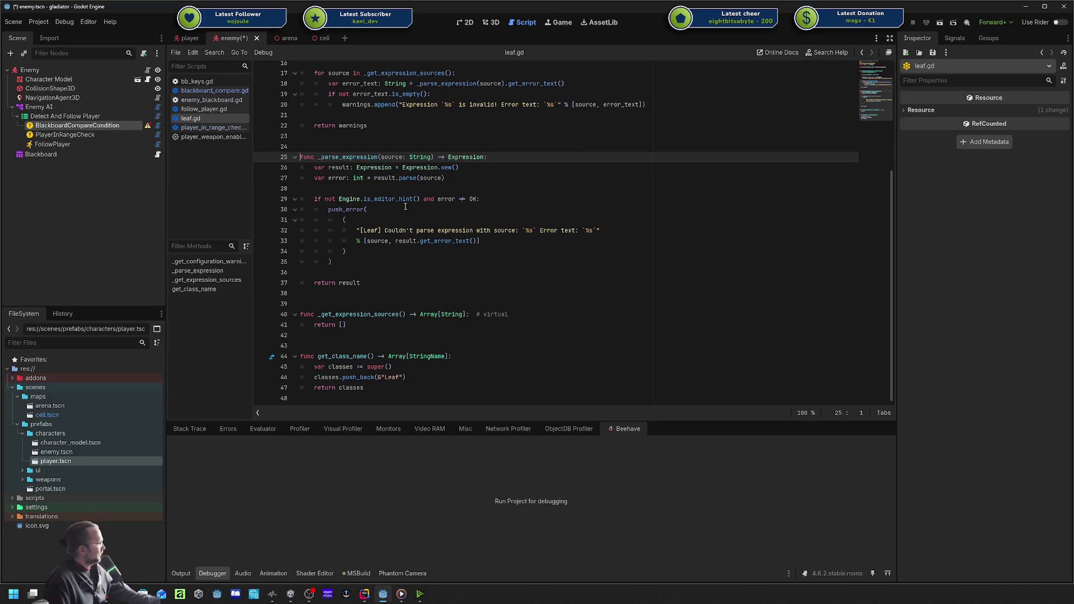
Select PlayerInRangeCheck and FollowPlayer, then open bb_keys.gd.
click(110, 135)
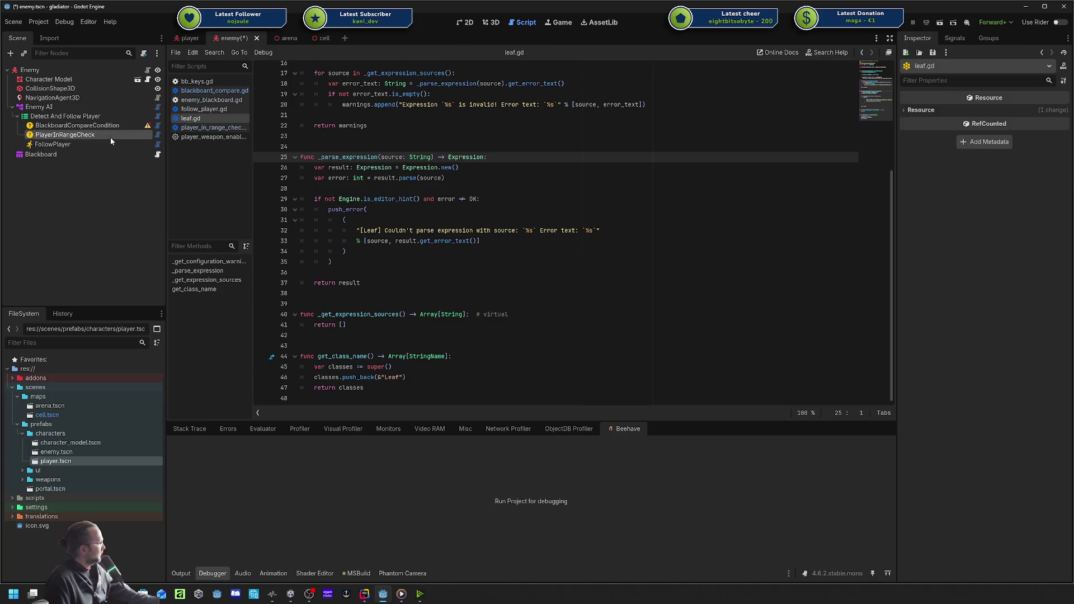
click(97, 143)
click(197, 82)
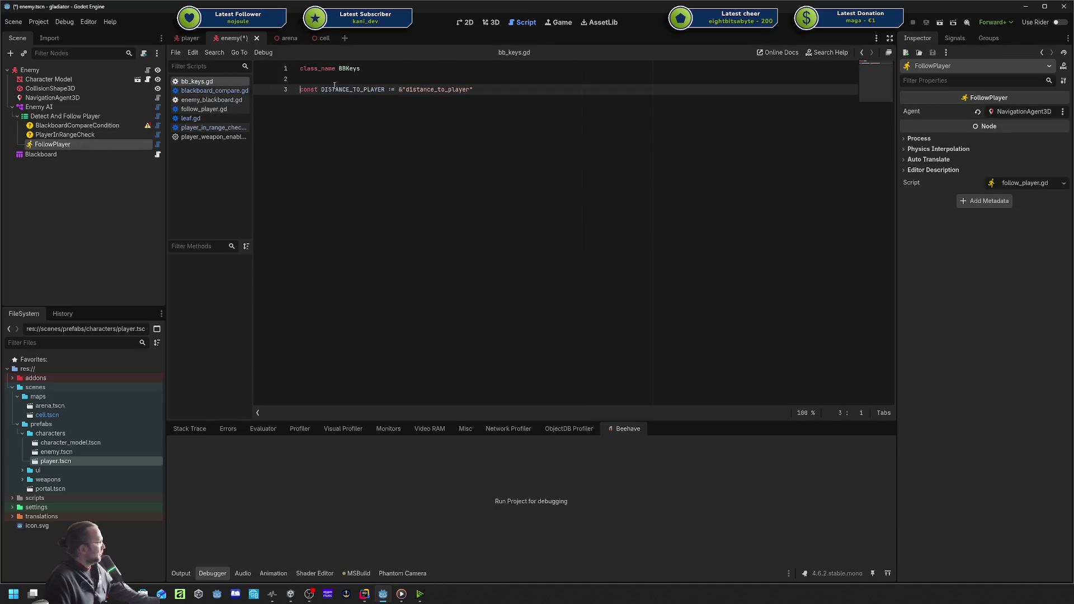
Set the BlackboardCompareCondition's Right Operand to 5.0.
double_click(437, 89)
click(74, 125)
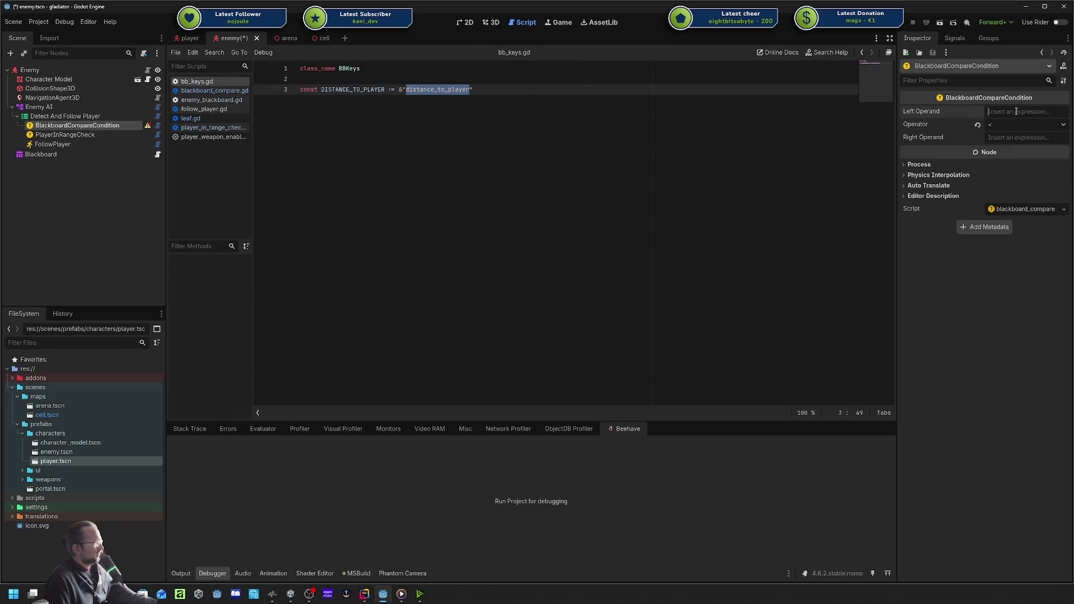
click(1004, 138)
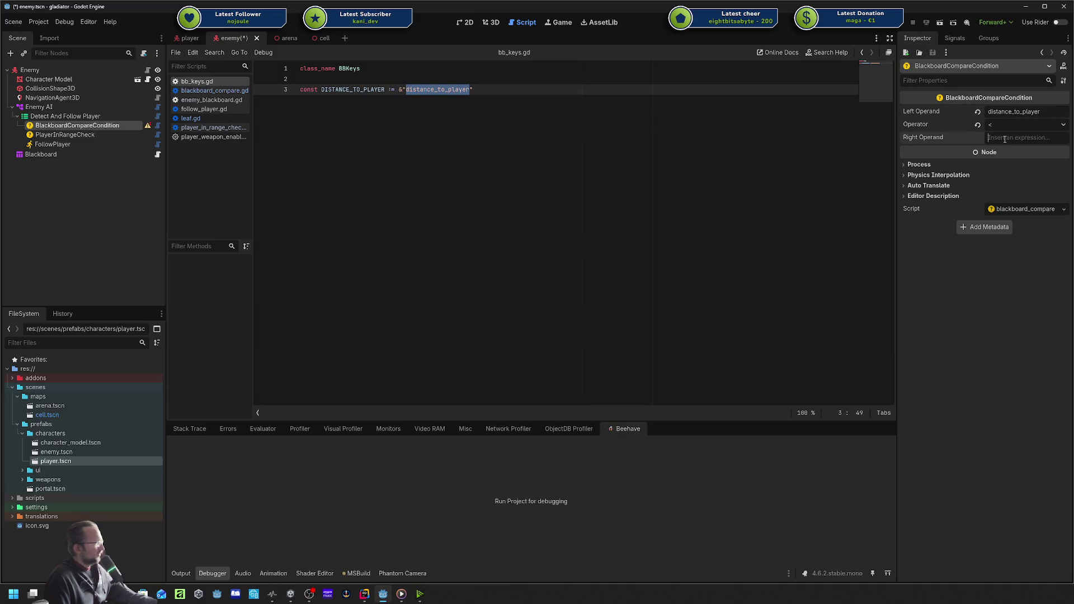
text(5)
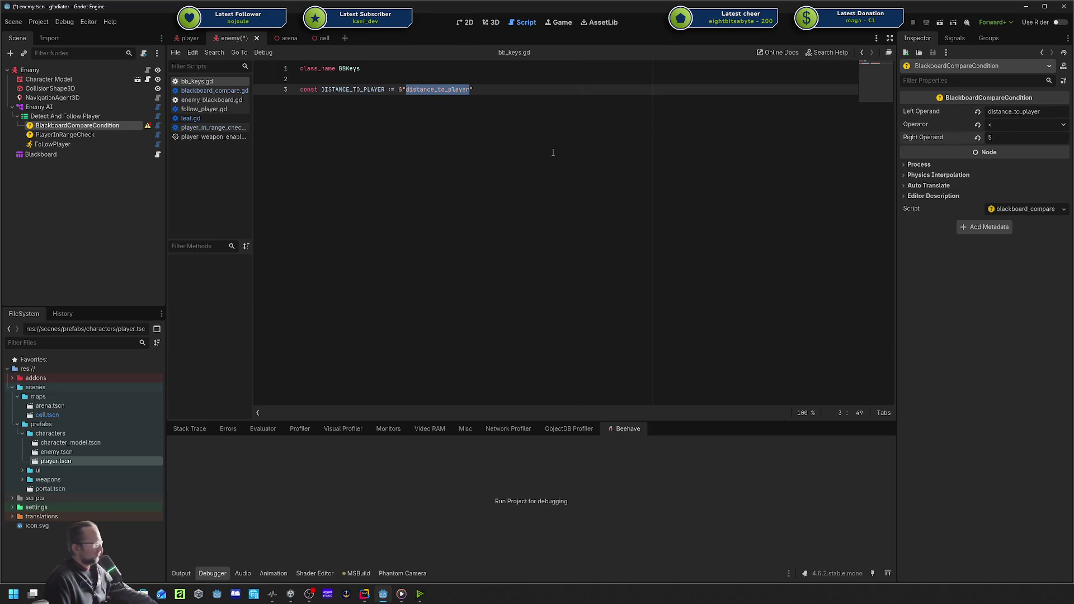
key(Return)
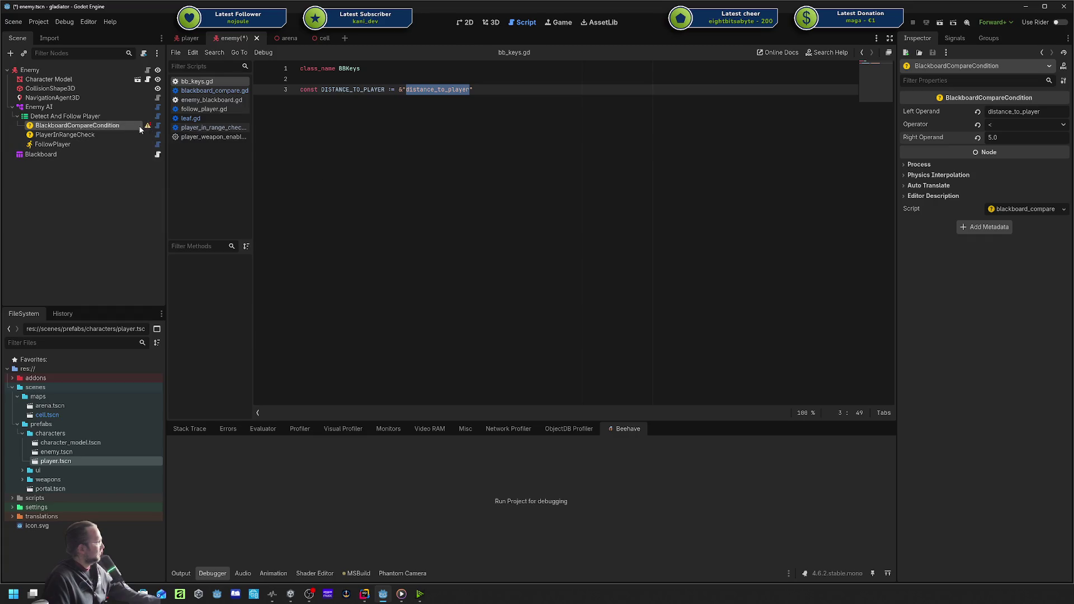
Set Left Operand to the quoted key "distance_to_player", then select the PlayerInRangeCheck node.
mouse_move(148, 127)
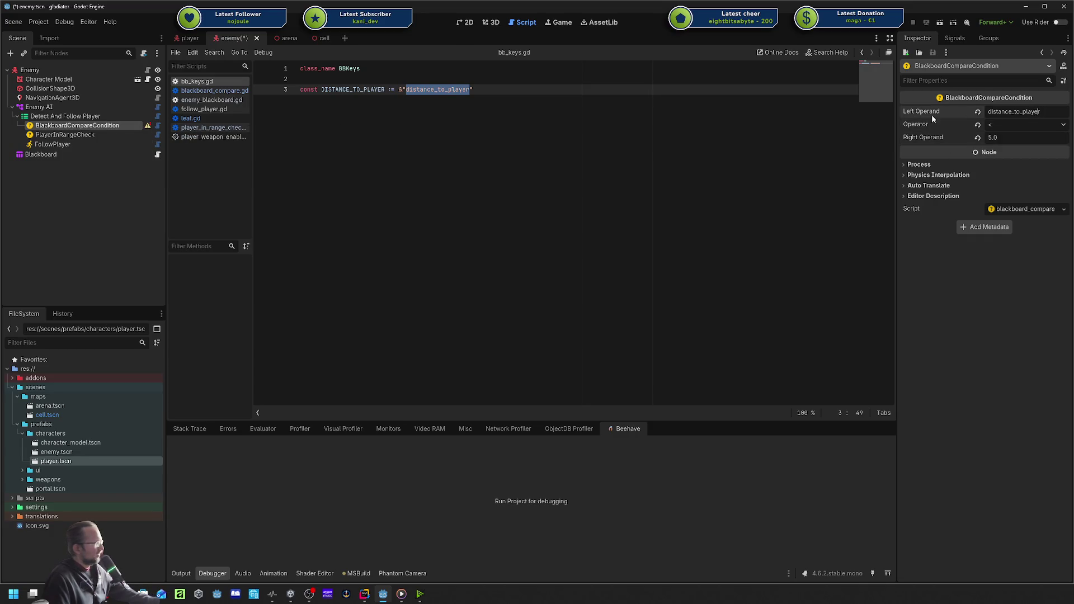
mouse_move(958, 100)
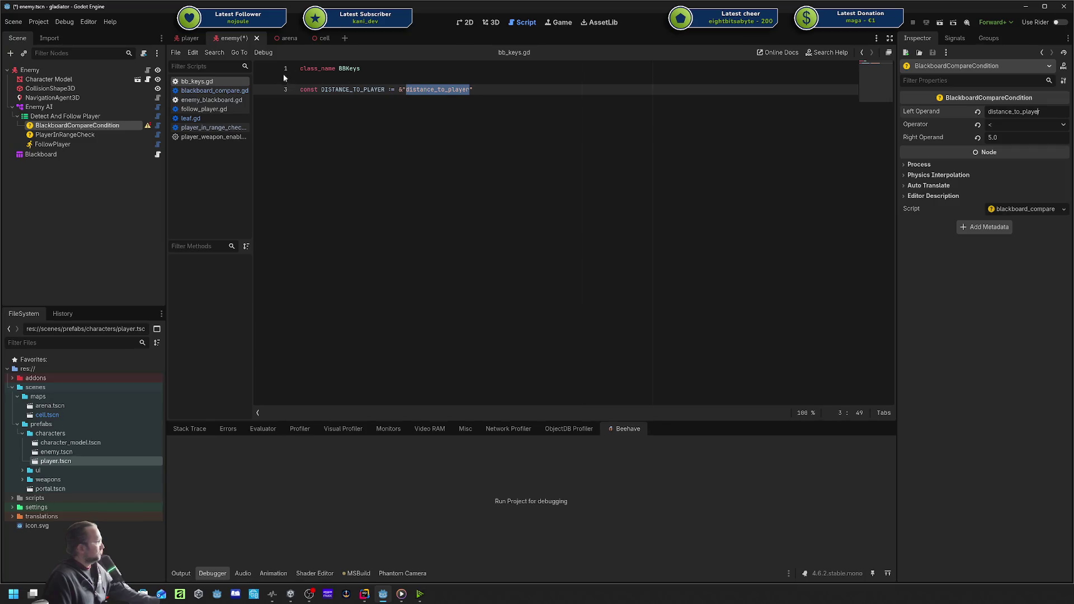
double_click(1032, 112)
key(ctrl+c)
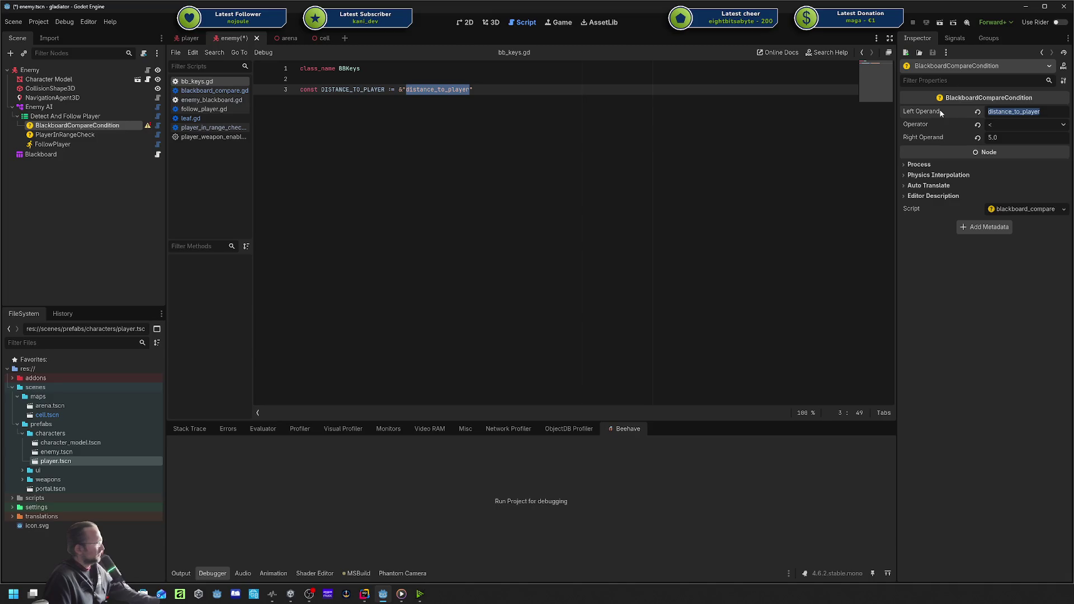
click(1007, 111)
double_click(1026, 113)
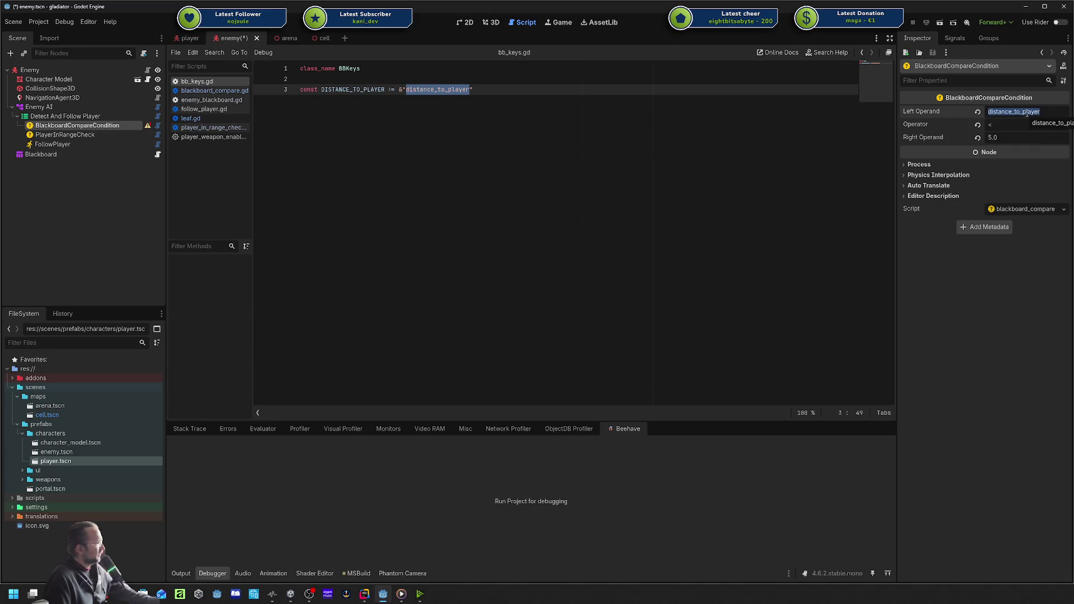
key(ctrl+v)
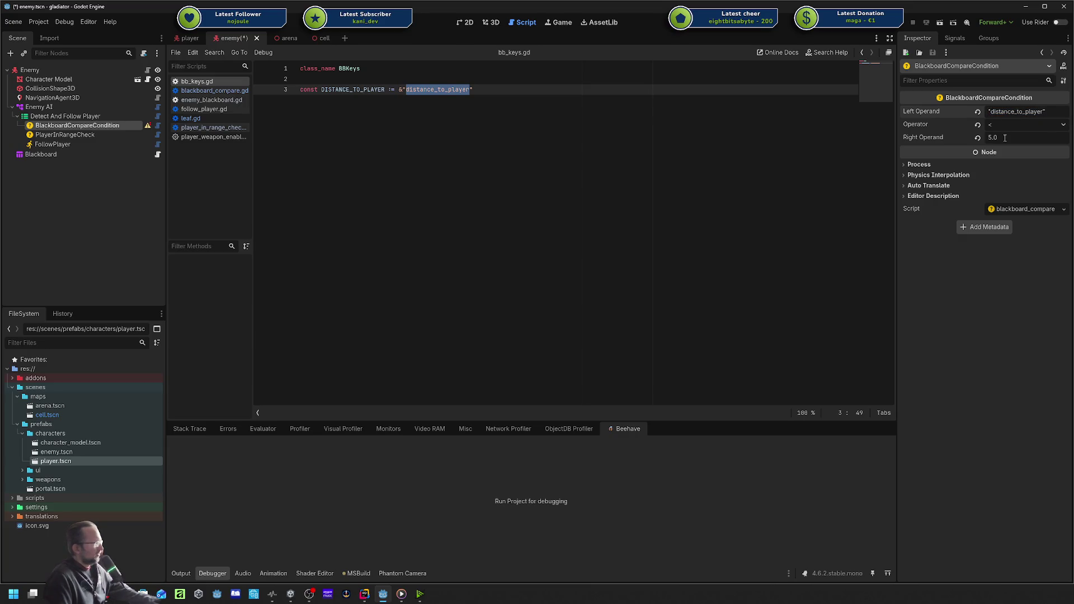
key(Tab)
key(Tab)
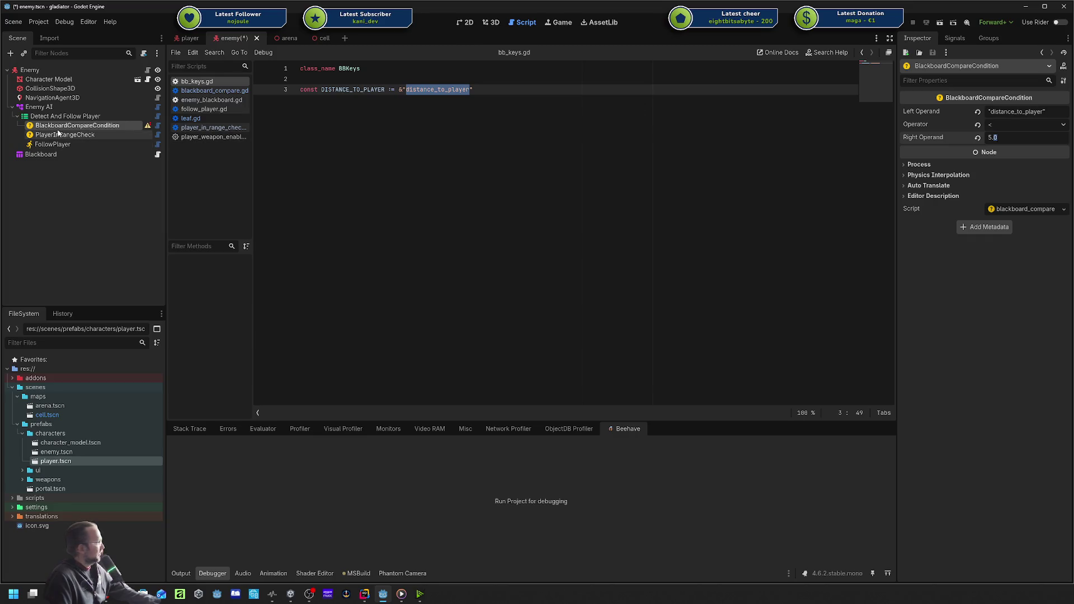
double_click(61, 129)
key(Escape)
click(63, 135)
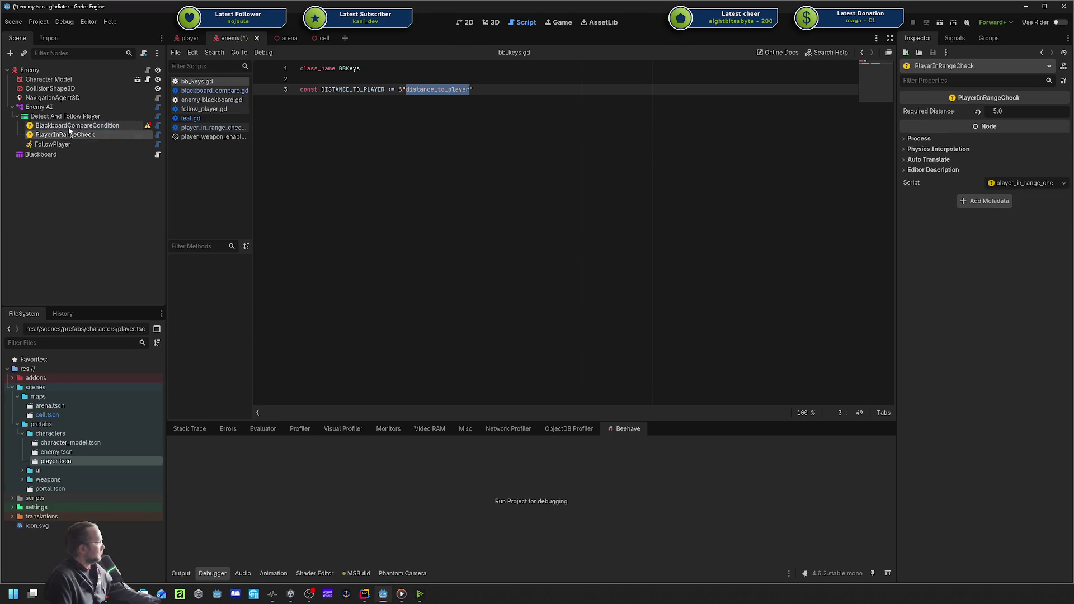
Save the enemy scene with Ctrl+S.
click(69, 127)
key(Return)
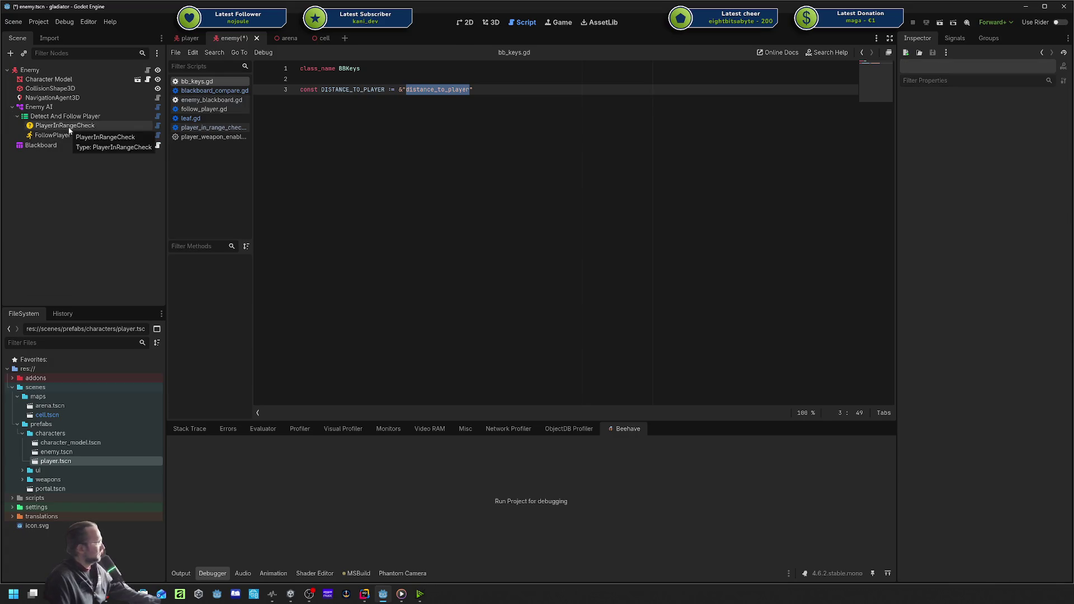
click(360, 156)
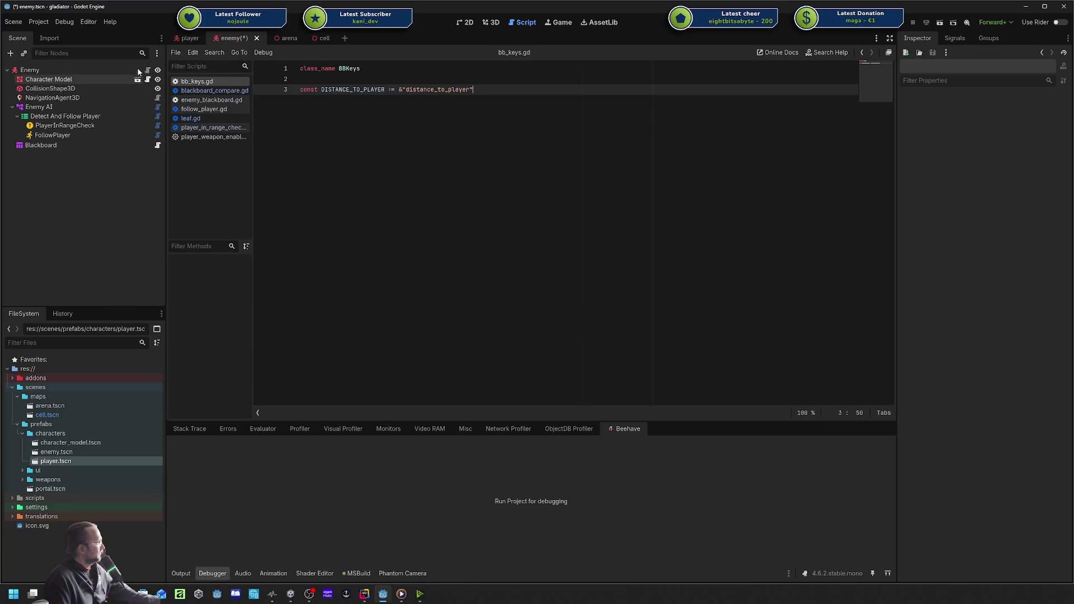
key(ctrl+s)
Remove the trailing whitespace after return SUCCESS in the PlayerInRangeCheck script, then switch to Rider.
click(79, 128)
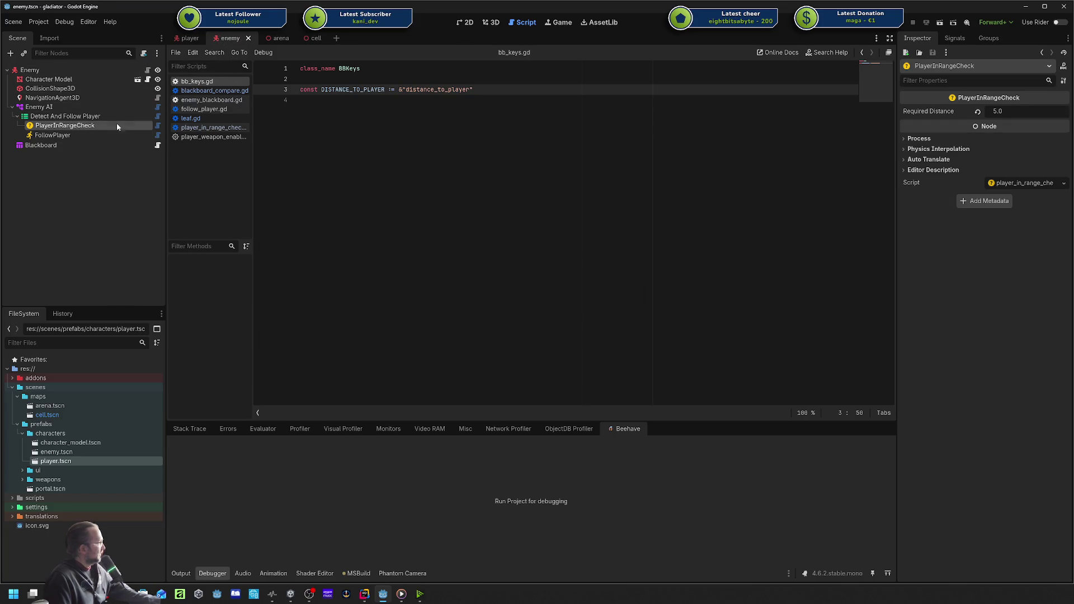
click(154, 125)
click(402, 142)
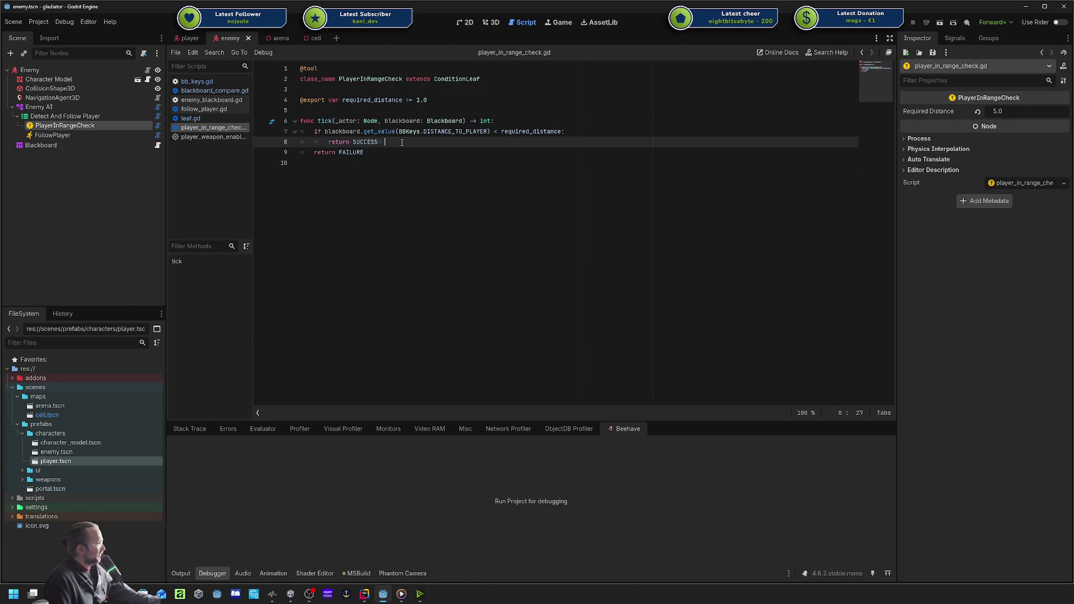
key(BackSpace)
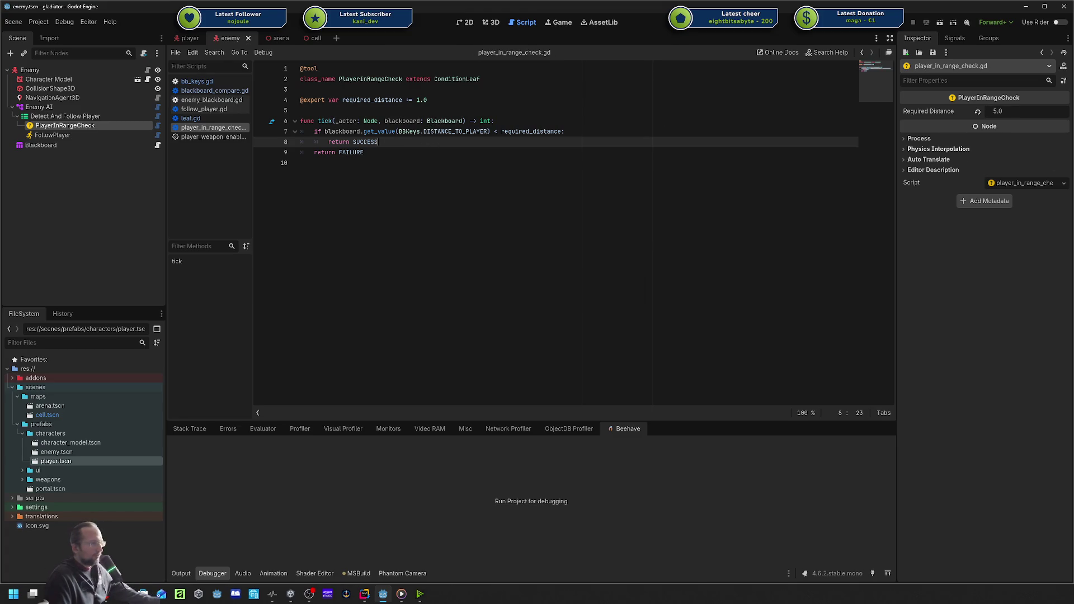
click(532, 163)
click(470, 131)
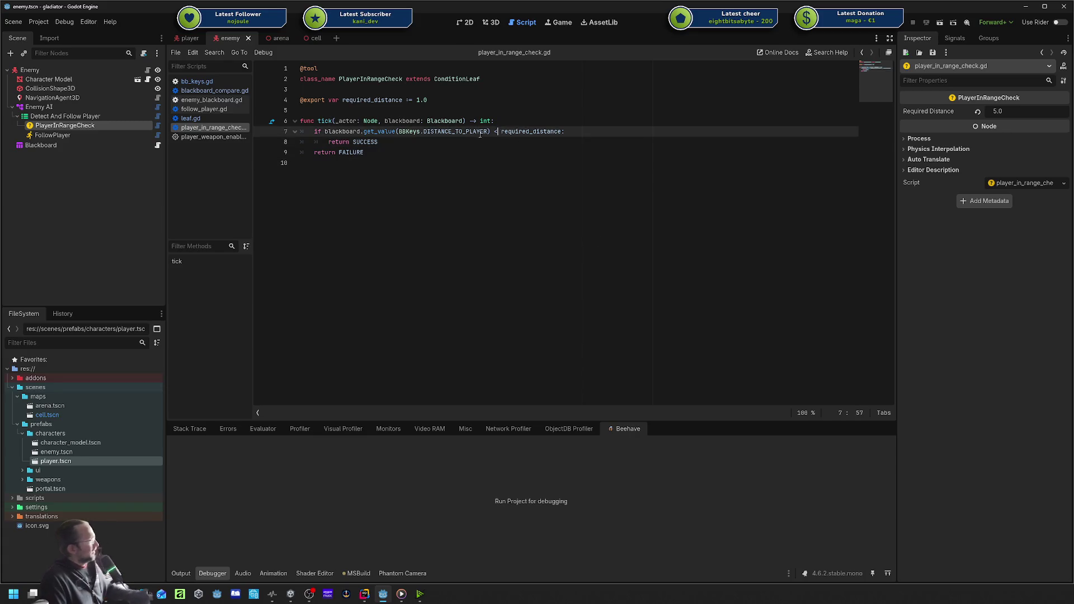
click(447, 136)
triple_click(448, 132)
click(448, 131)
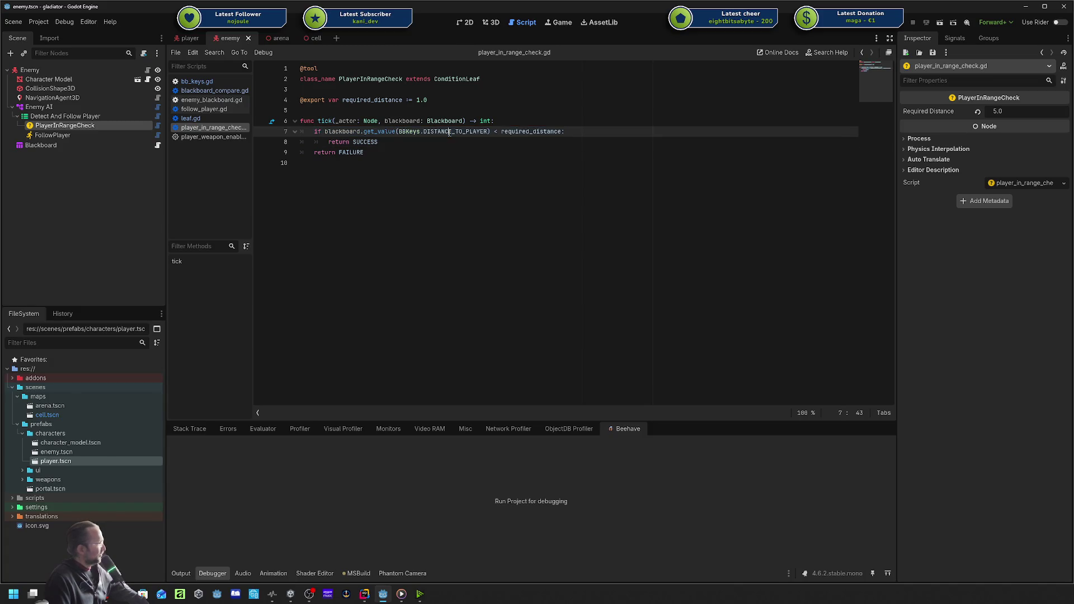
click(94, 135)
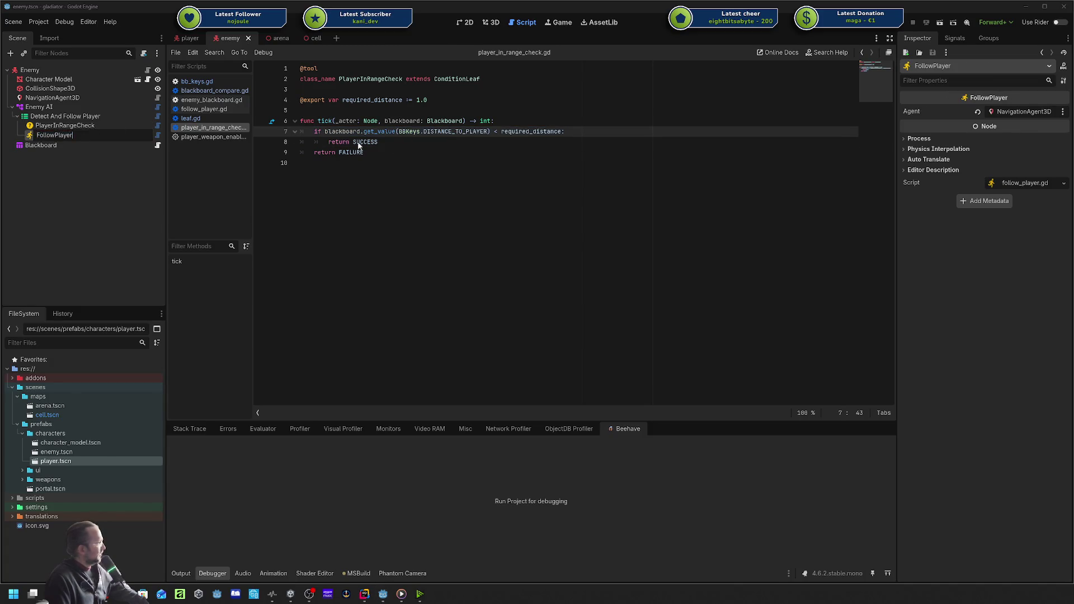
key(alt+Tab)
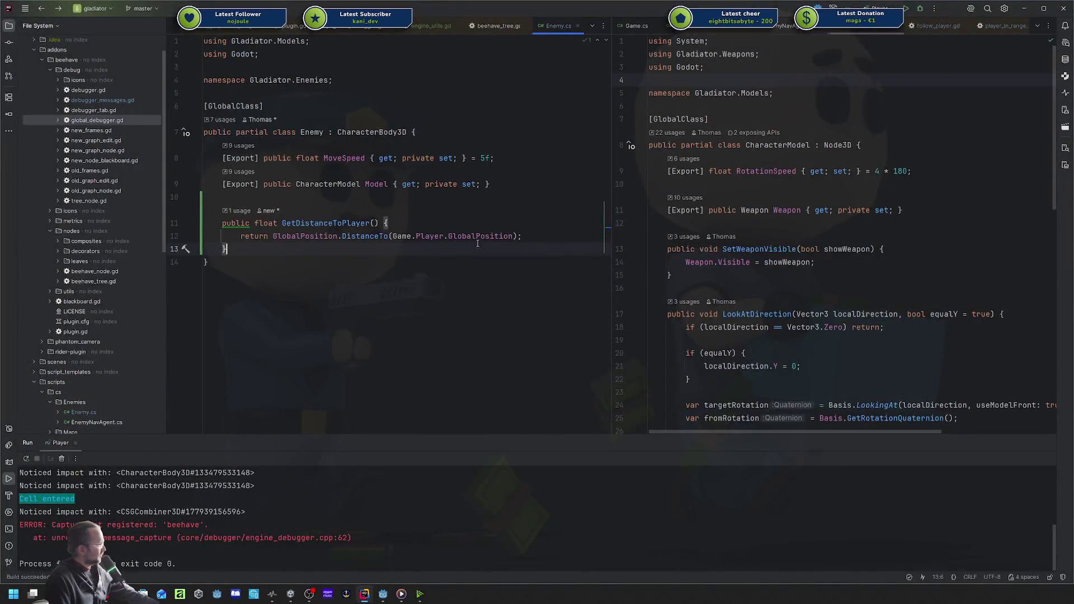
Open bb_keys.gd and follow_player.gd from gd/beehave in side-by-side editors.
scroll(125, 123, down, 7)
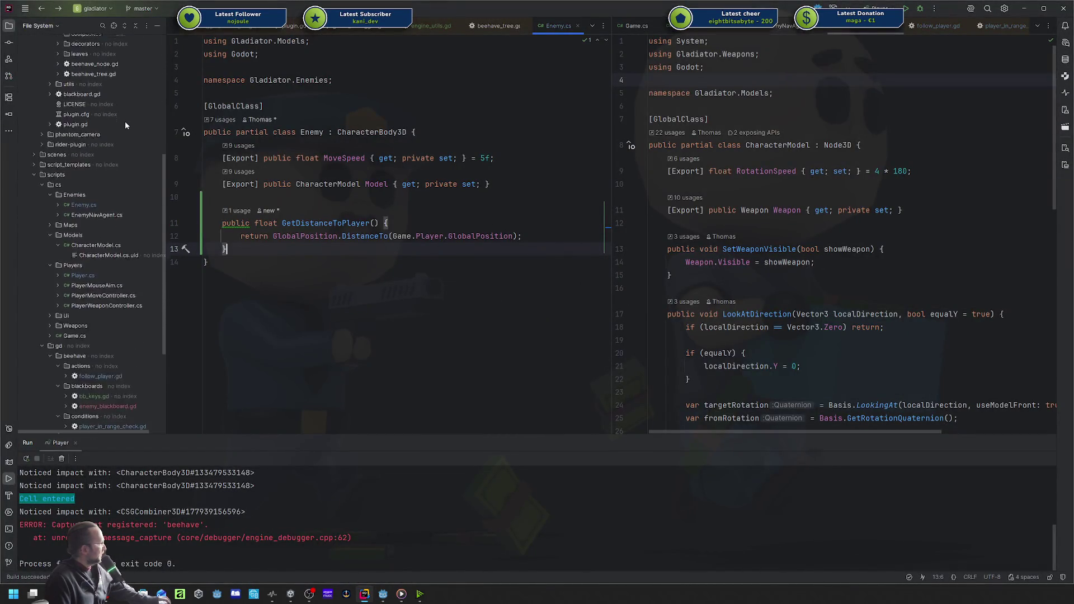
scroll(125, 120, down, 5)
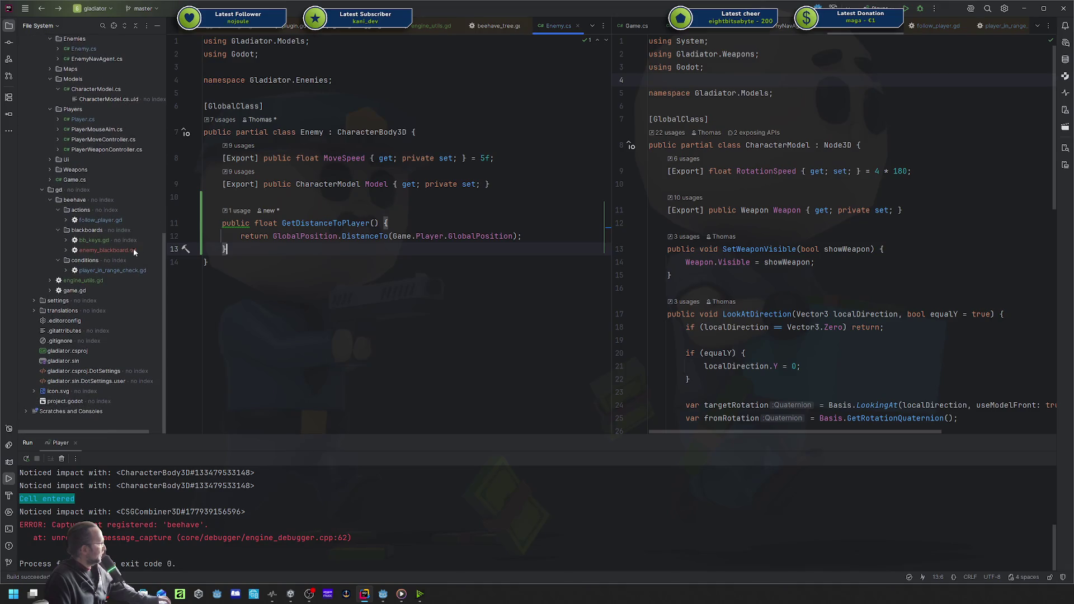
double_click(122, 240)
double_click(113, 223)
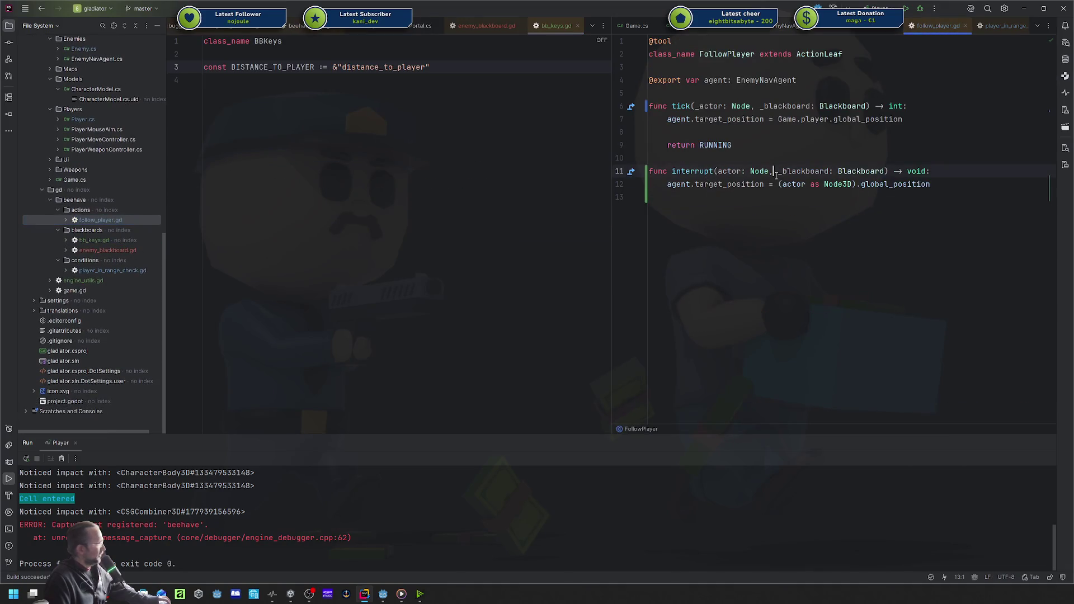
Review follow_player.gd's target_position logic, then highlight the DISTANCE_TO_PLAYER key in bb_keys.gd.
drag(653, 197, 652, 114)
click(652, 197)
drag(649, 197, 649, 171)
click(713, 186)
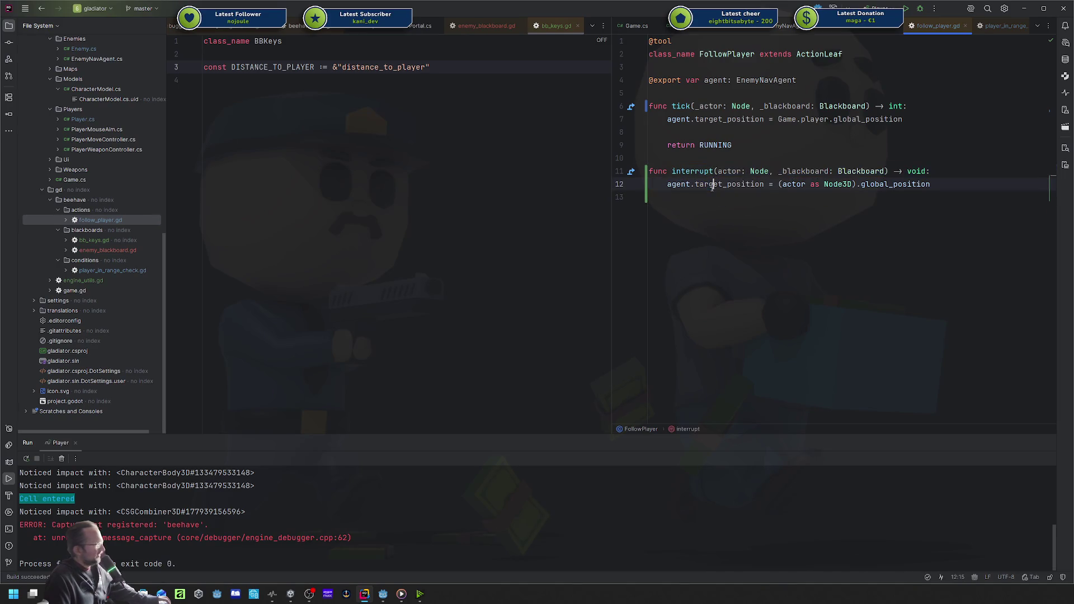
click(737, 185)
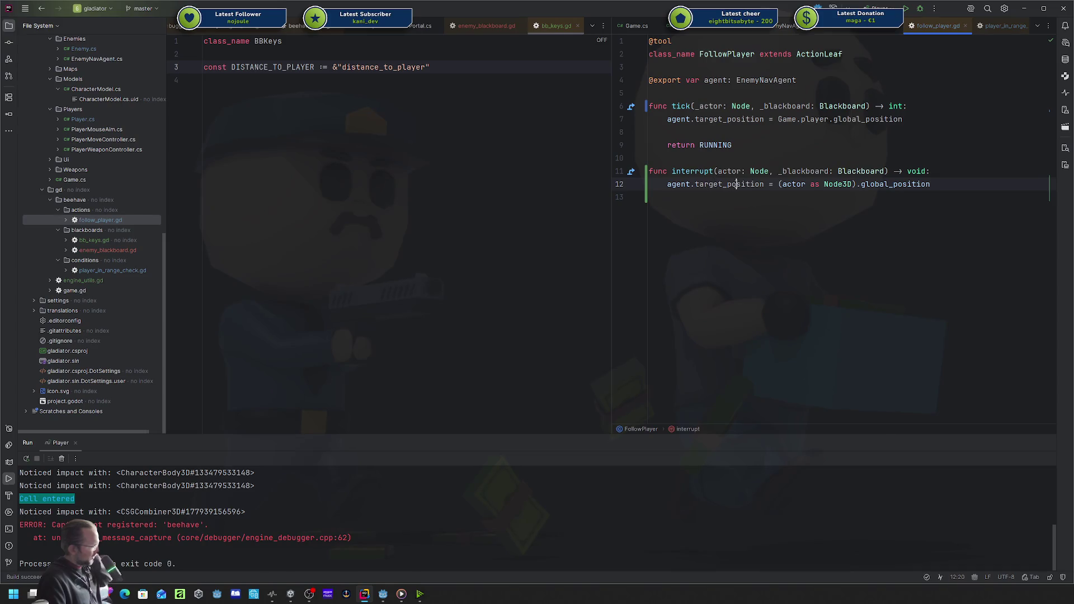
double_click(733, 186)
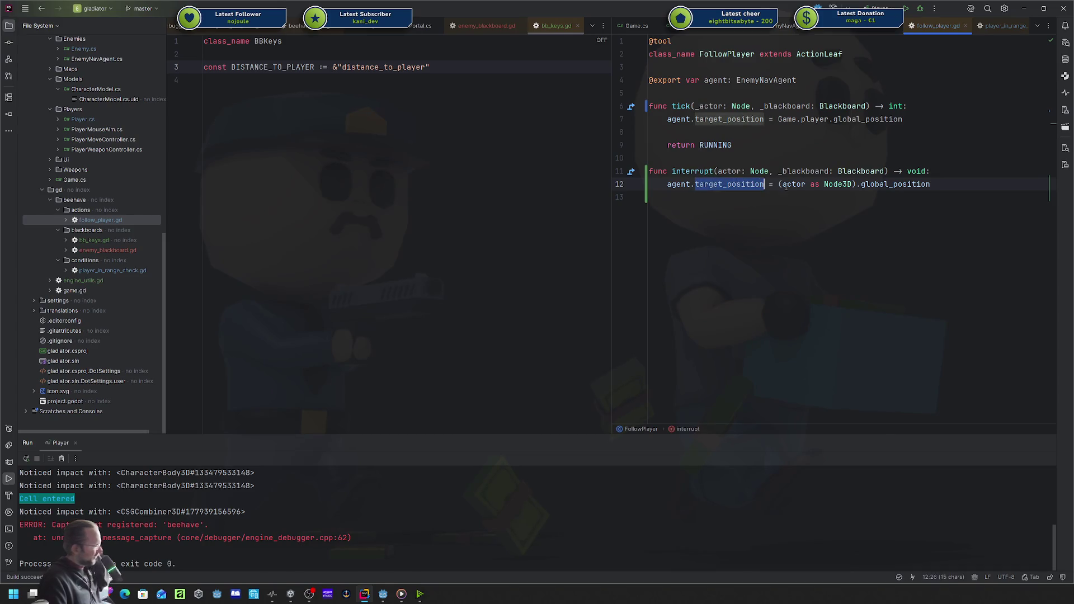
drag(930, 185, 750, 184)
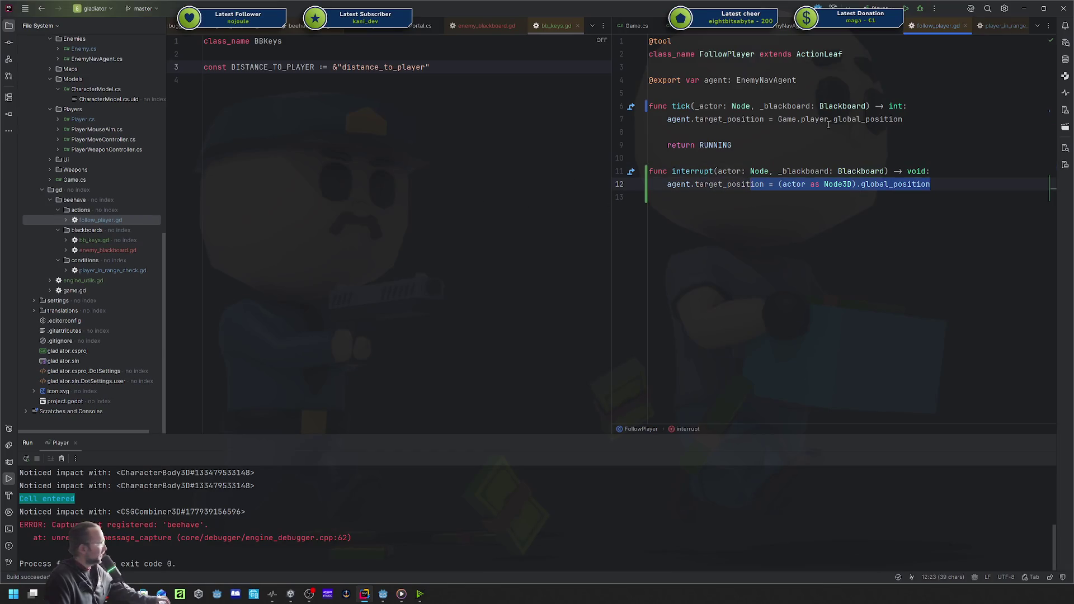
click(114, 242)
click(385, 107)
key(shift+Up)
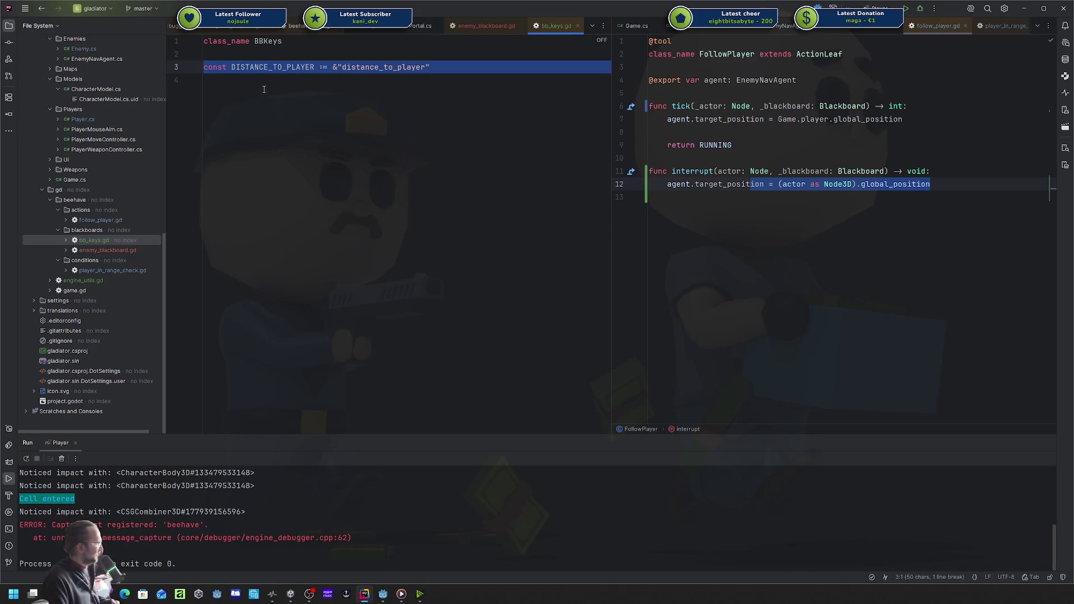
double_click(265, 70)
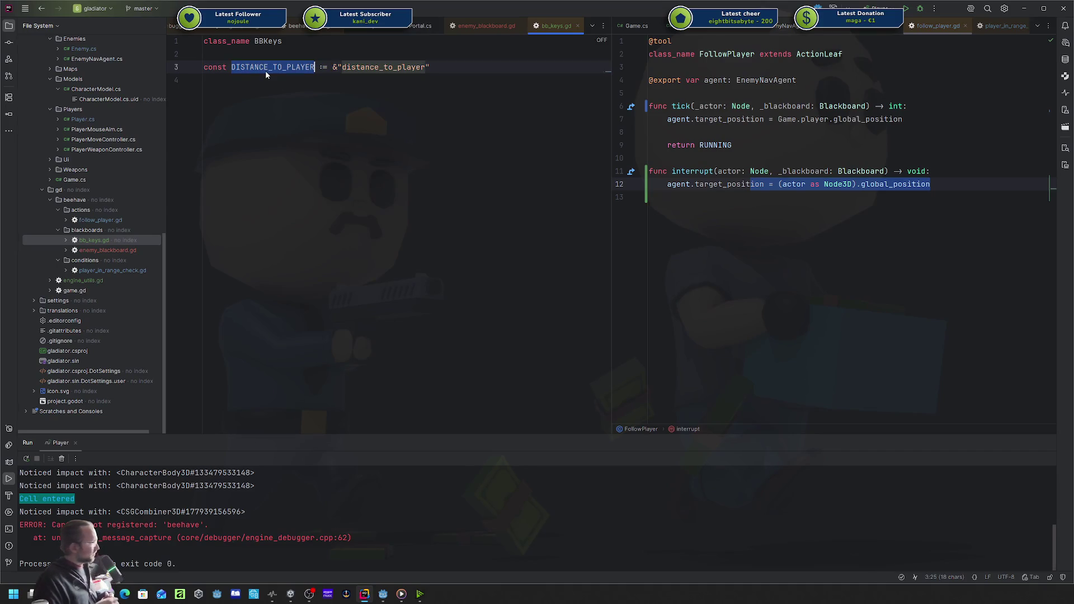
double_click(98, 250)
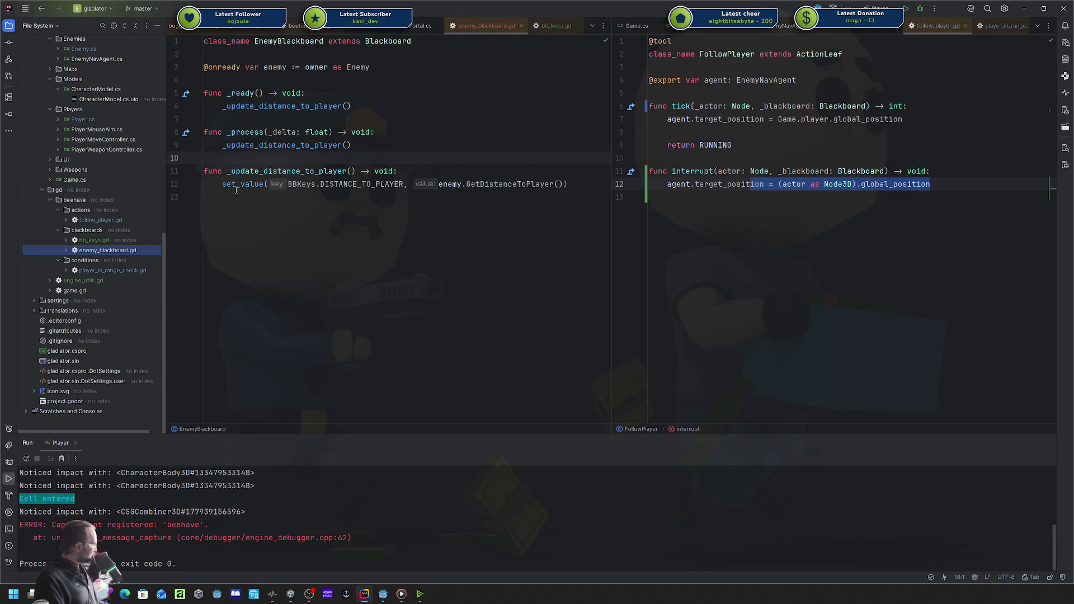
click(445, 185)
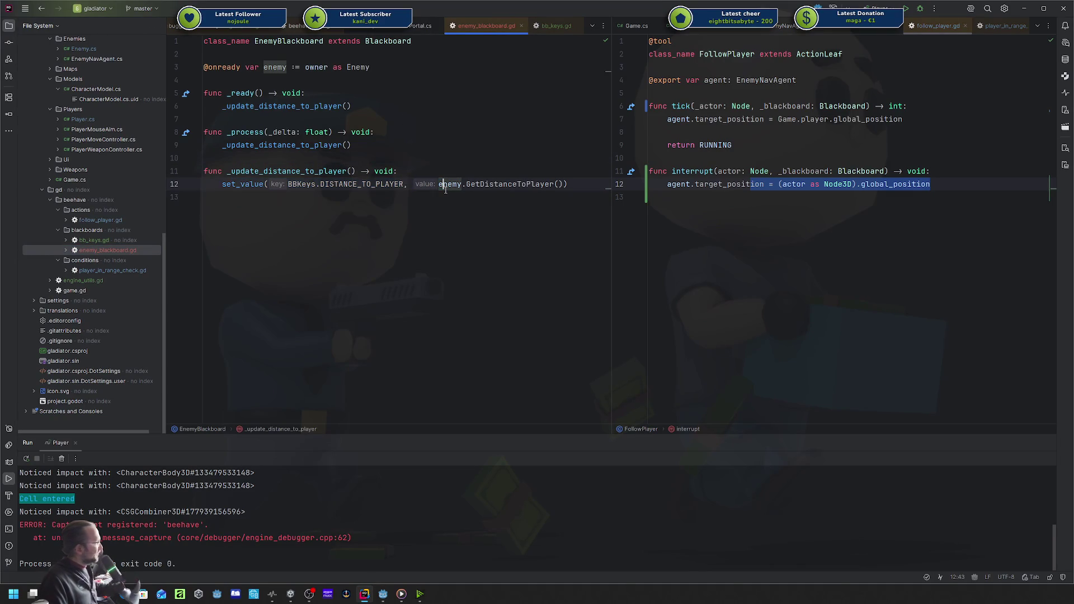
click(402, 106)
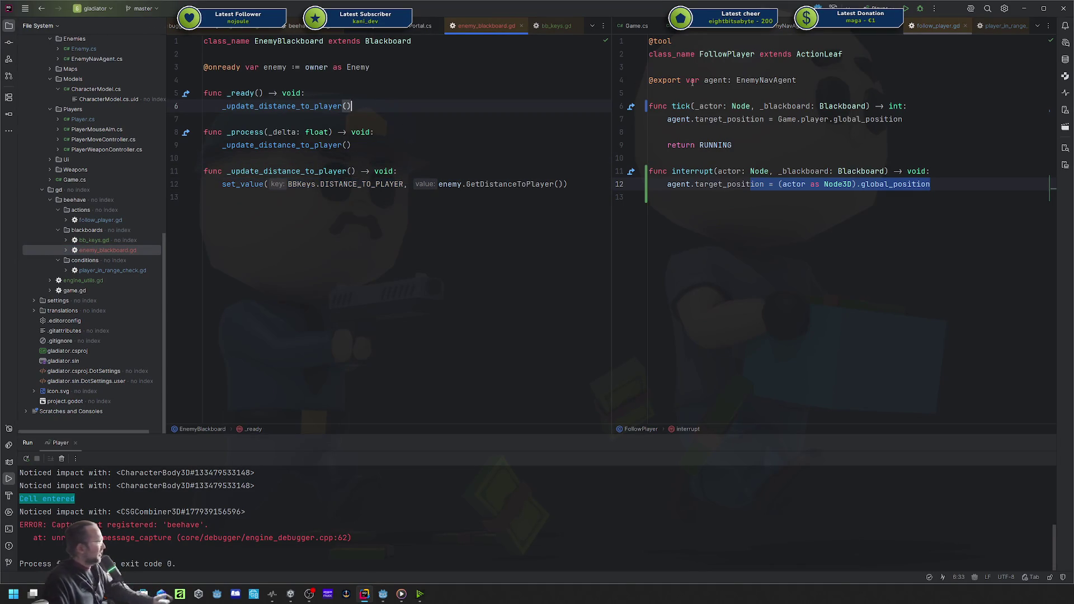
click(721, 105)
double_click(806, 107)
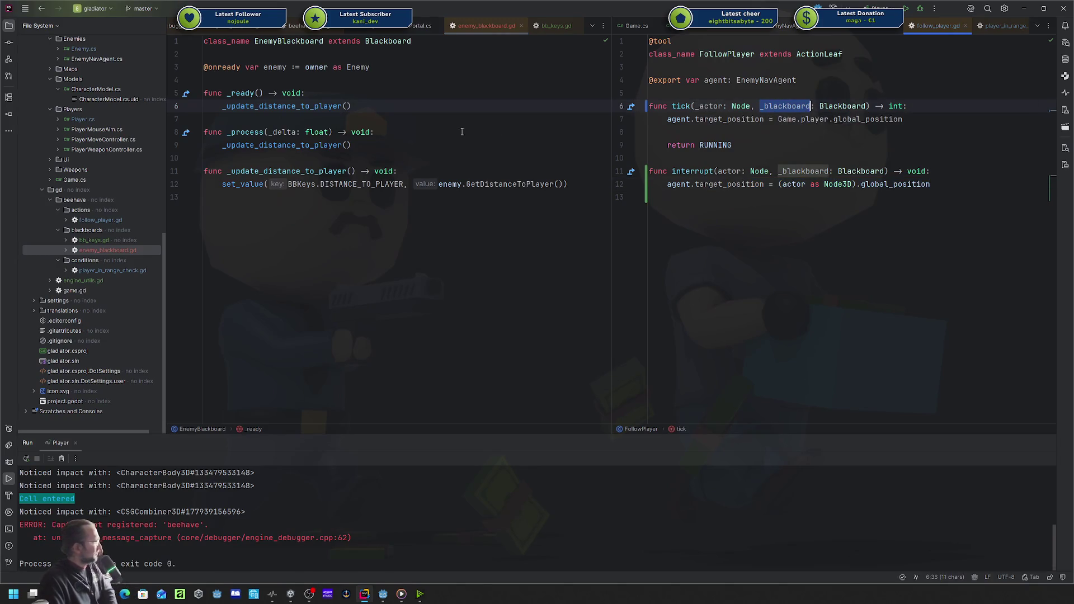
click(806, 106)
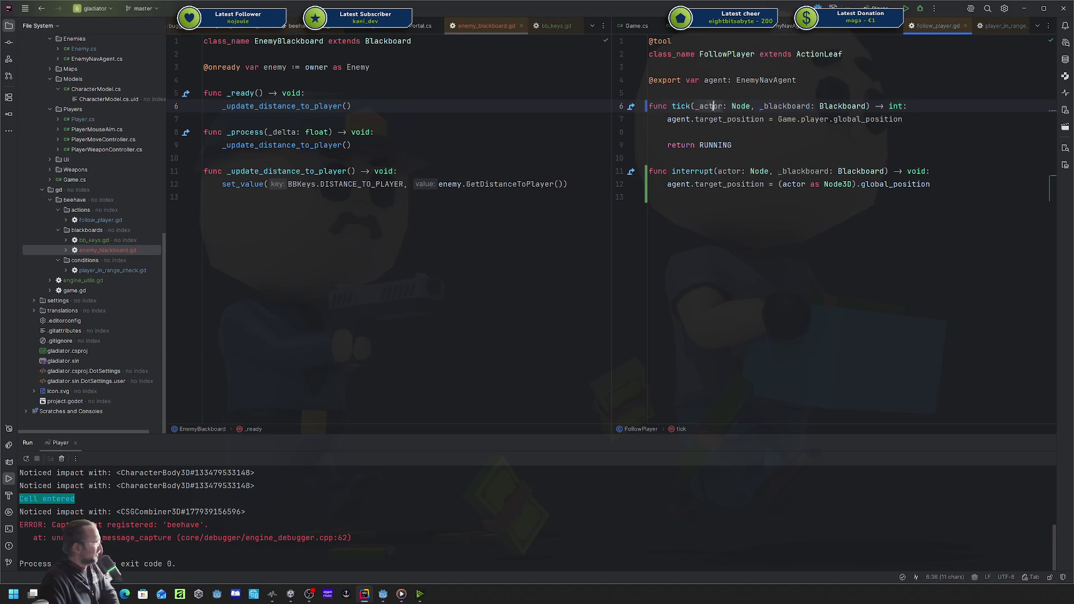
mouse_move(809, 104)
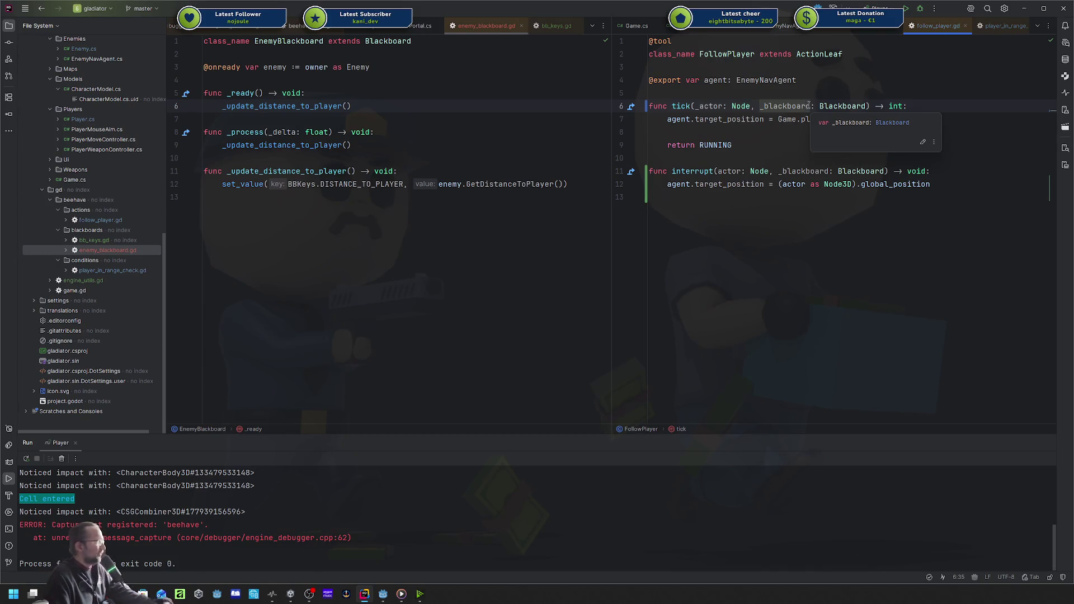
click(709, 127)
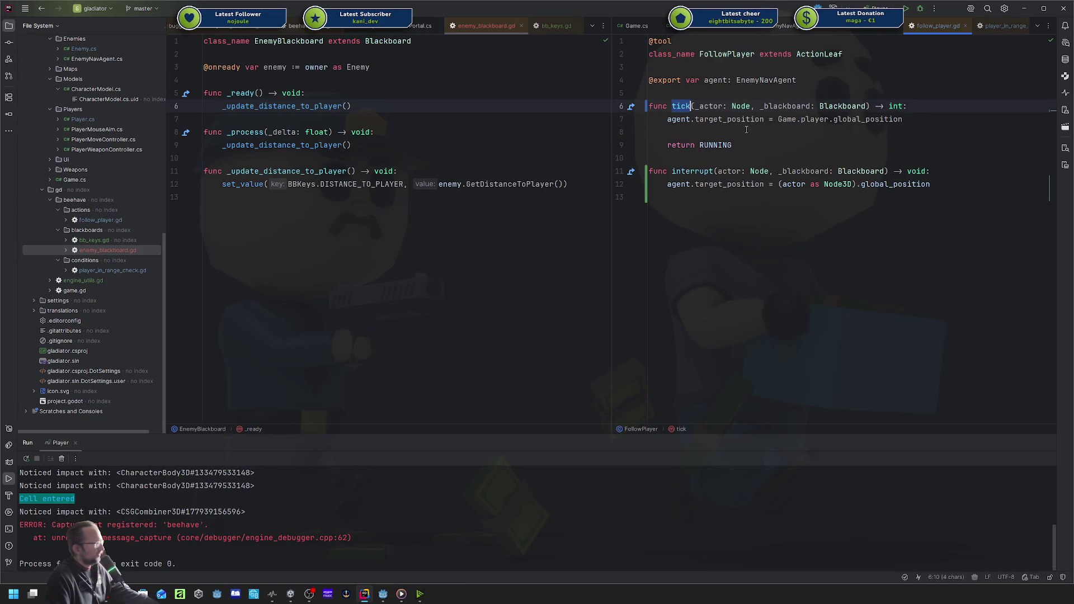
mouse_move(747, 133)
mouse_down()
mouse_move(700, 119)
mouse_move(704, 106)
mouse_up()
click(734, 111)
click(781, 140)
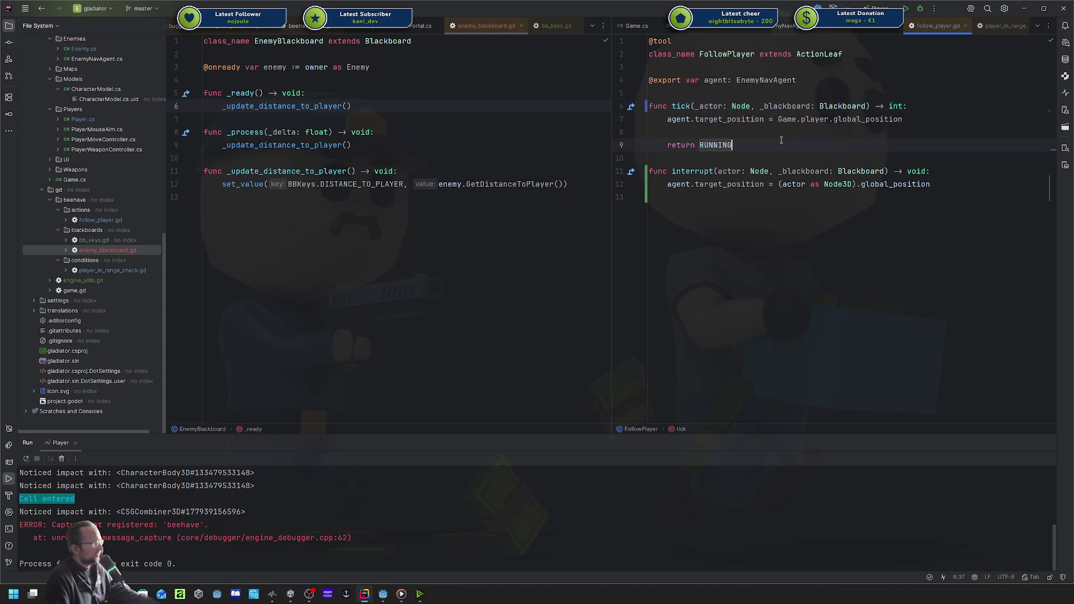
click(786, 107)
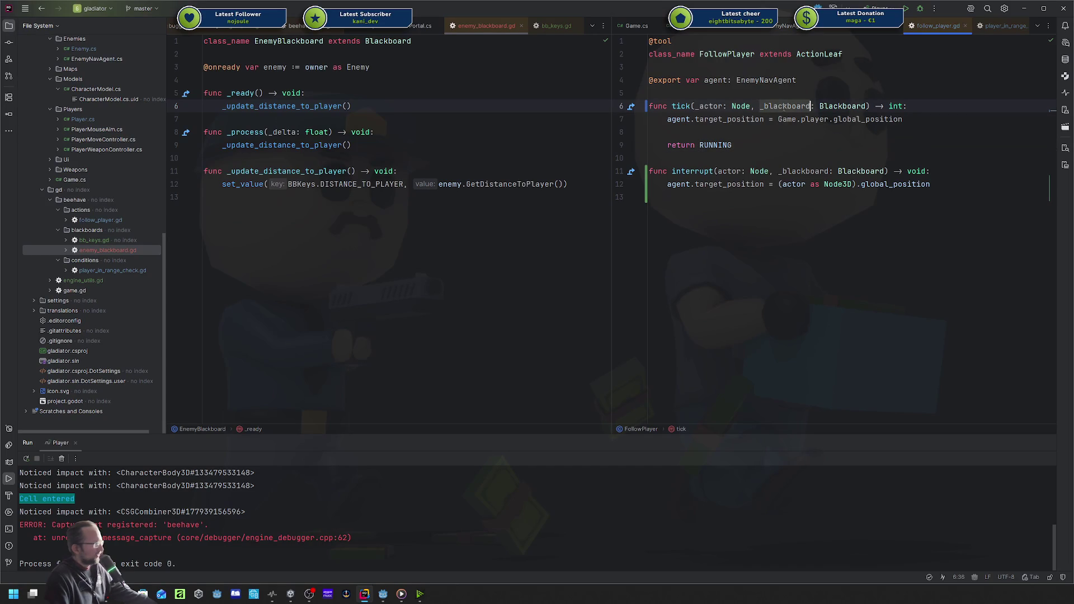
double_click(837, 106)
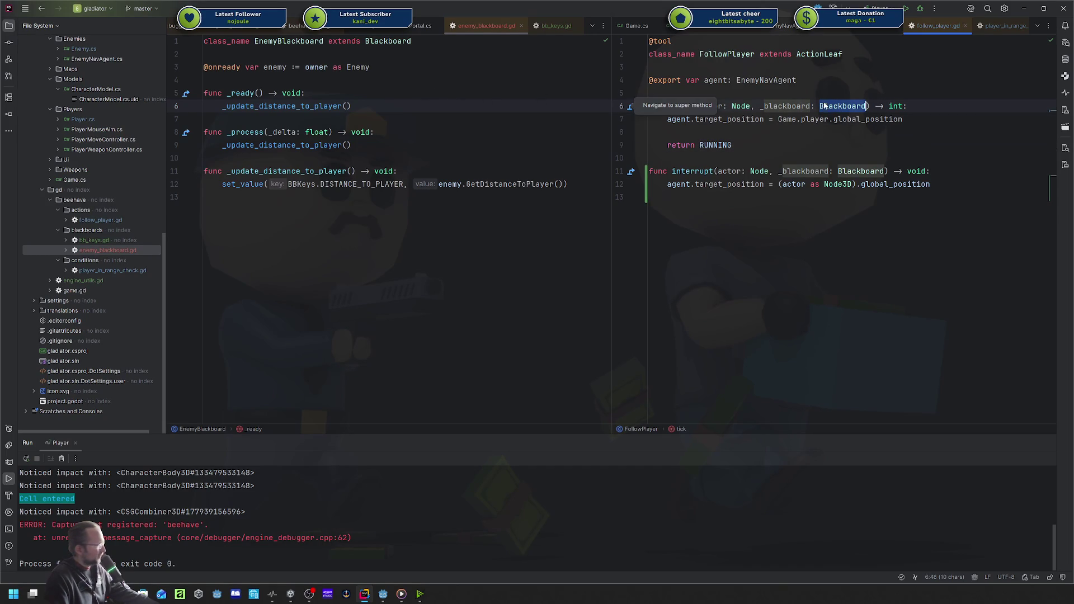
click(834, 107)
click(774, 131)
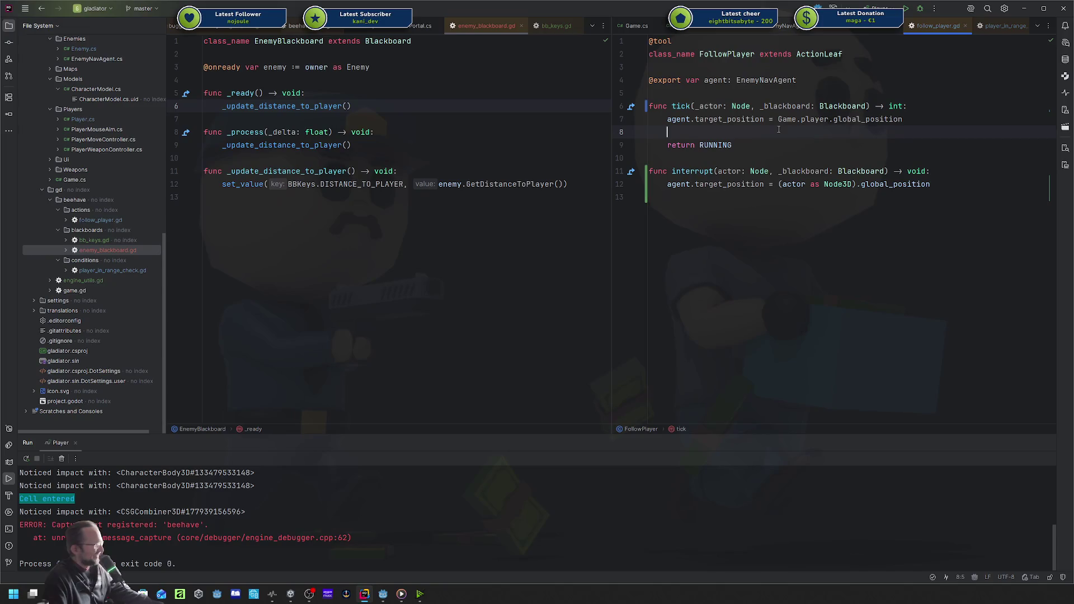
click(391, 98)
click(392, 112)
click(746, 122)
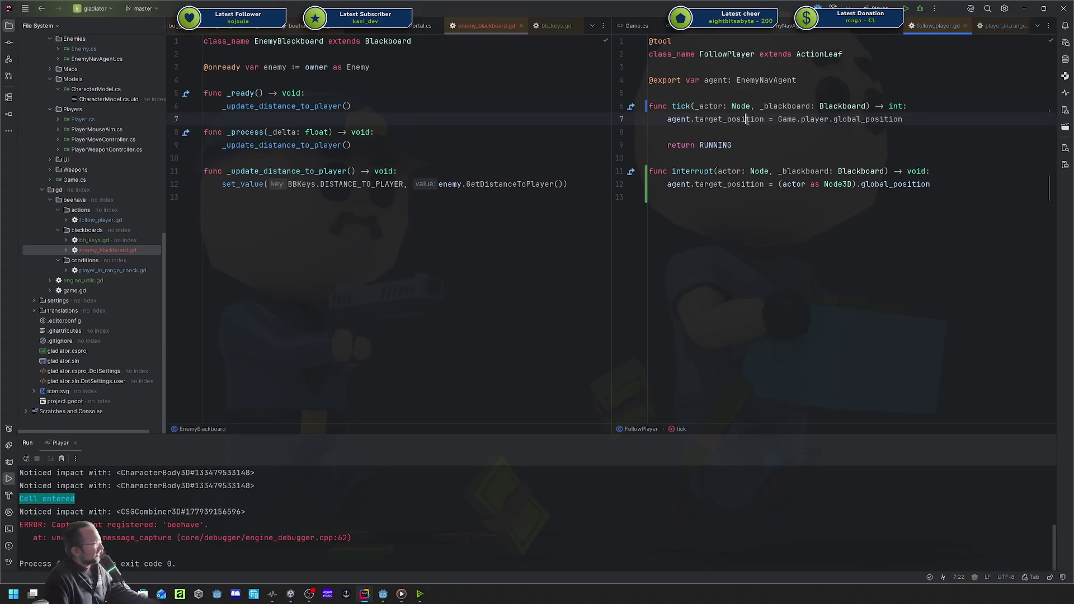
drag(778, 184, 857, 184)
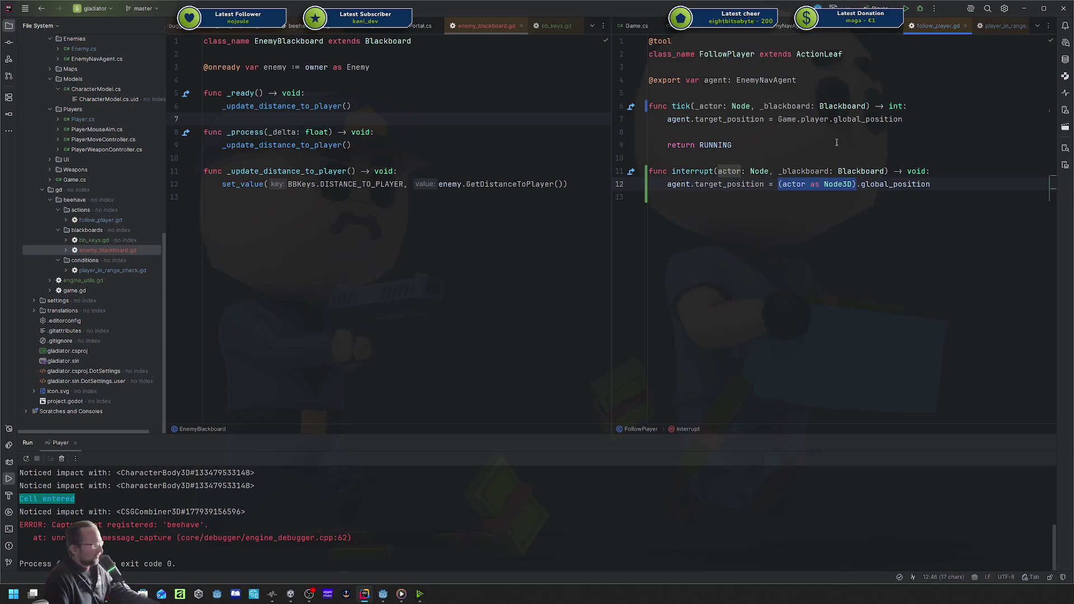
click(747, 132)
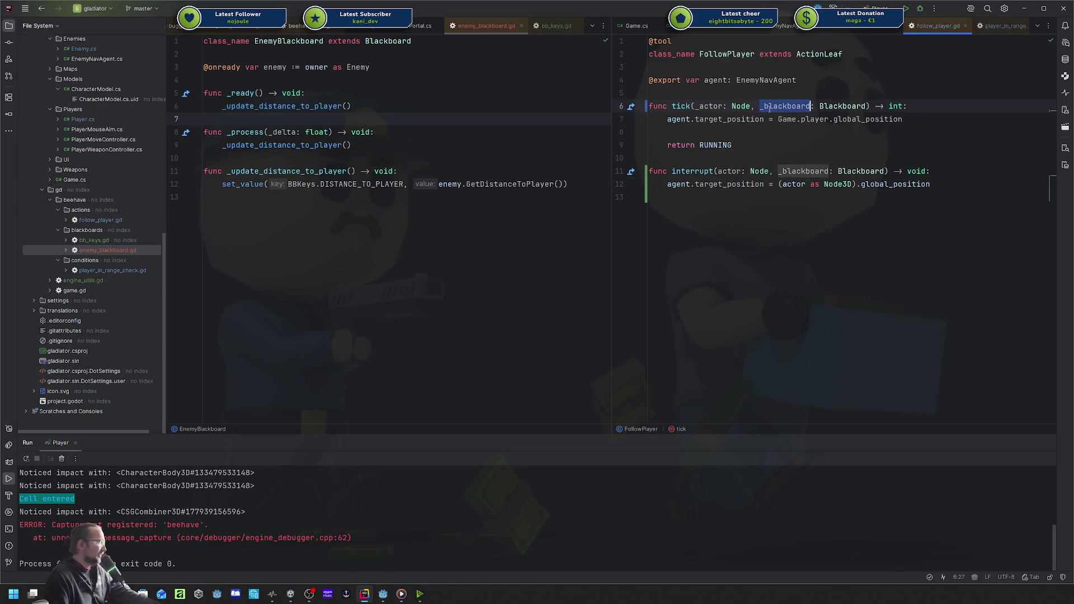
click(290, 42)
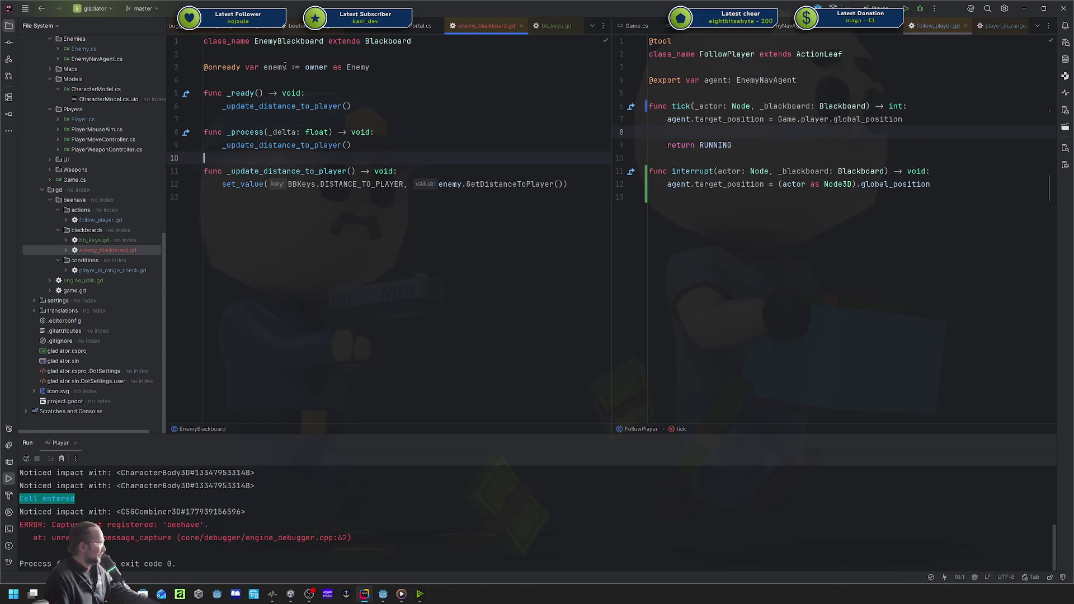
click(335, 159)
click(442, 192)
click(240, 185)
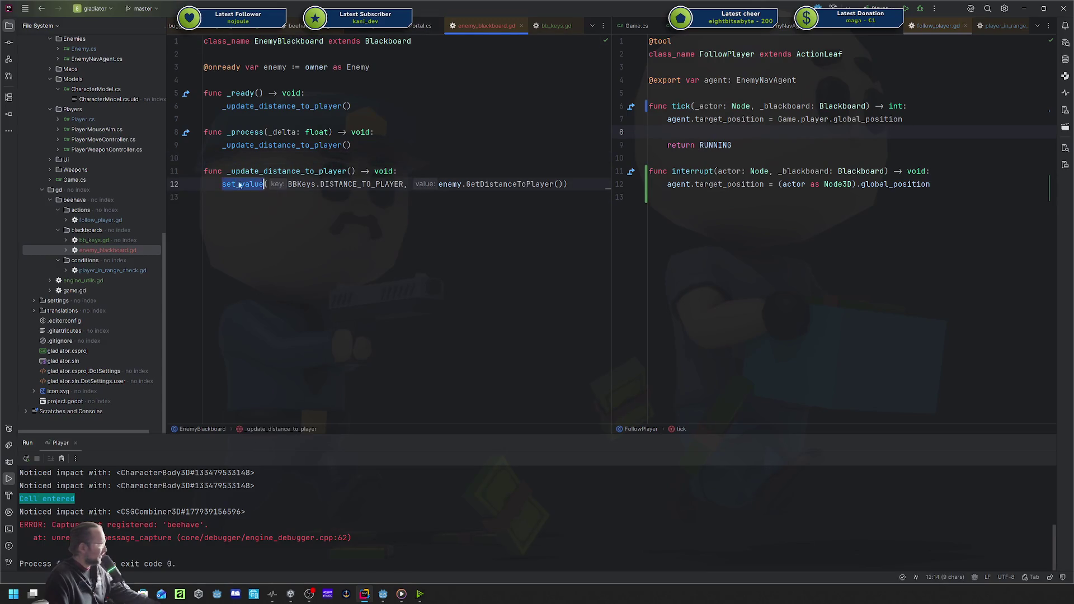
key(Up)
key(End)
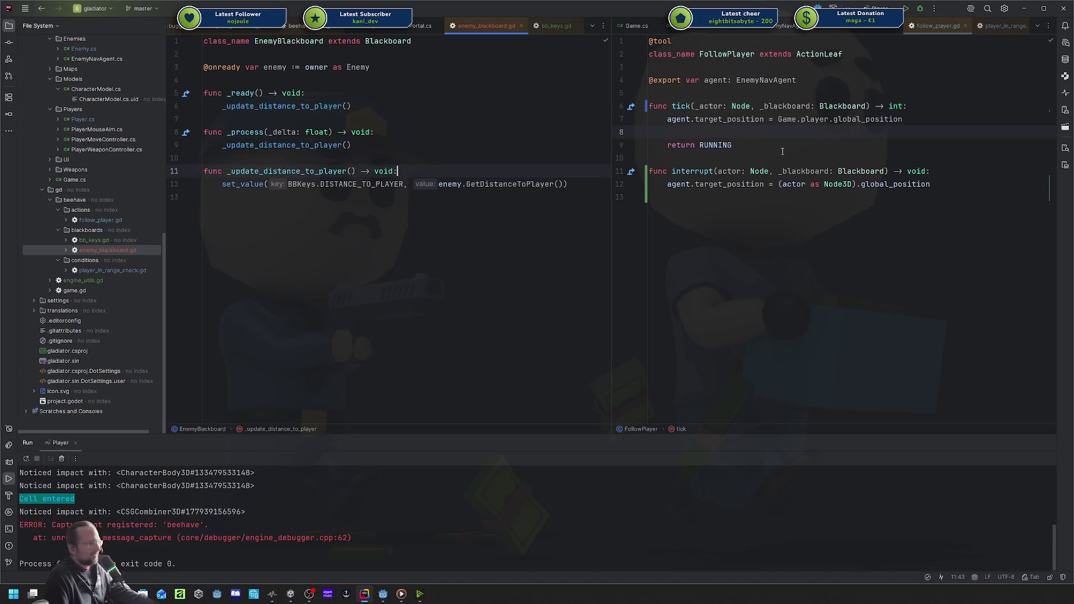
click(778, 158)
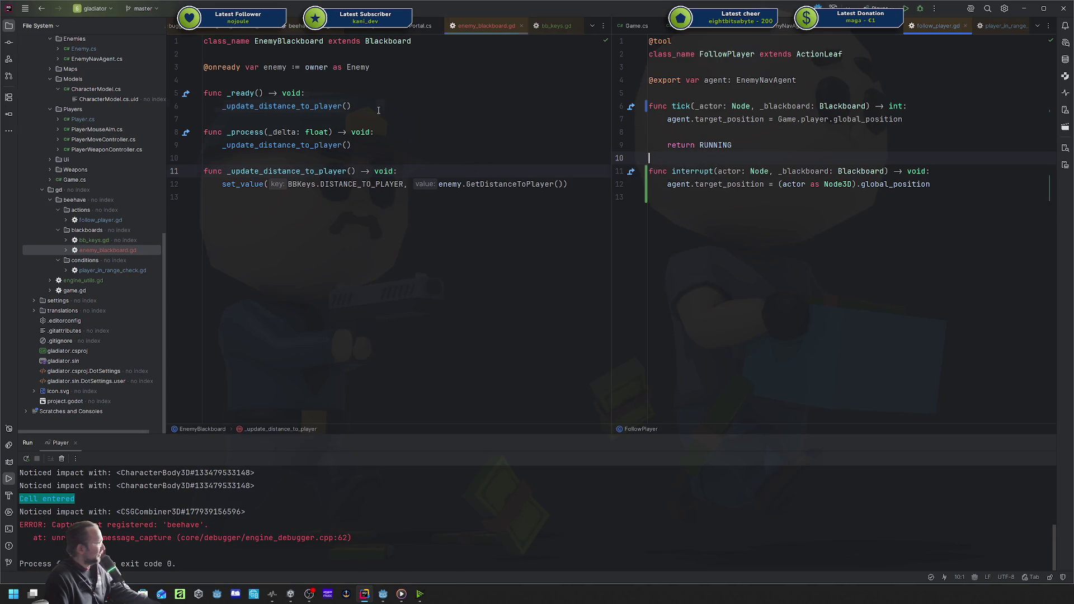
click(361, 106)
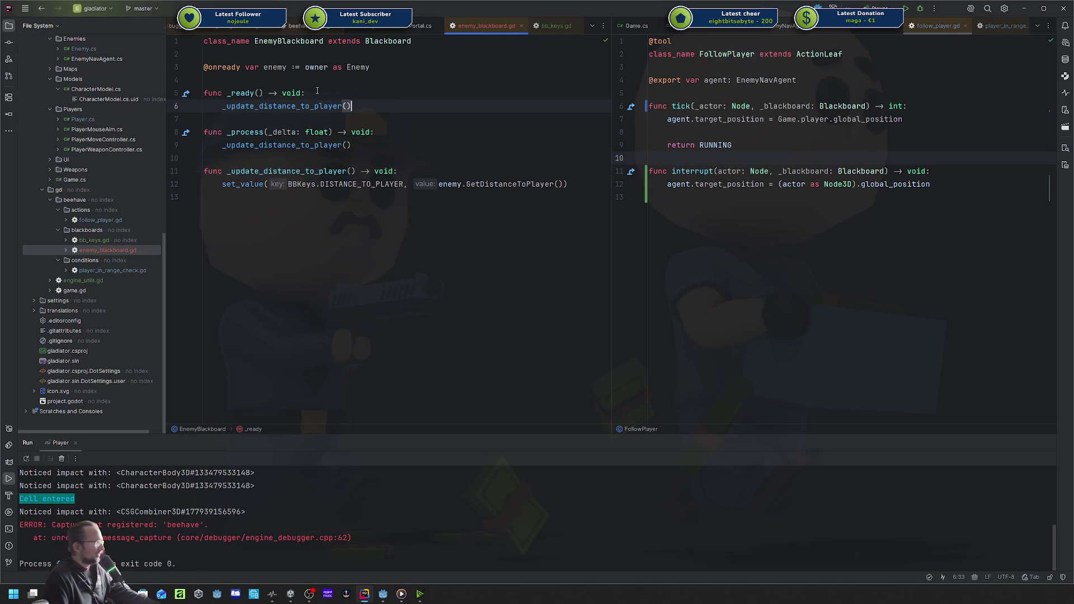
click(292, 83)
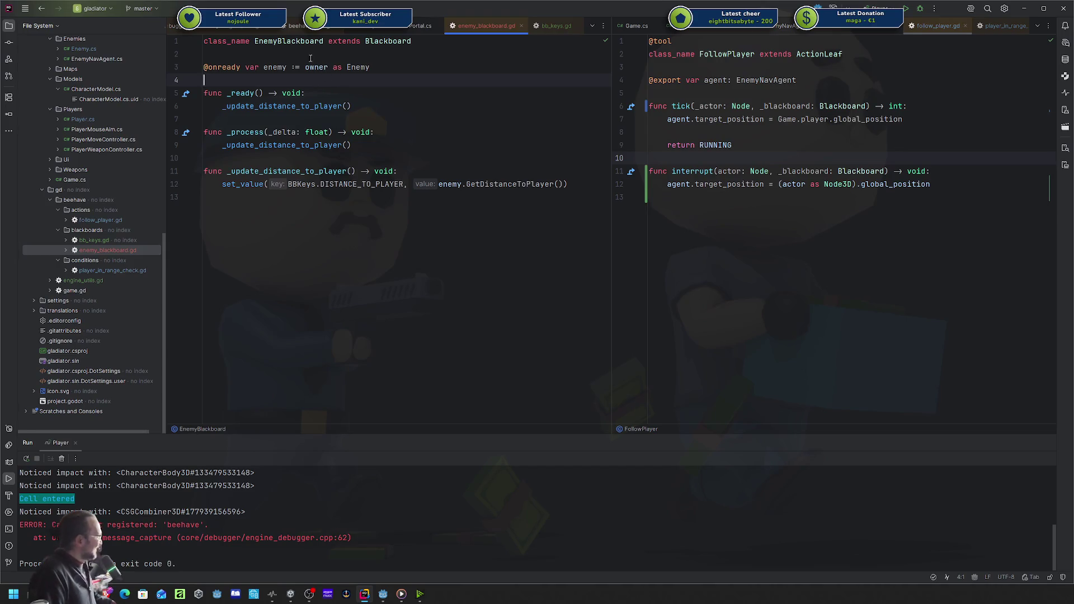
double_click(288, 41)
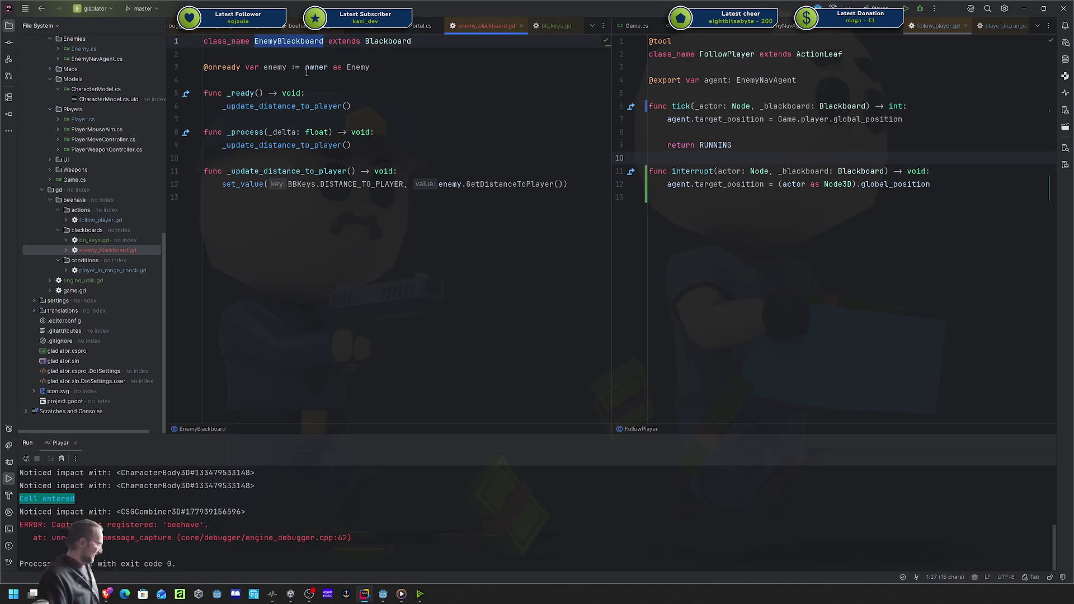
mouse_move(312, 73)
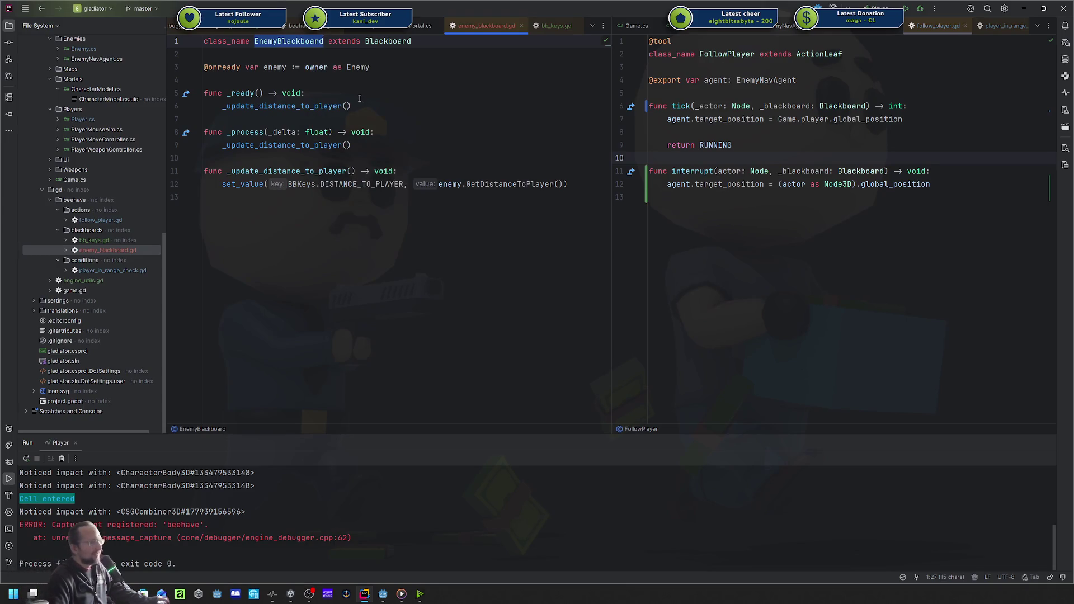
drag(297, 197, 297, 84)
click(321, 93)
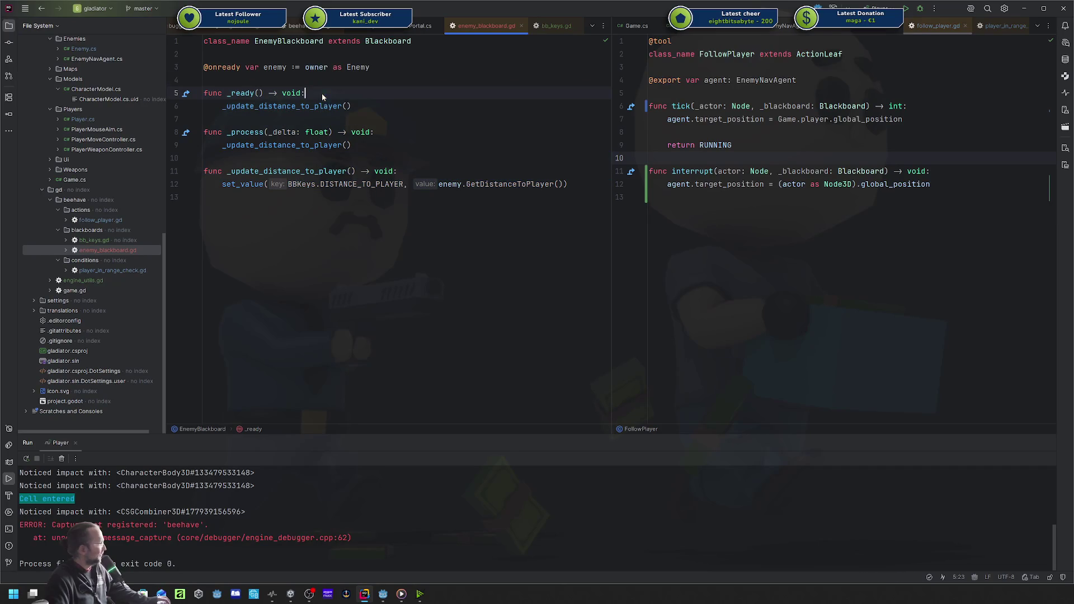
Open player_in_range_check.gd and review its DISTANCE_TO_PLAYER comparison returning SUCCESS.
double_click(122, 271)
click(785, 175)
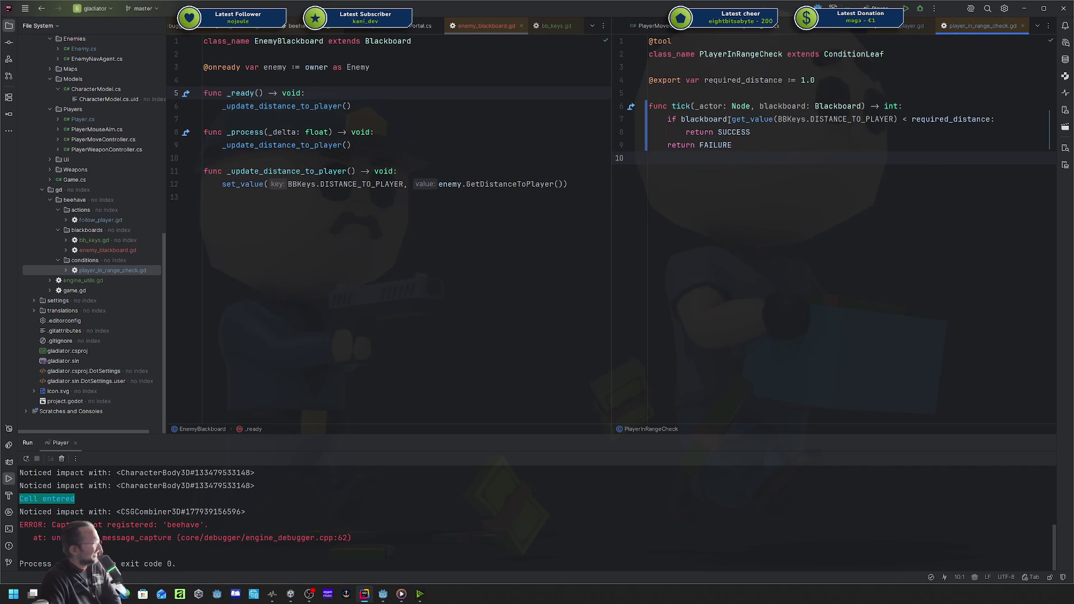
mouse_move(681, 119)
mouse_down()
mouse_move(943, 119)
mouse_move(966, 137)
mouse_up()
click(869, 138)
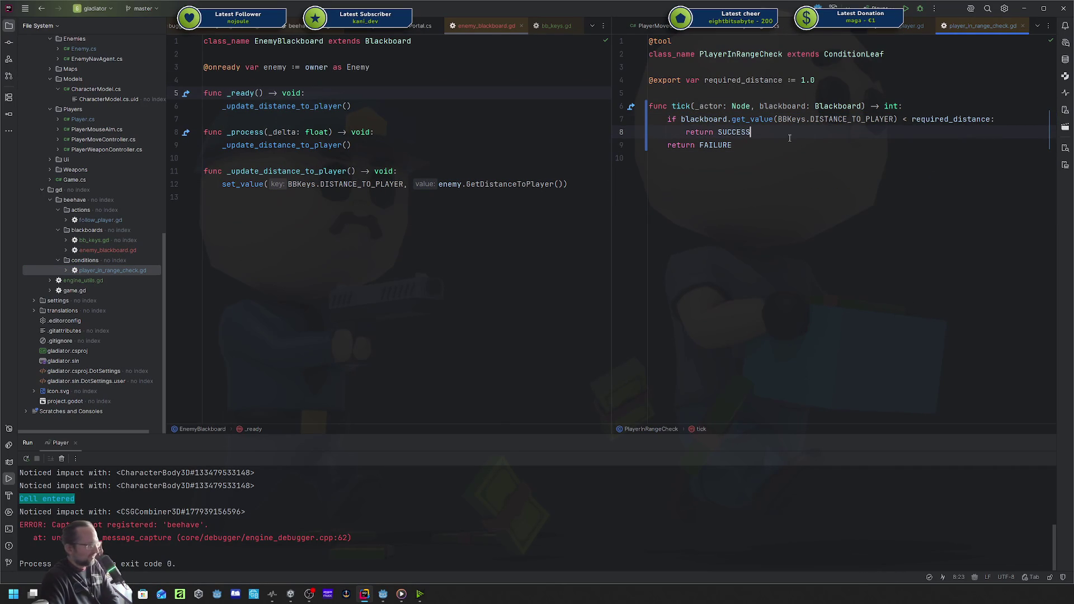
double_click(791, 119)
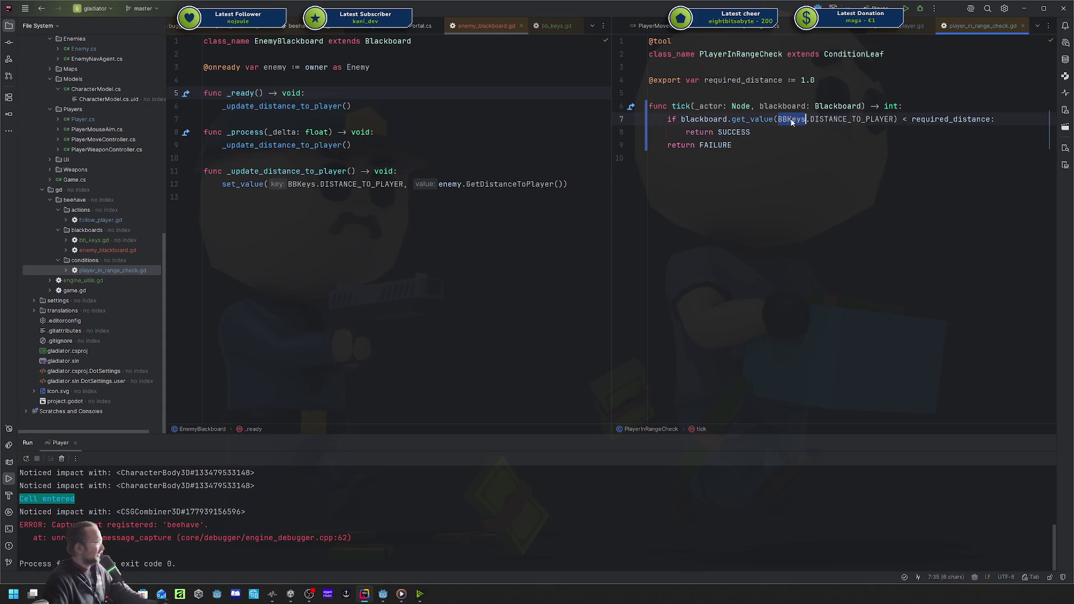
double_click(293, 45)
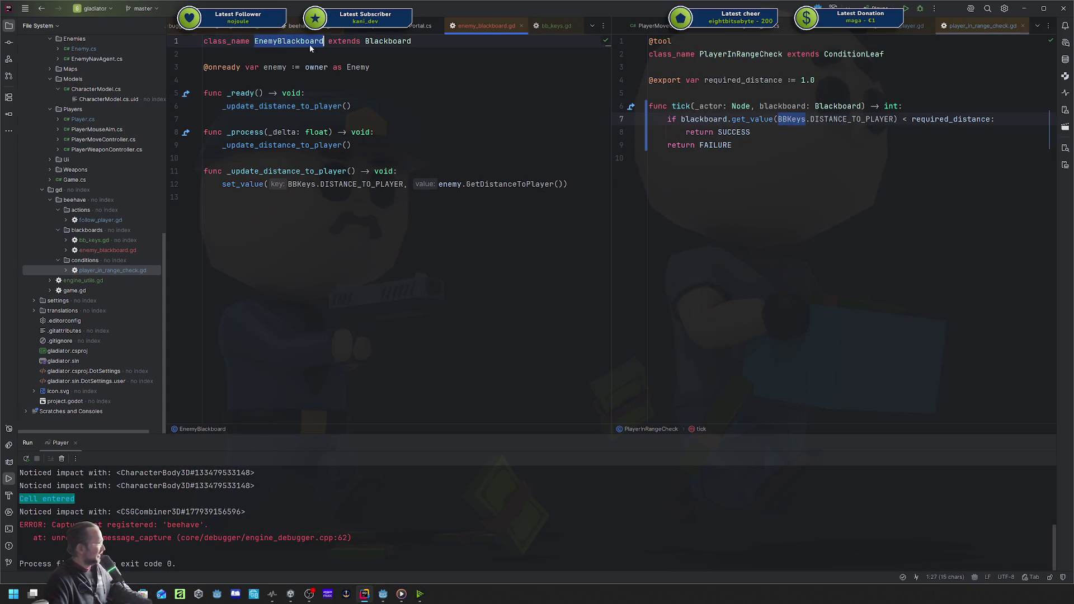
click(789, 138)
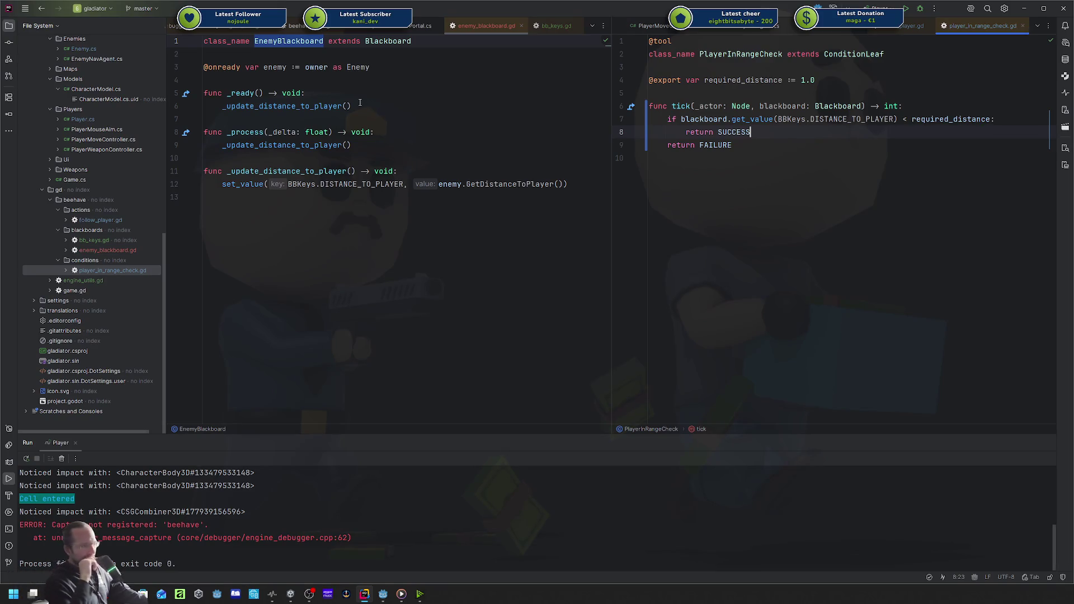
Compare it against the EnemyBlackboard script at line 6, then return to the condition script.
click(360, 103)
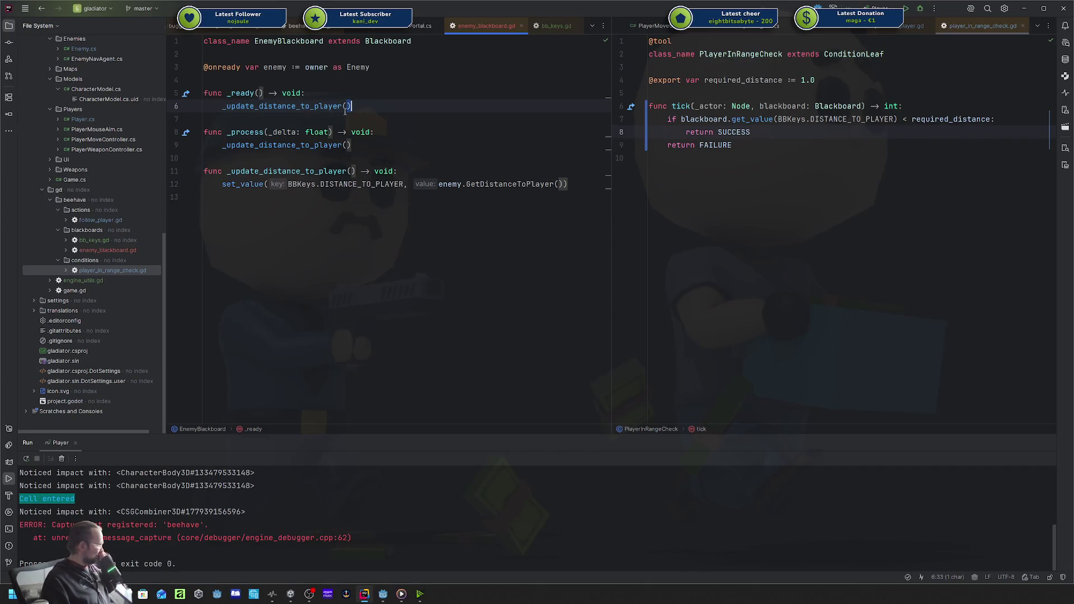
mouse_move(342, 110)
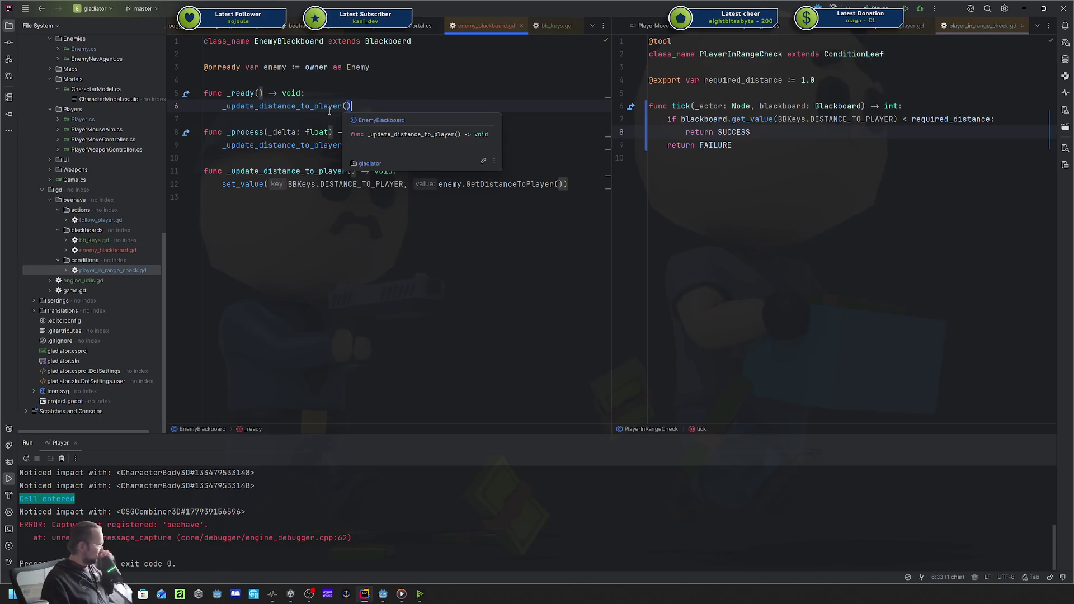
click(773, 132)
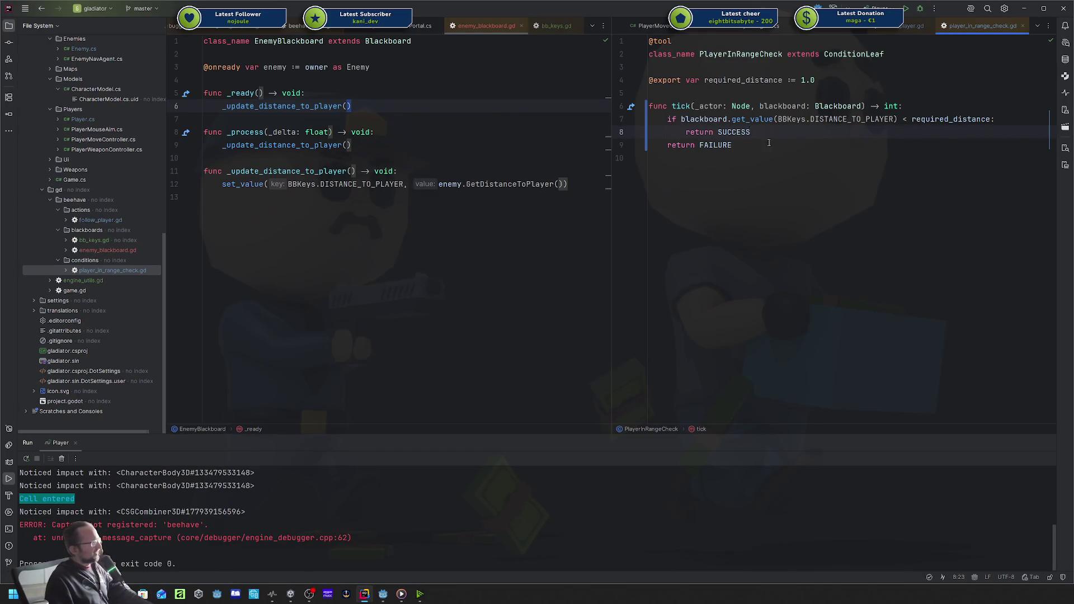
key(ctrl+w)
key(ctrl+w)
key(ctrl+w)
key(Escape)
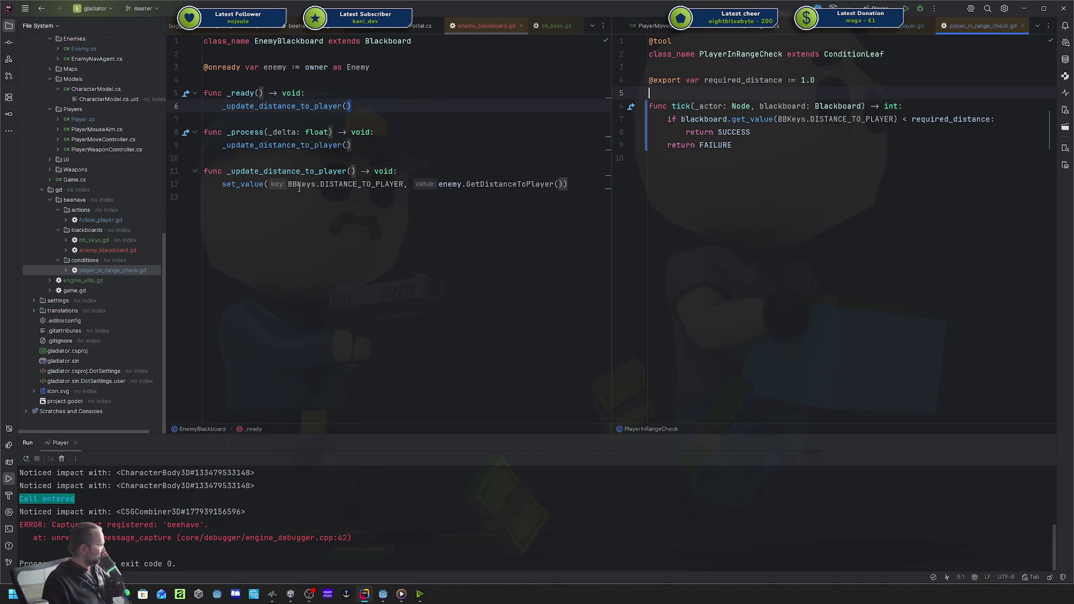
double_click(817, 119)
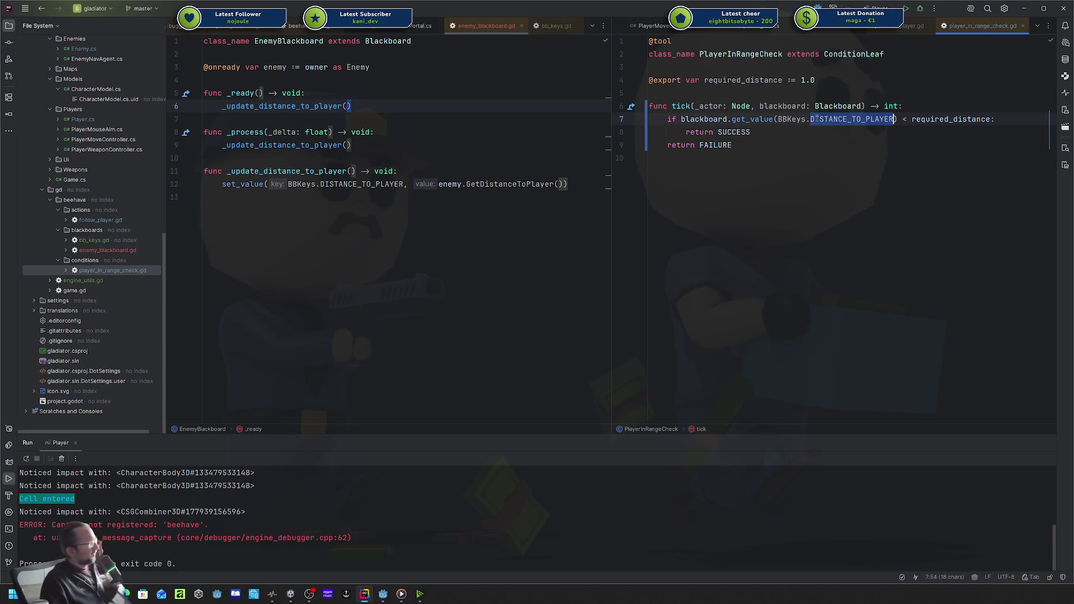
click(829, 147)
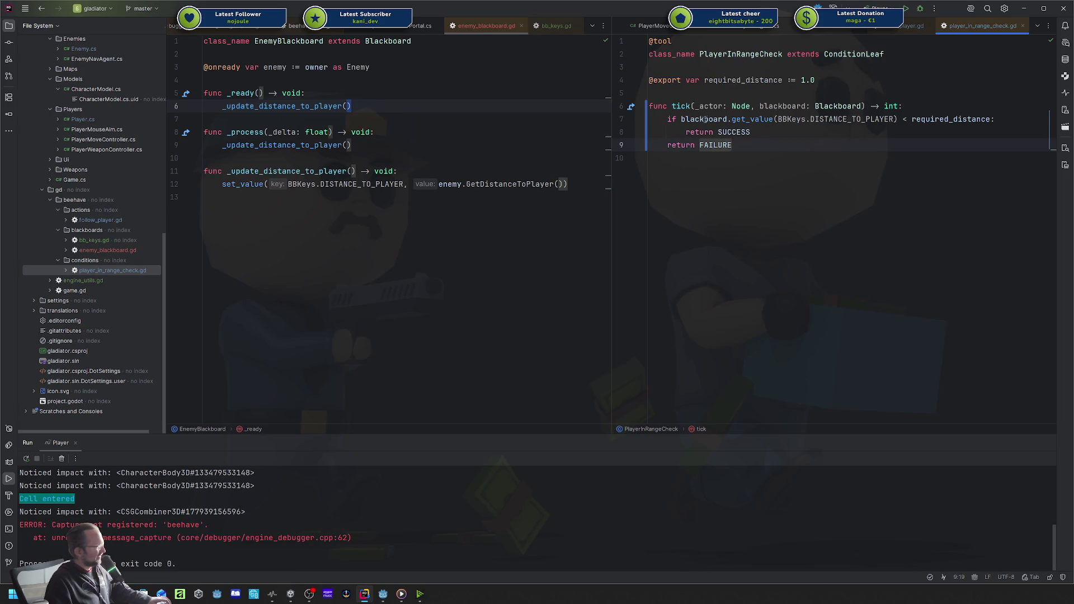
drag(681, 119, 895, 119)
click(895, 119)
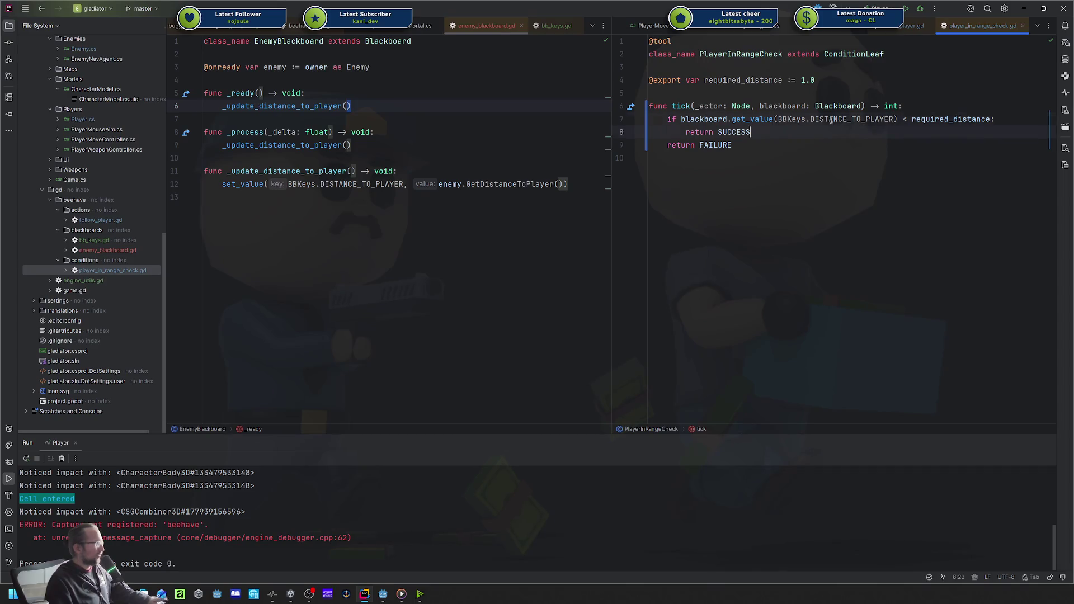
click(717, 92)
key(ctrl+a)
click(673, 82)
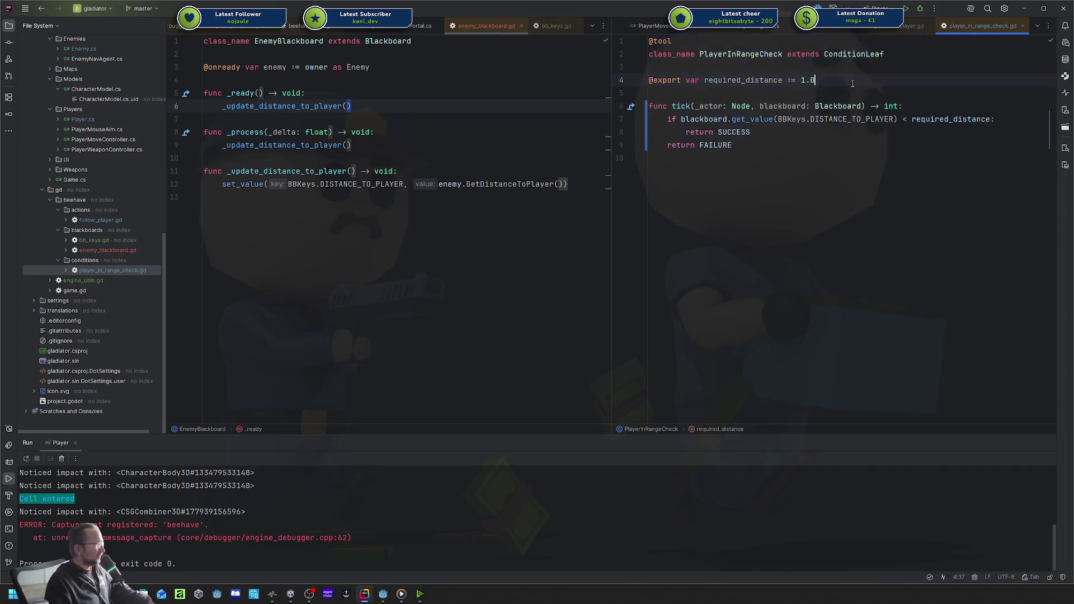
double_click(803, 80)
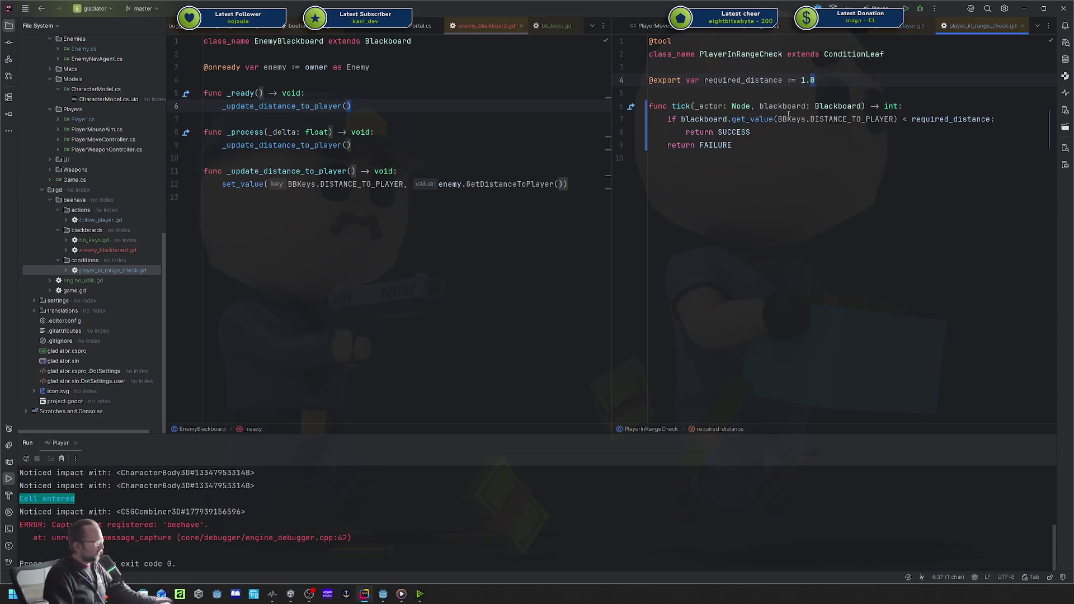
triple_click(814, 119)
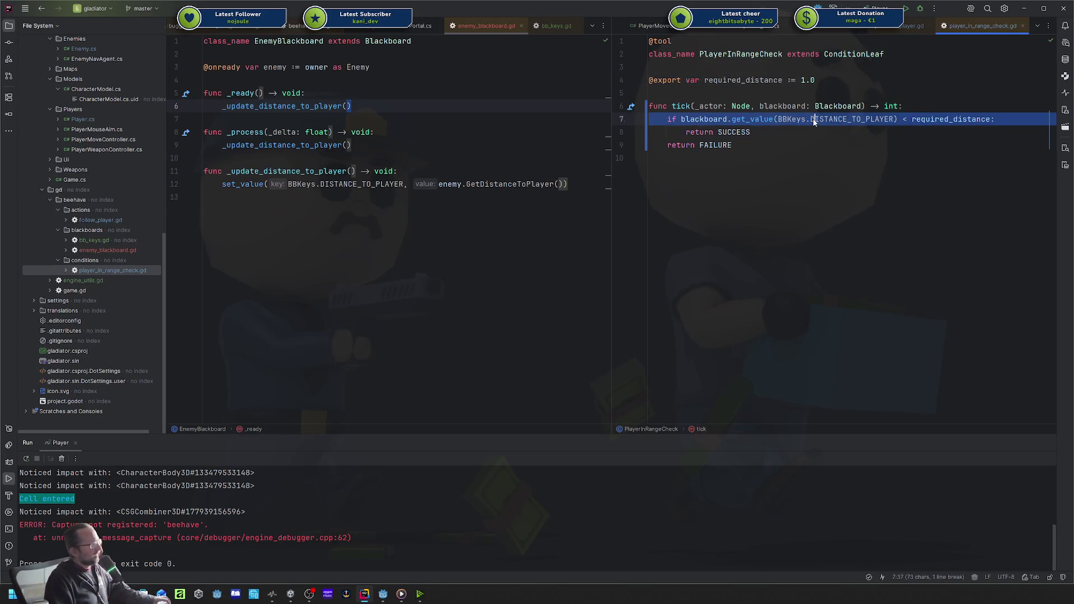
triple_click(828, 120)
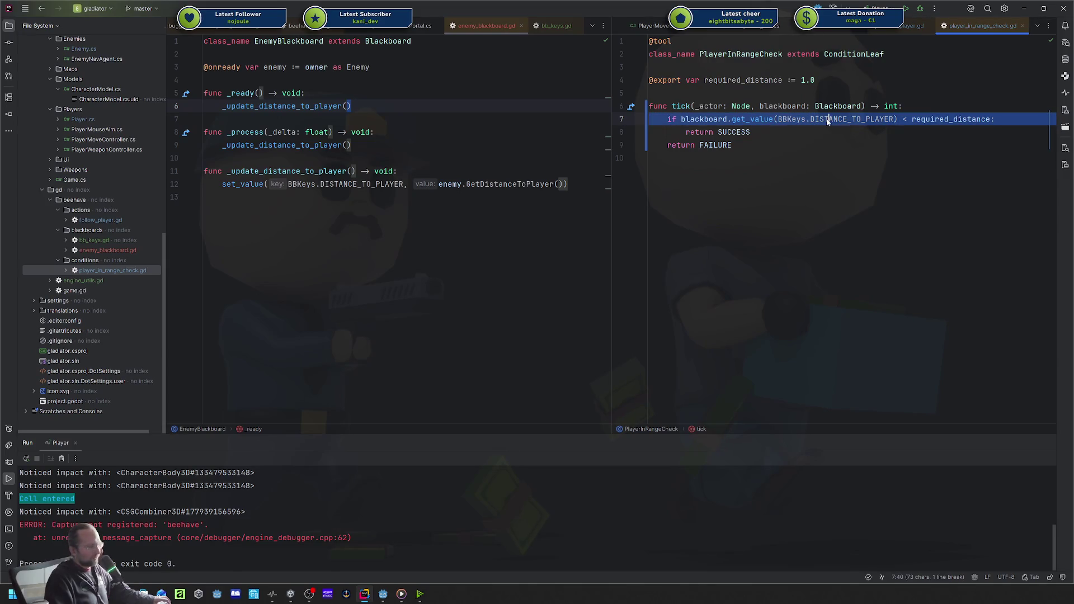
click(828, 120)
drag(777, 119, 869, 119)
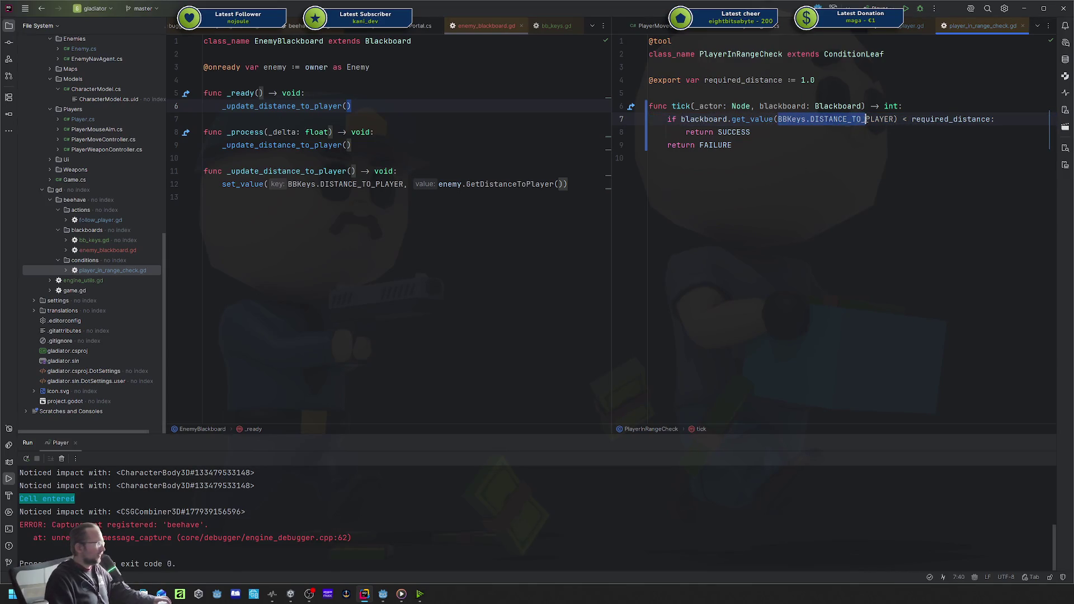
mouse_move(736, 145)
mouse_down()
mouse_move(749, 119)
mouse_move(665, 44)
mouse_up()
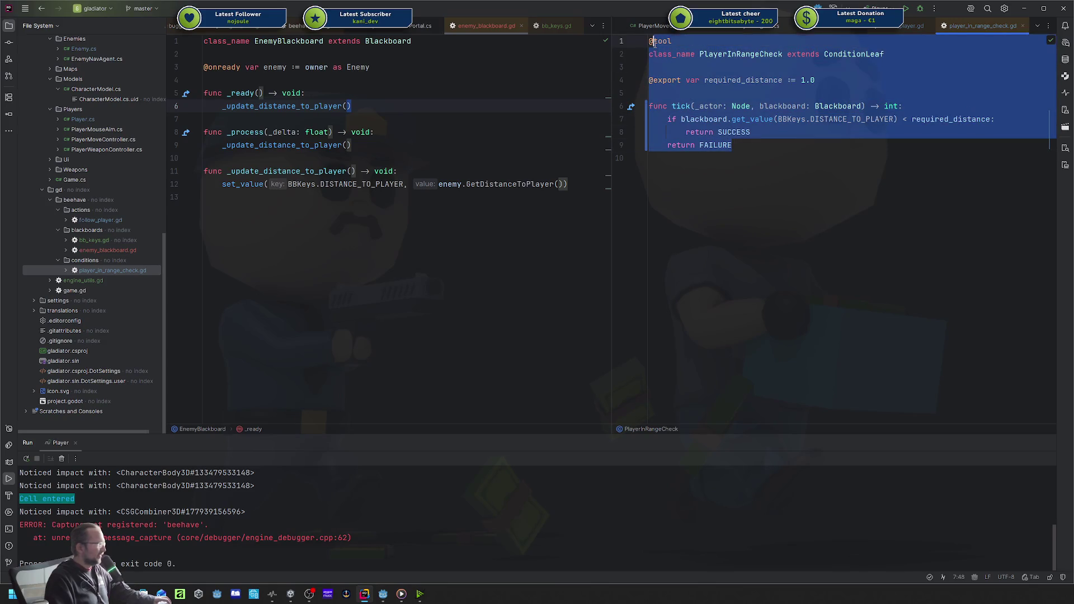
click(739, 54)
click(867, 54)
click(861, 54)
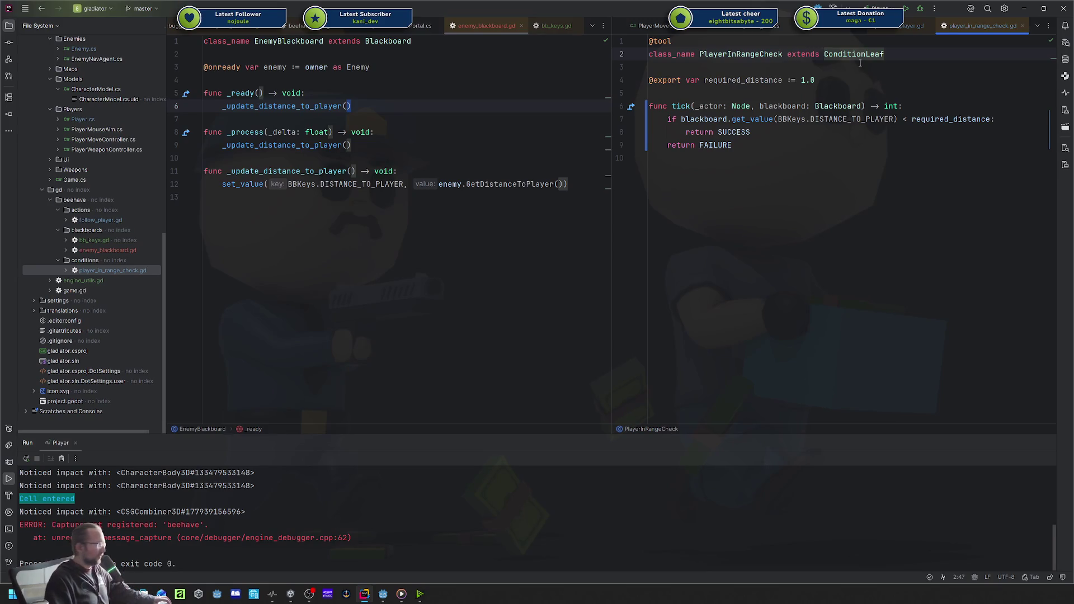
drag(773, 118, 862, 118)
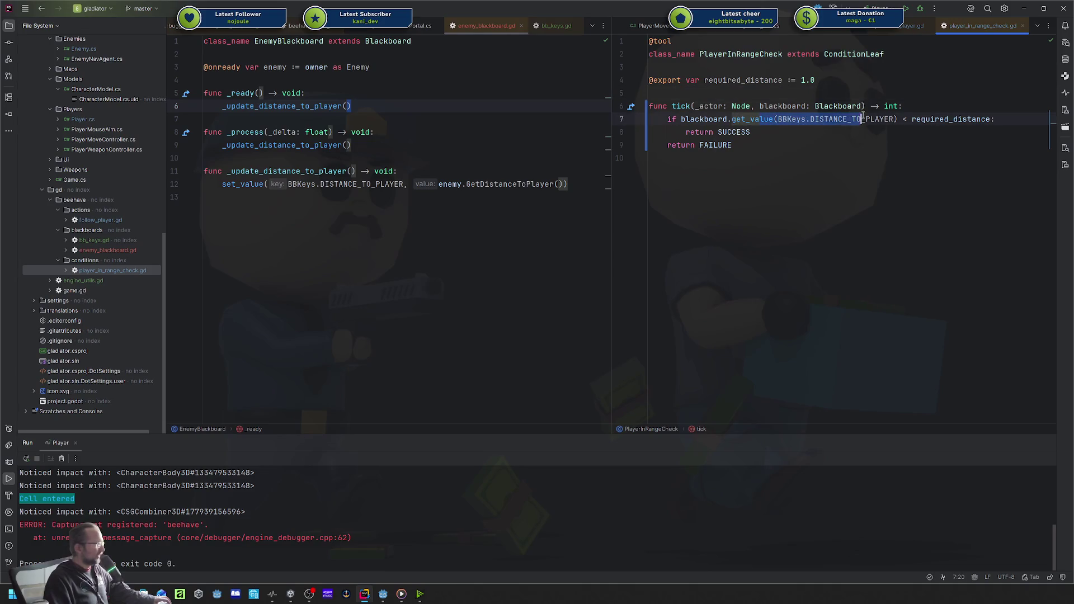
mouse_move(732, 144)
mouse_down()
mouse_move(655, 105)
mouse_move(649, 41)
mouse_up()
click(648, 54)
mouse_move(733, 145)
mouse_down()
mouse_move(592, 52)
mouse_move(593, 39)
mouse_up()
drag(204, 184, 522, 184)
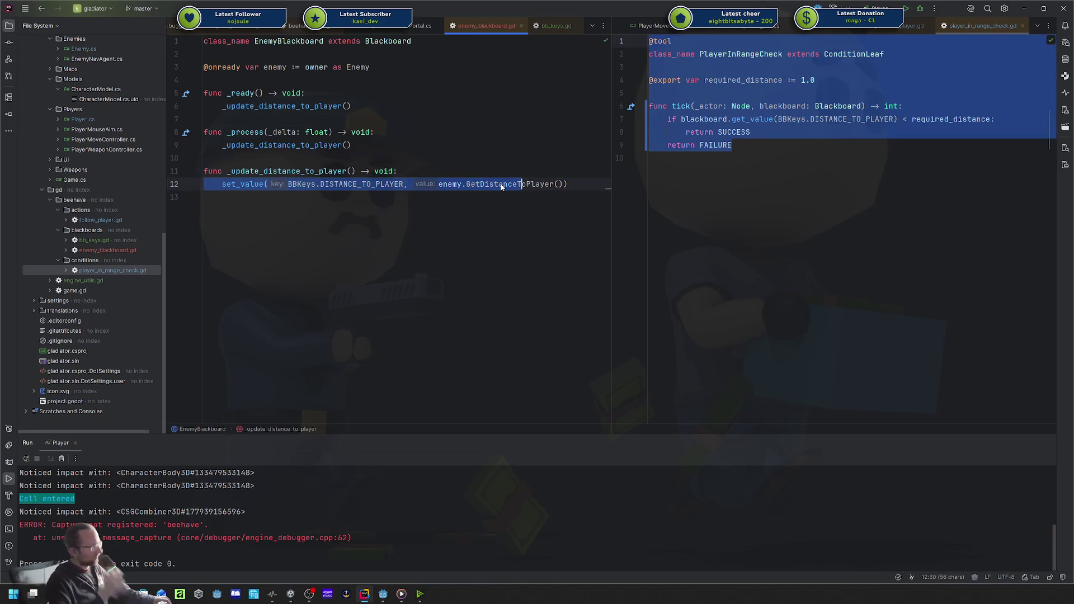
click(835, 203)
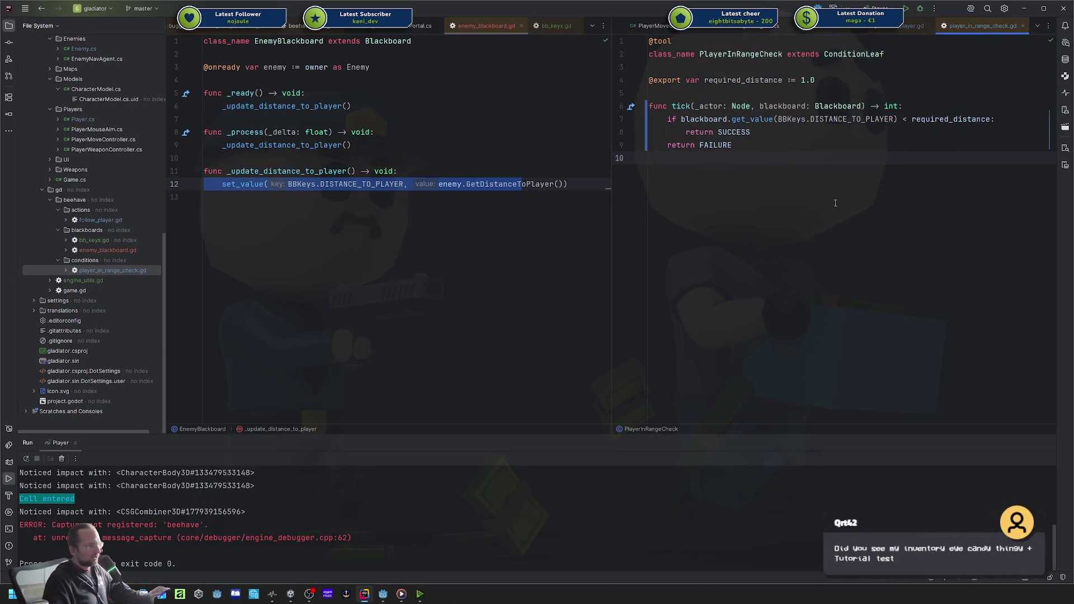
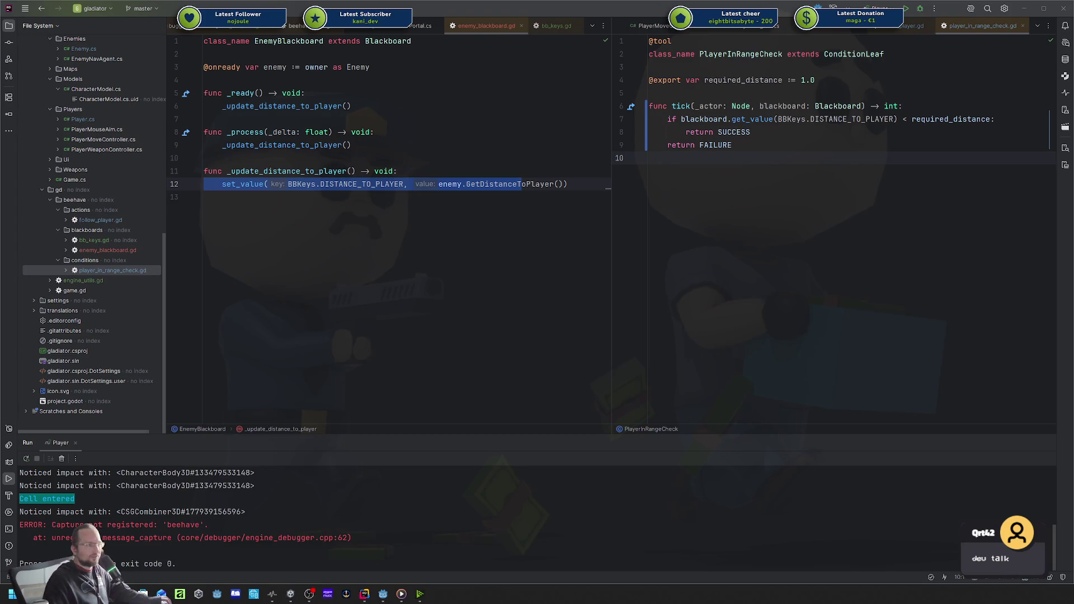
Bring the itch.io Eye Candy Inventory page to screen centre and start the embedded game.
click(1042, 149)
drag(1041, 148, 524, 129)
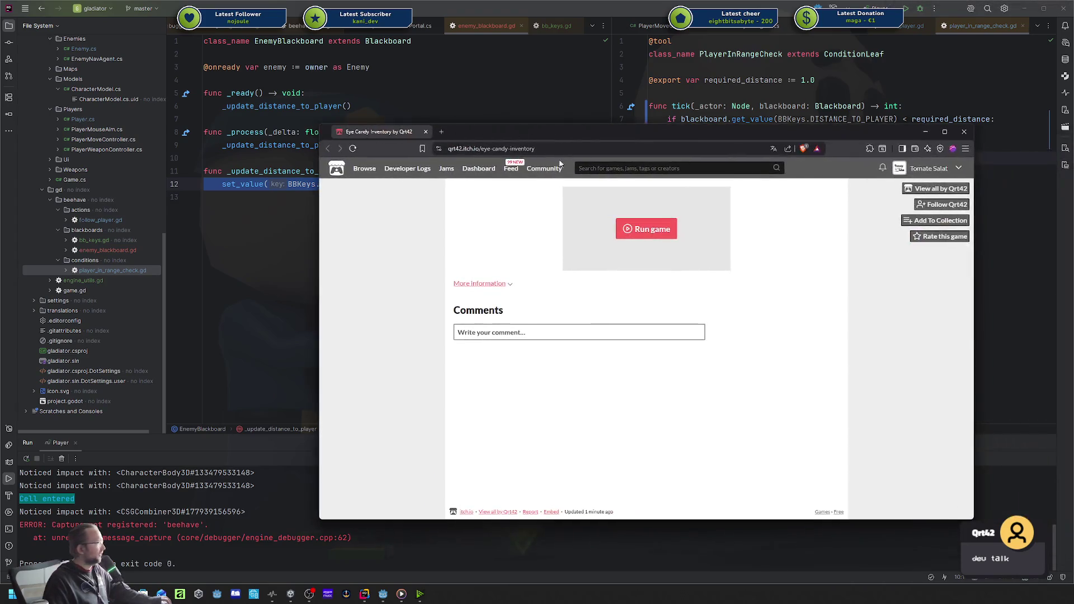
click(646, 239)
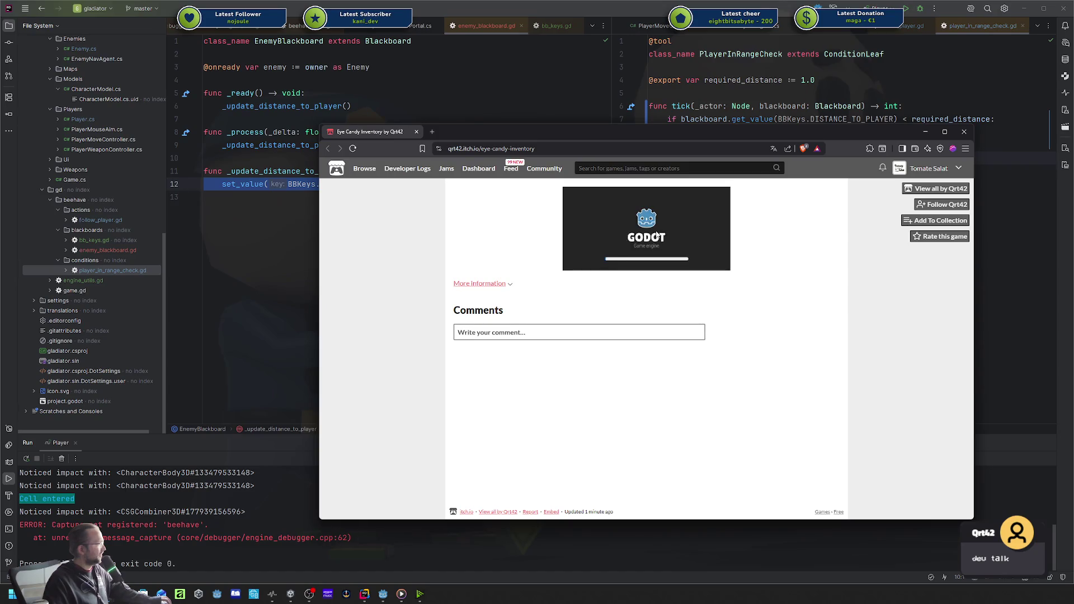
drag(660, 137, 628, 120)
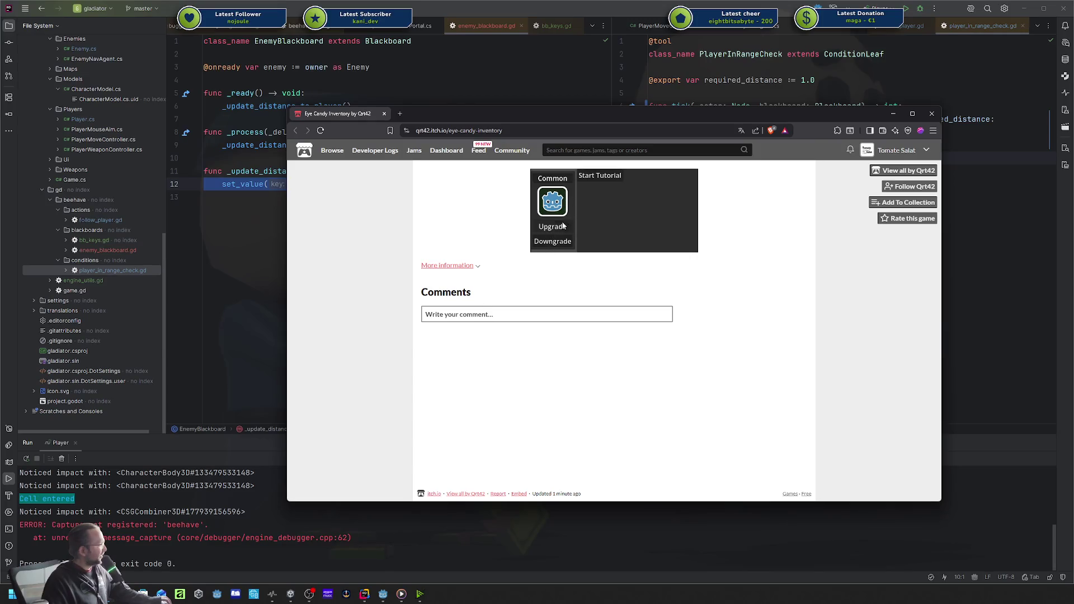
Upgrade the item a few rarity levels, then downgrade it back to Common.
click(561, 227)
click(559, 241)
click(557, 229)
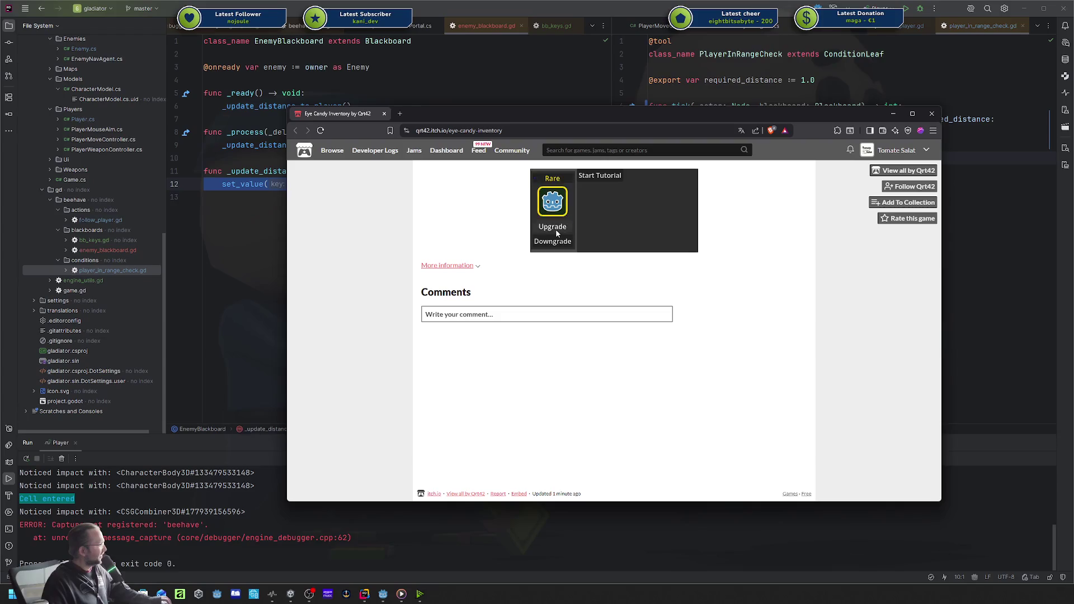
click(554, 241)
click(554, 242)
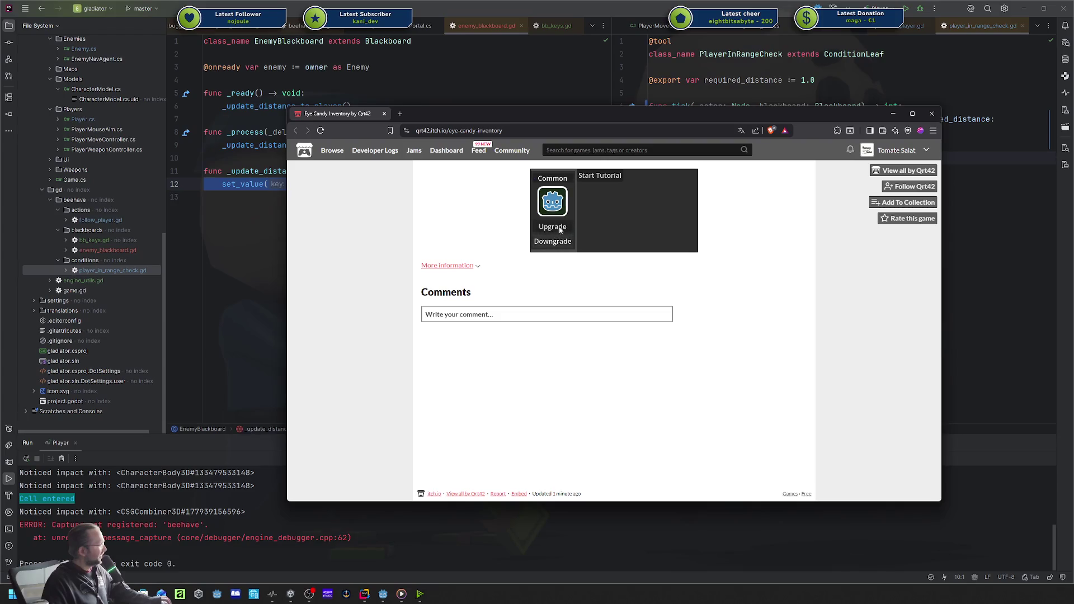
Walk through the in-game tutorial, upgrading and then downgrading the item as instructed.
click(599, 176)
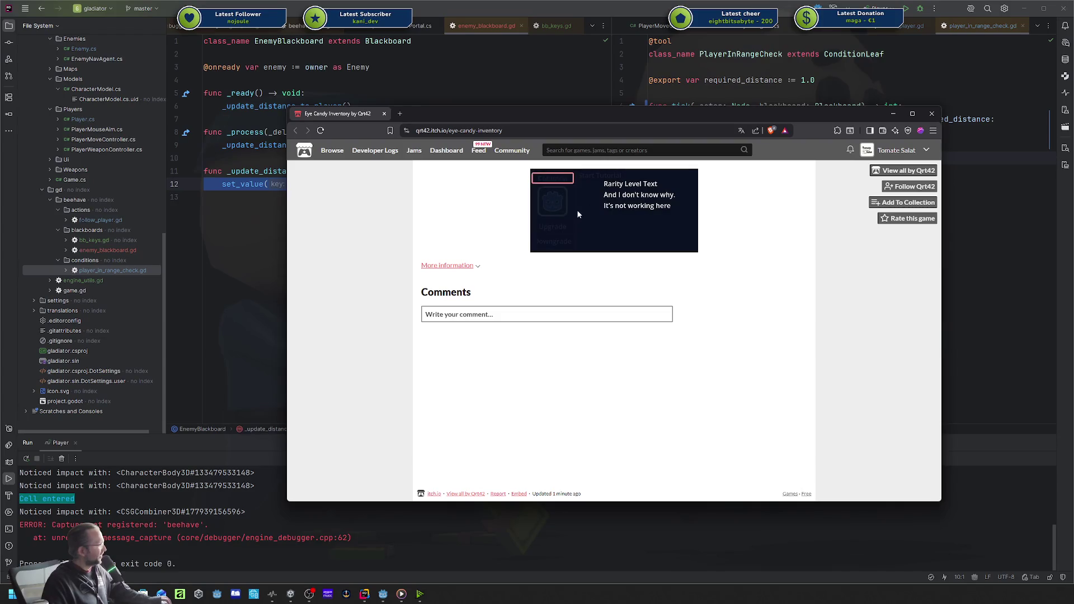
click(637, 212)
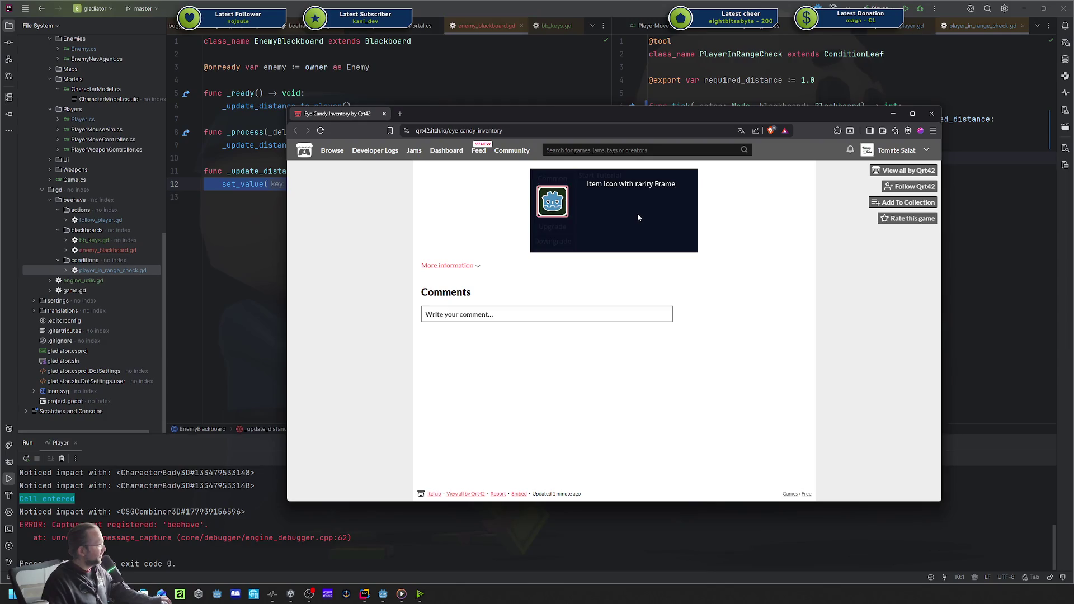
click(575, 203)
click(554, 229)
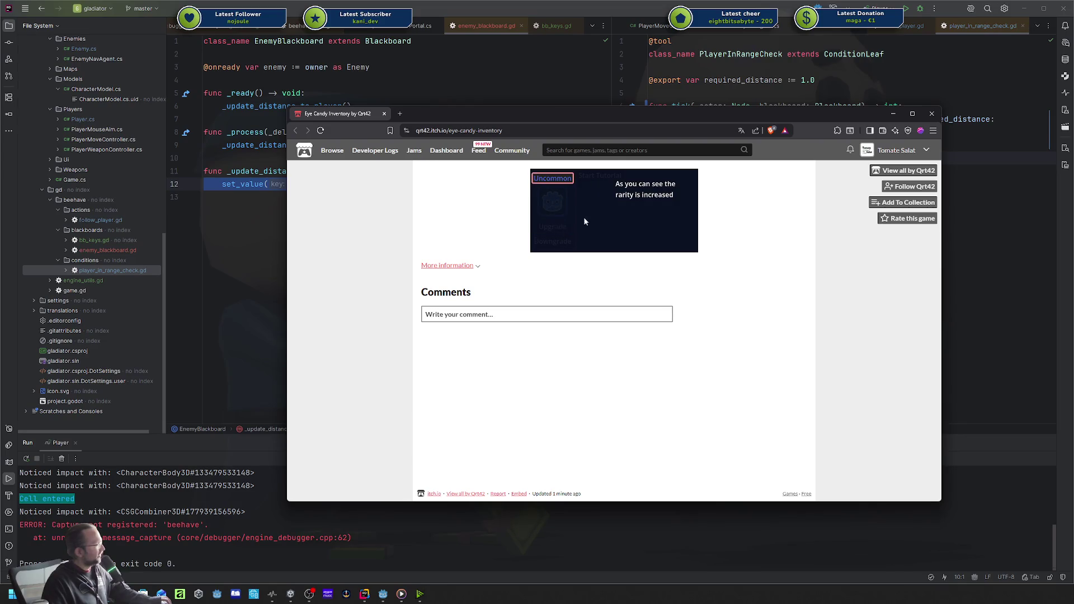
click(635, 206)
click(564, 244)
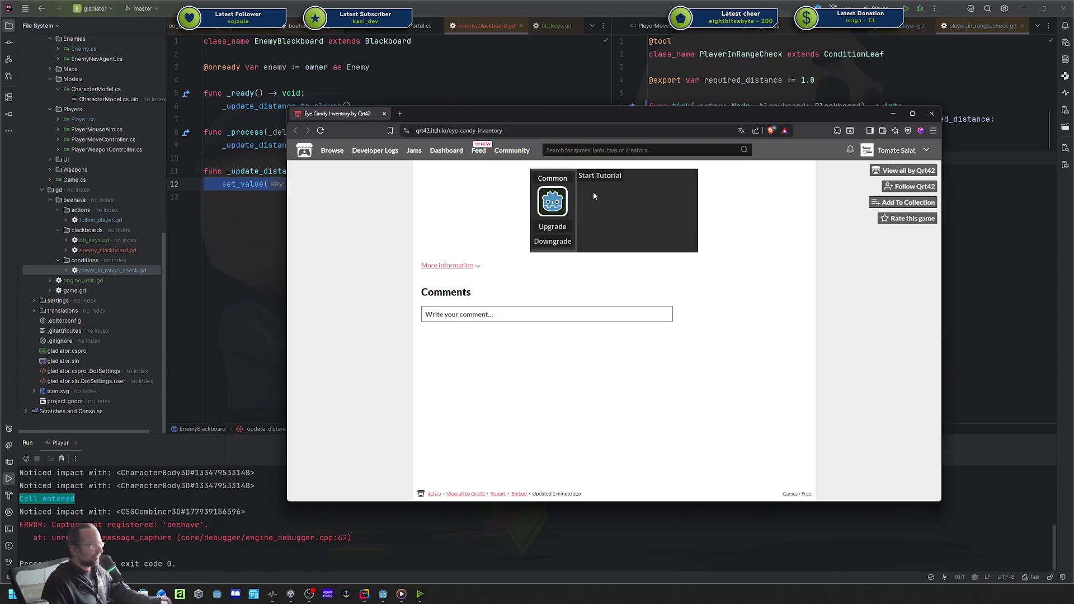
Upgrade the item through Unique up to Uh sparkly rarity.
click(562, 229)
click(562, 229)
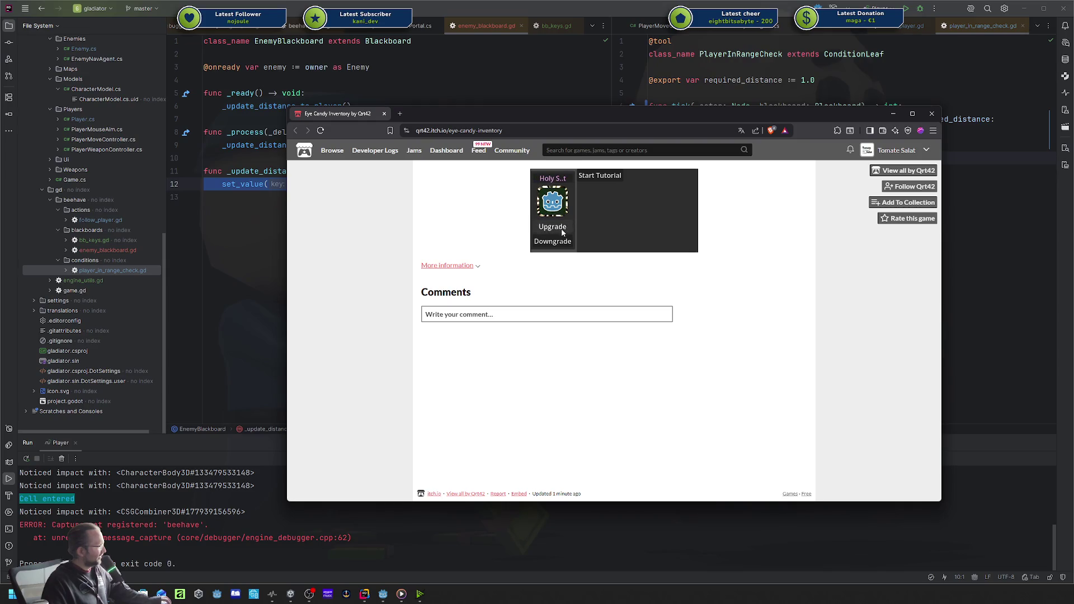
click(562, 230)
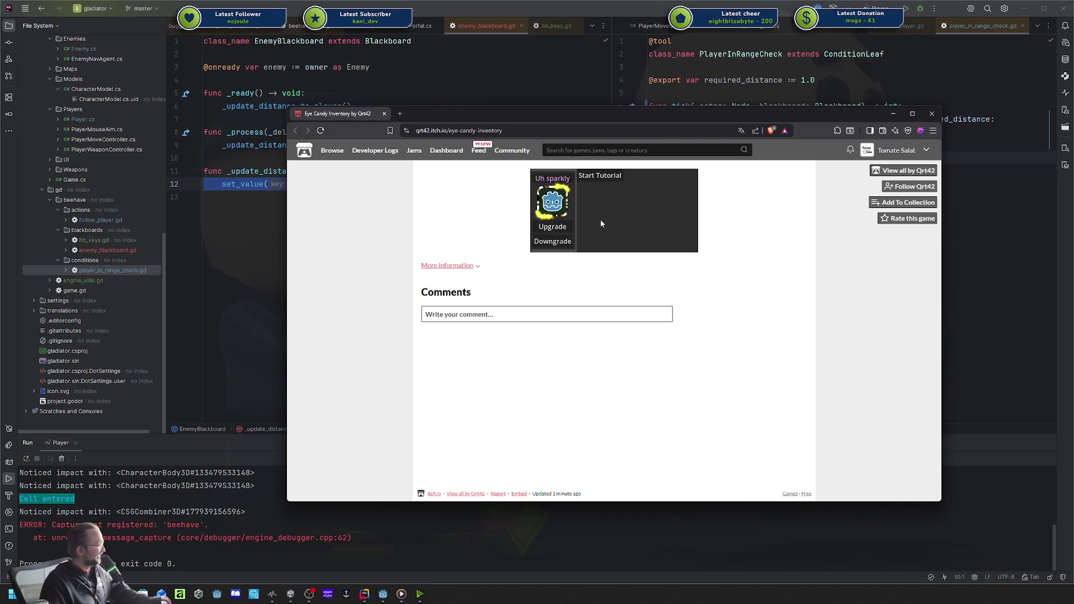
Replay the tutorial at top rarity, doing its upgrade and downgrade steps.
click(600, 177)
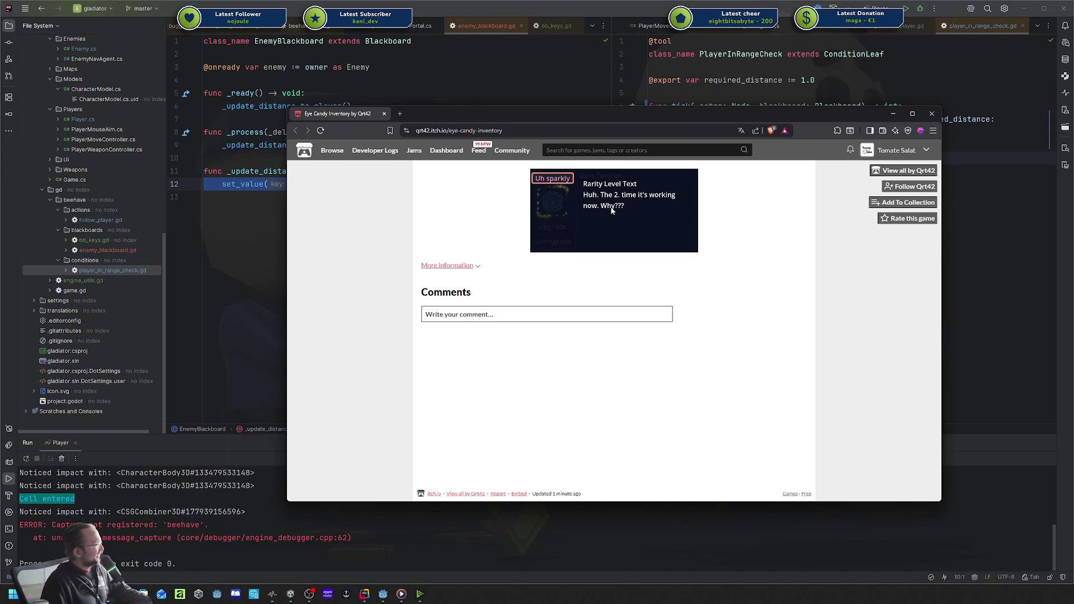
click(620, 205)
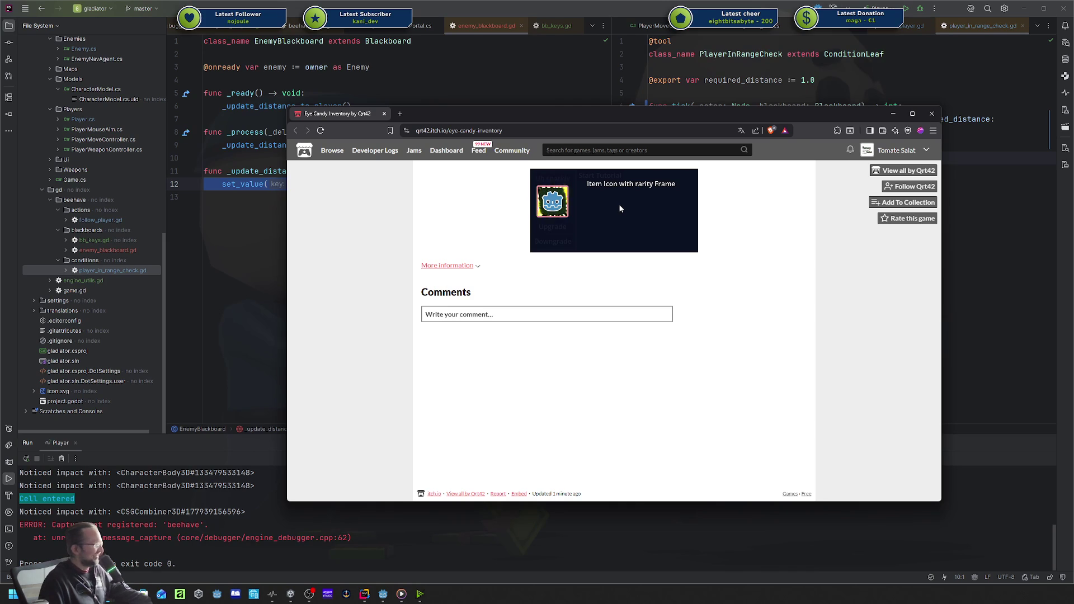
click(620, 207)
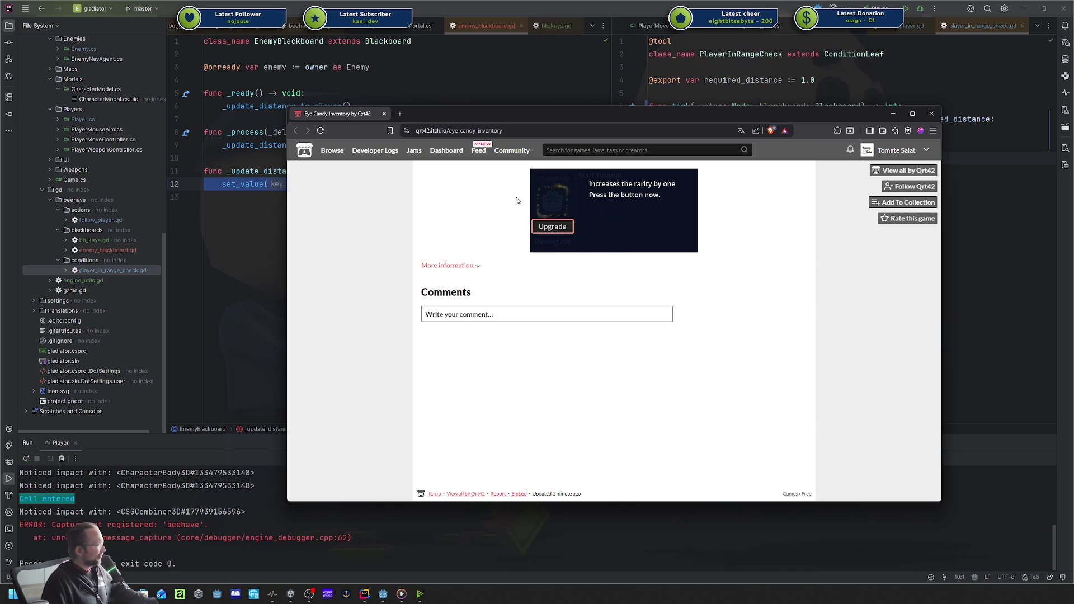
click(565, 228)
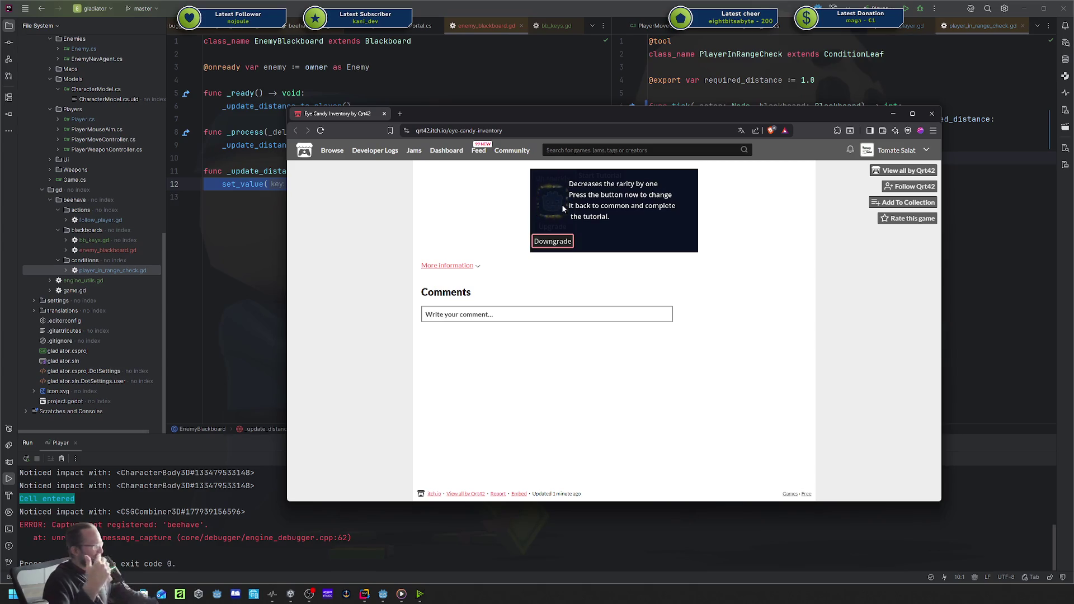
click(553, 241)
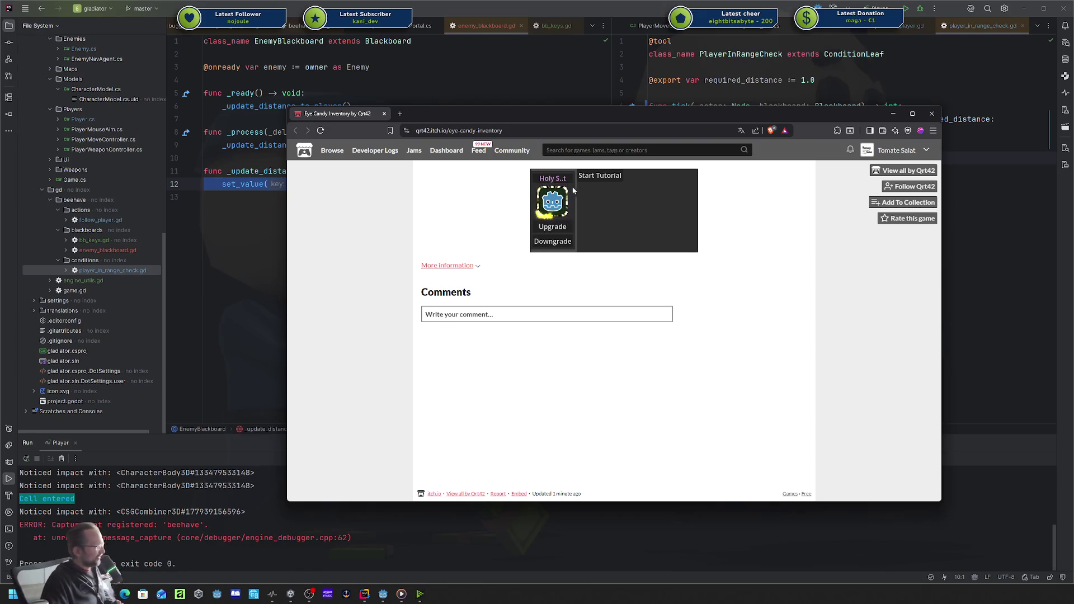
Upgrade the item to Uh sparkly again, then downgrade it back to Common.
click(556, 231)
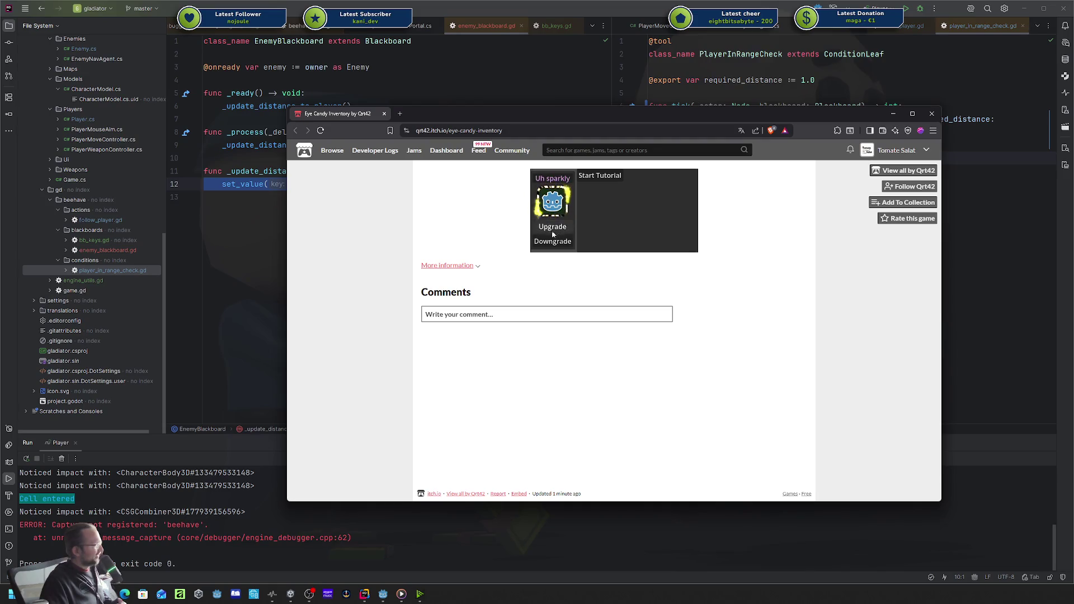
click(549, 245)
click(549, 244)
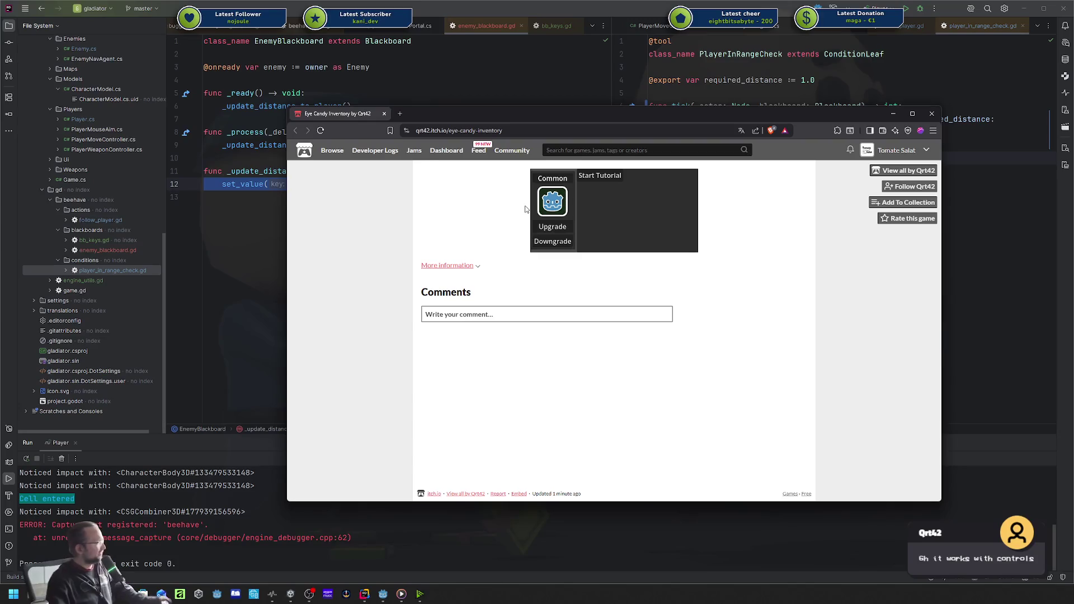
Using arrow keys and Enter, upgrade the item to Uncommon and back to Common.
key(Down)
key(Right)
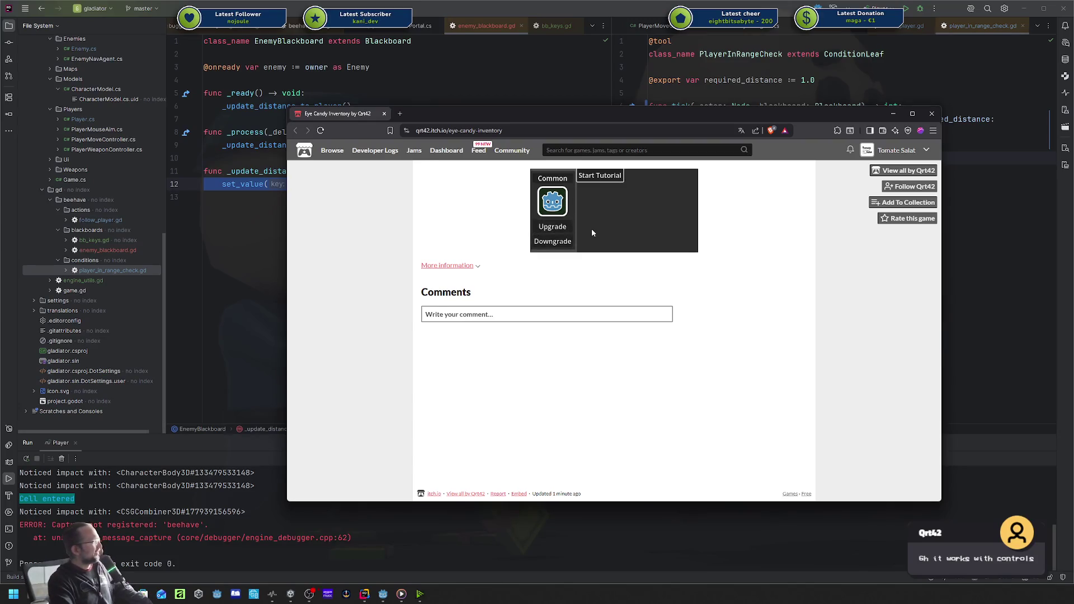
key(Left)
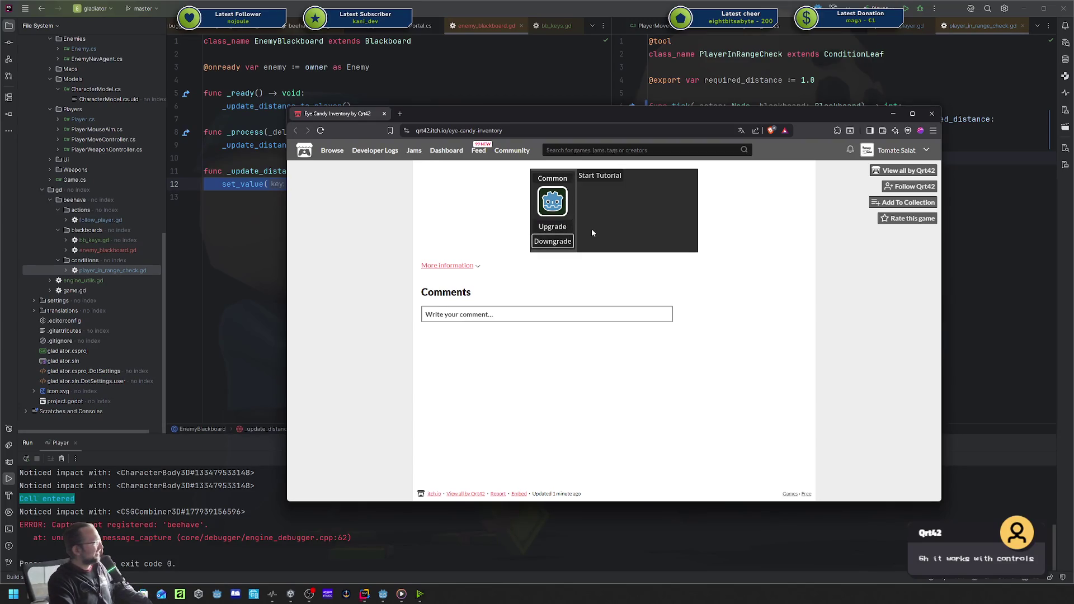
key(Return)
key(Down)
key(Return)
Repeat the keyboard upgrade/downgrade test, then bring the Rider code editor in front.
key(Up)
key(Return)
key(Down)
key(Return)
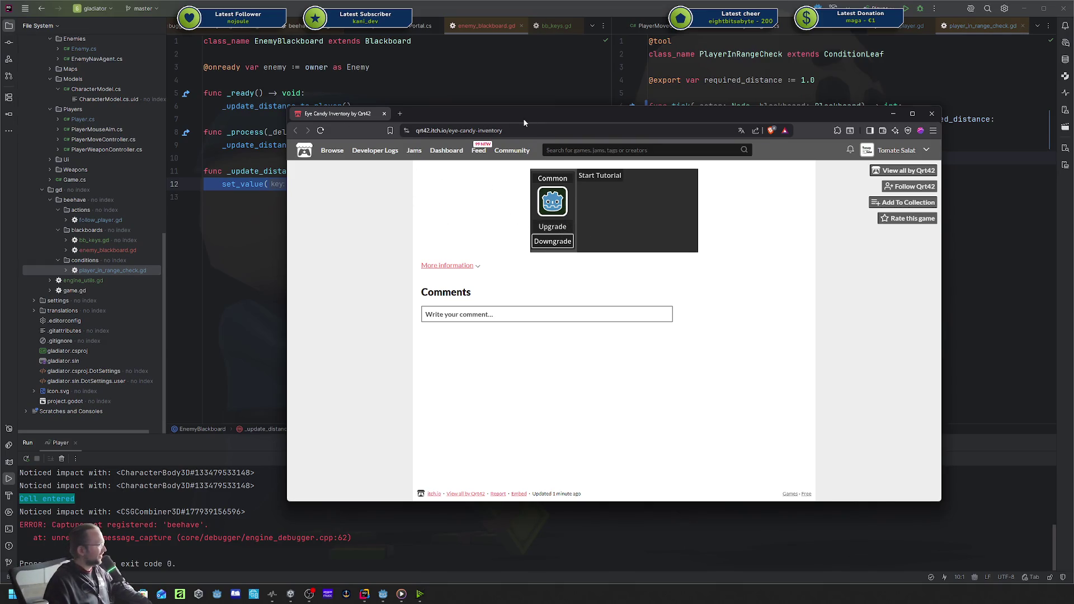
drag(523, 119, 518, 114)
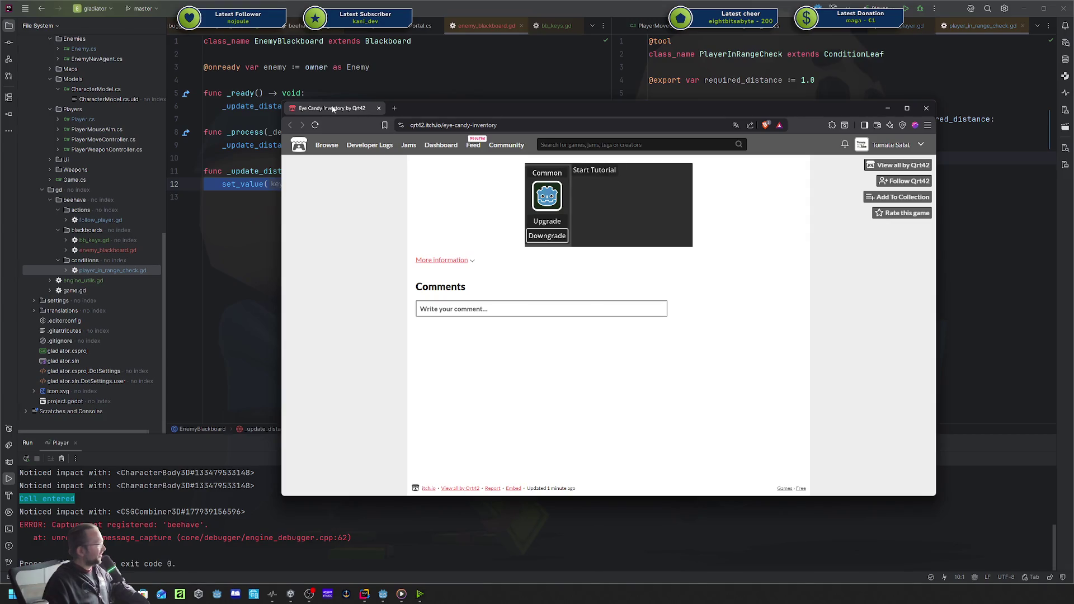
click(263, 119)
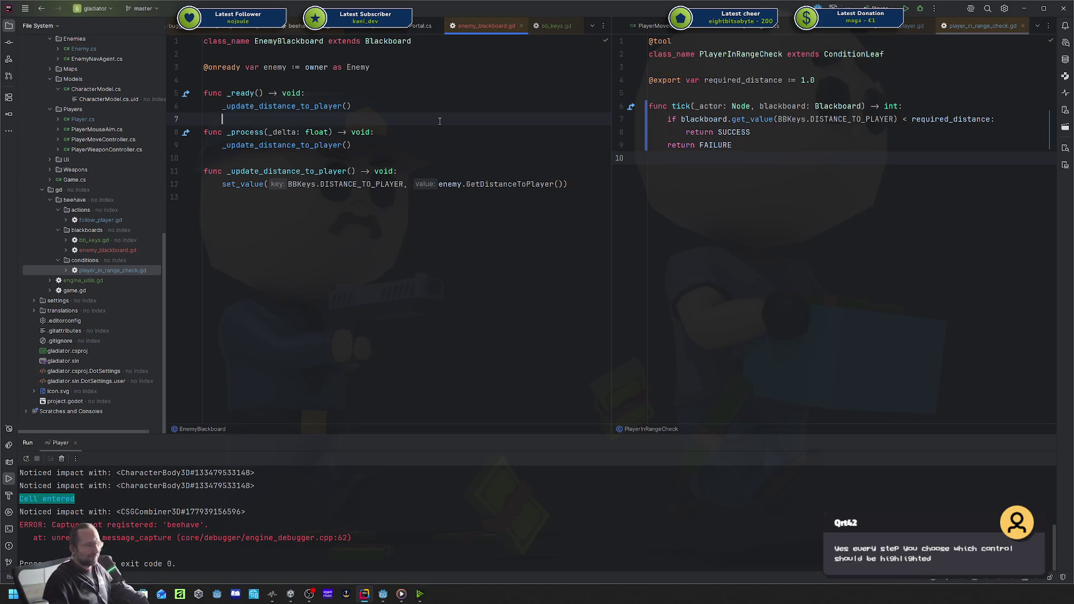
Switch to player_in_range_check.gd, then drag the GitHub 404 browser window to screen centre.
click(680, 170)
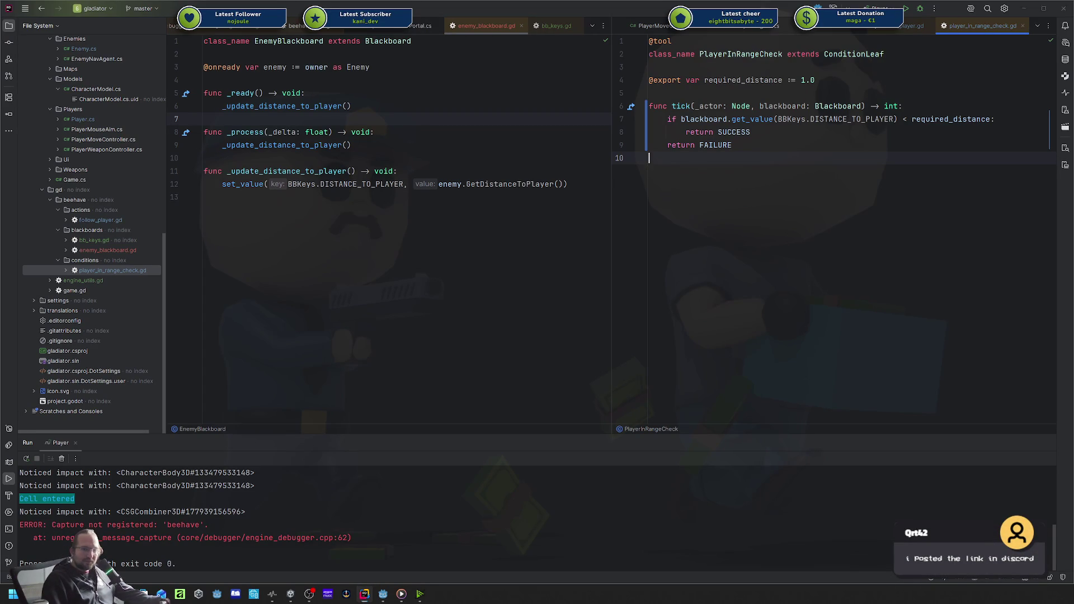
mouse_move(1073, 151)
mouse_down()
mouse_move(872, 120)
mouse_move(754, 81)
mouse_up()
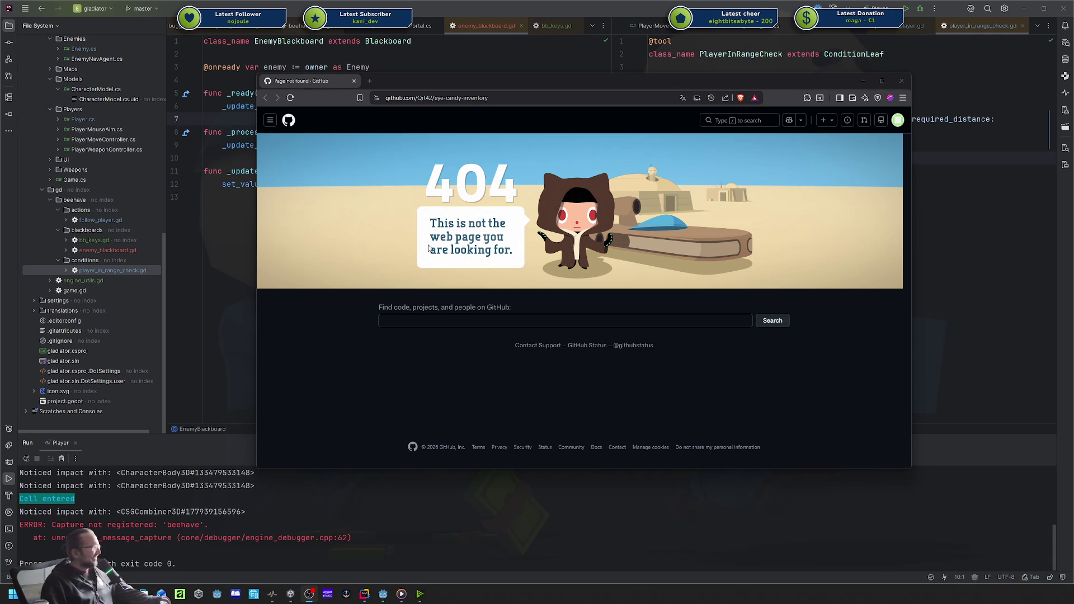
Narrow the browser window, close the 404 tab, and bring up the eye-candy-inventory repository page.
click(717, 234)
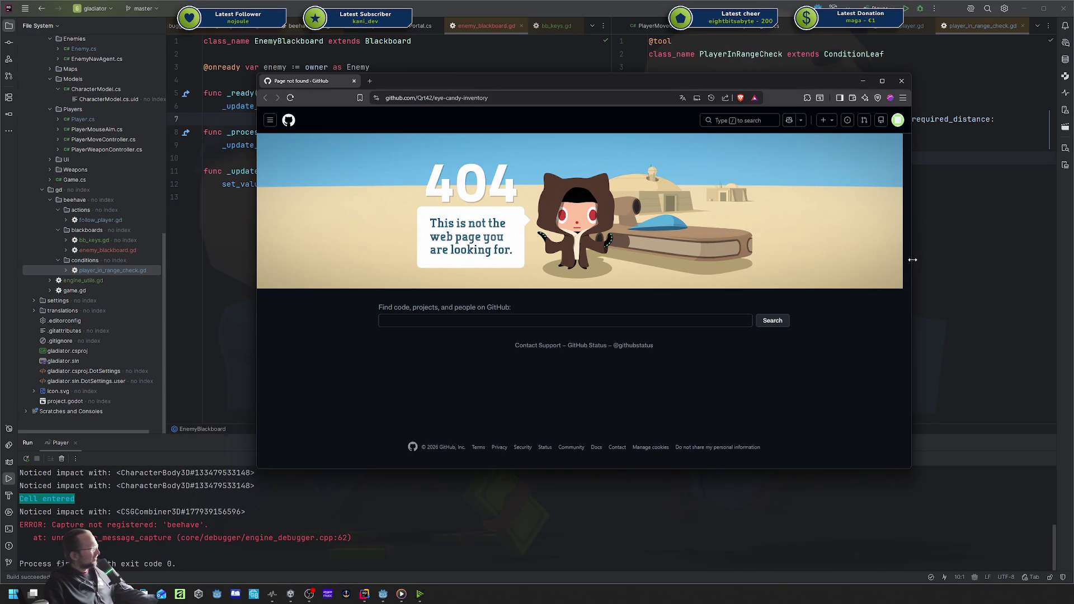
drag(912, 259, 887, 263)
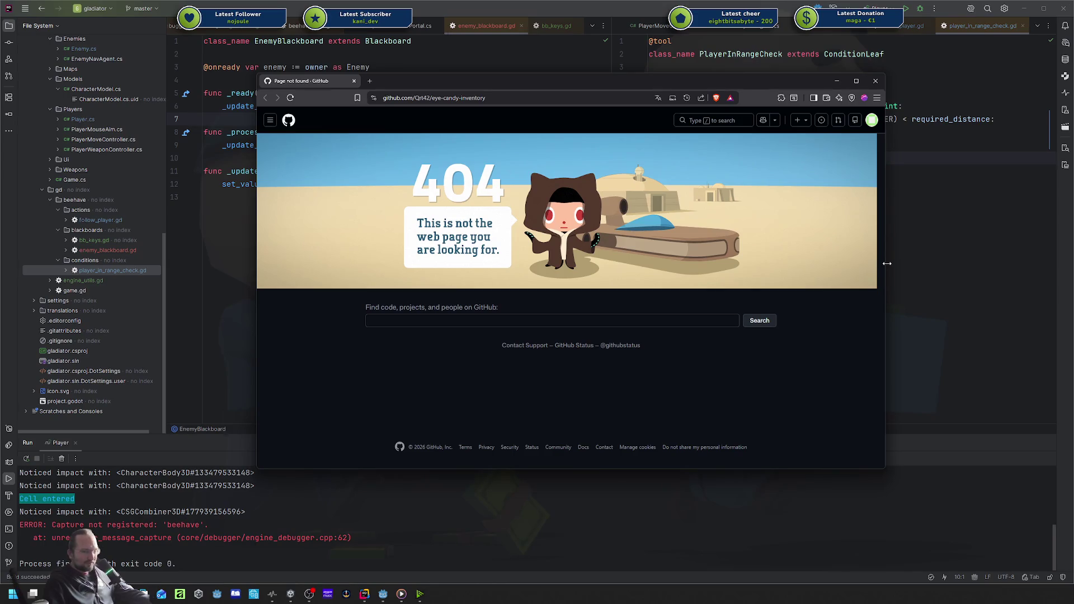
drag(886, 263, 872, 263)
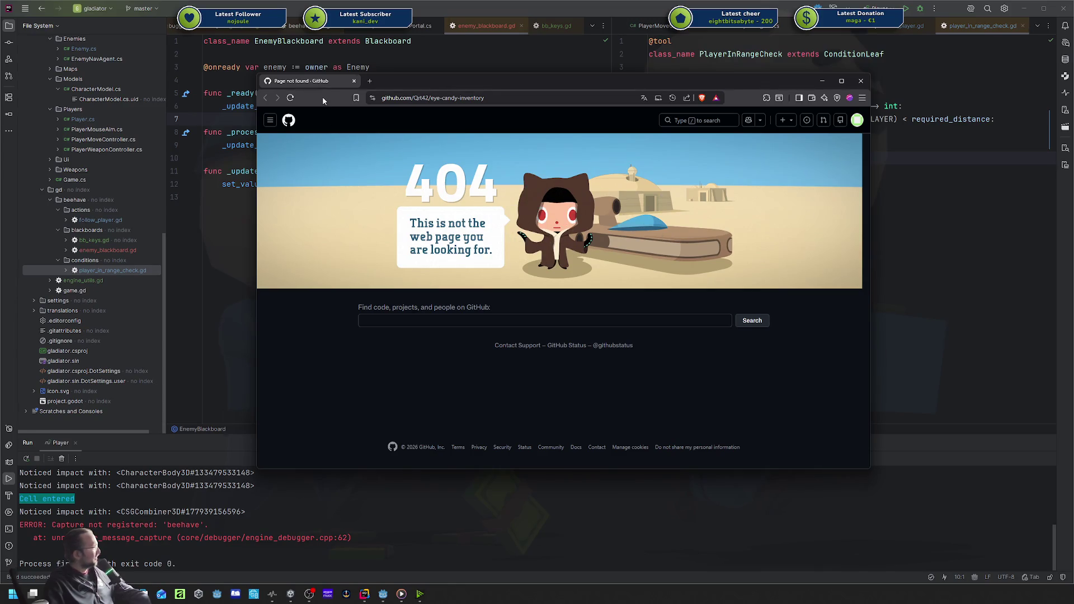
middle_click(316, 81)
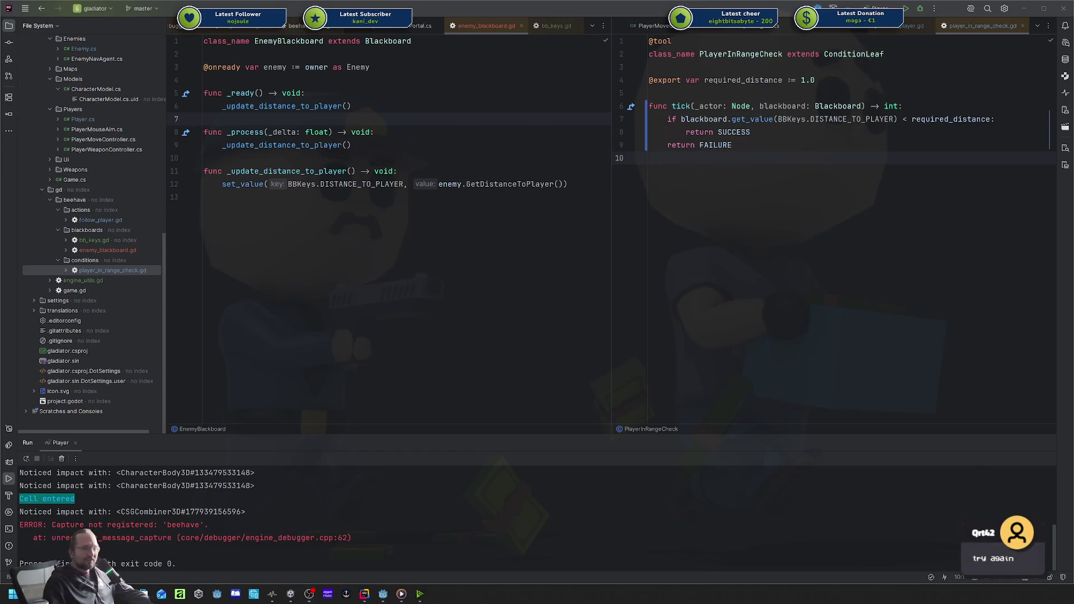
key(alt+Tab)
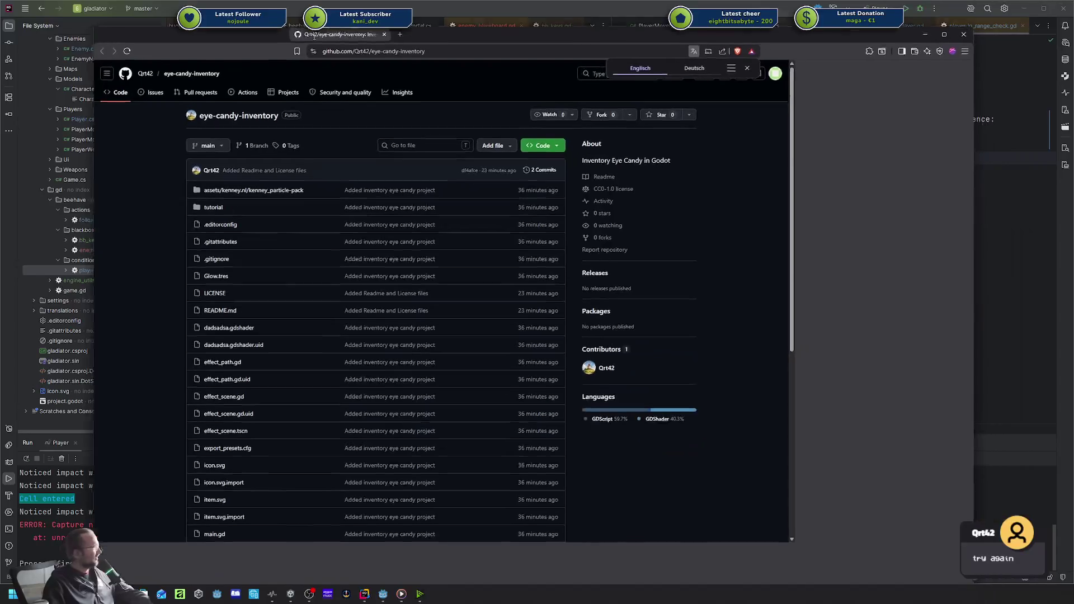
Scroll the eye-candy-inventory file list and open dadsadsa.gdshader in a background tab.
scroll(434, 207, down, 1)
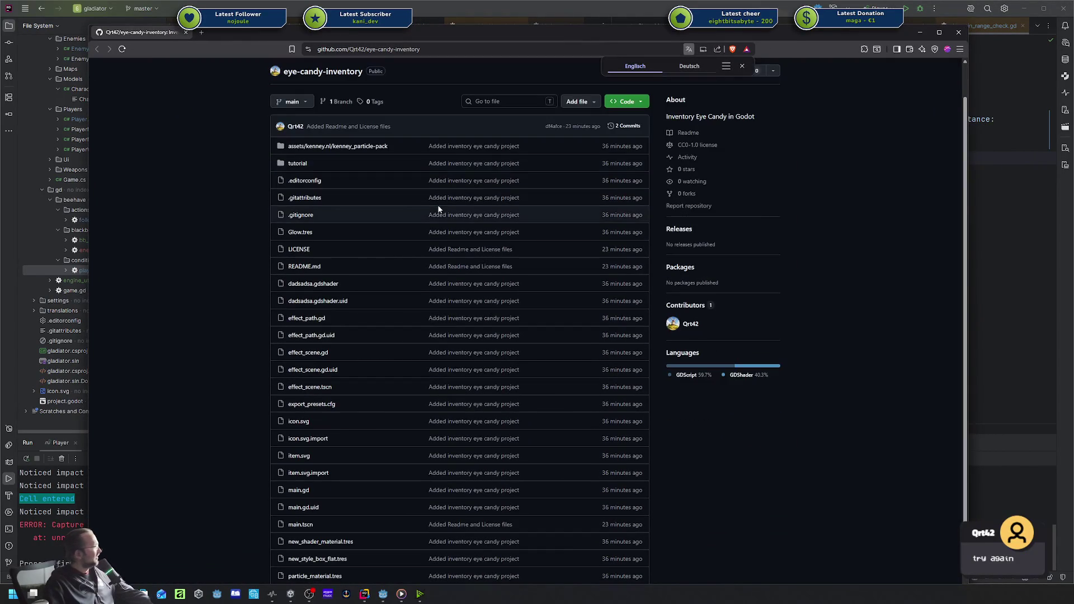
scroll(391, 213, down, 1)
scroll(391, 214, down, 2)
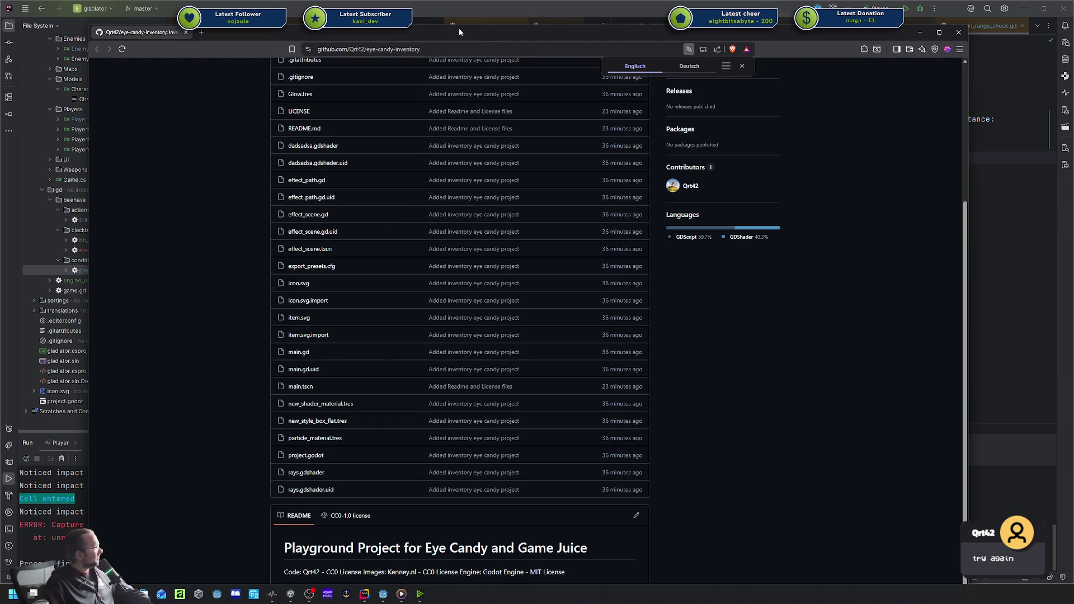
mouse_move(459, 26)
mouse_down()
mouse_move(441, 112)
mouse_move(418, 136)
mouse_move(418, 19)
mouse_move(411, 103)
mouse_move(409, 35)
mouse_up()
scroll(415, 207, down, 5)
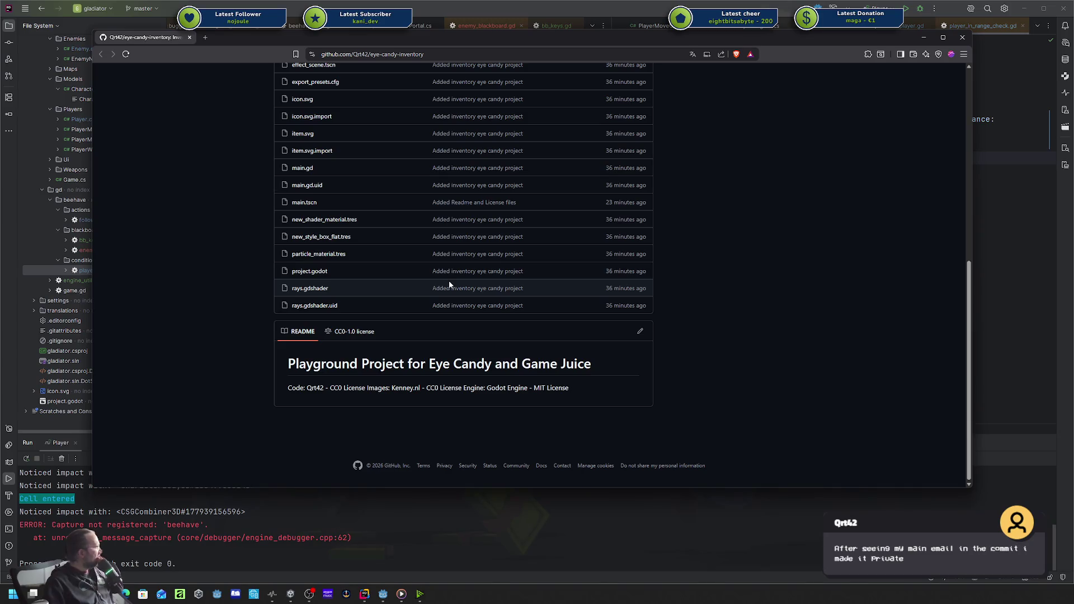
scroll(427, 241, up, 7)
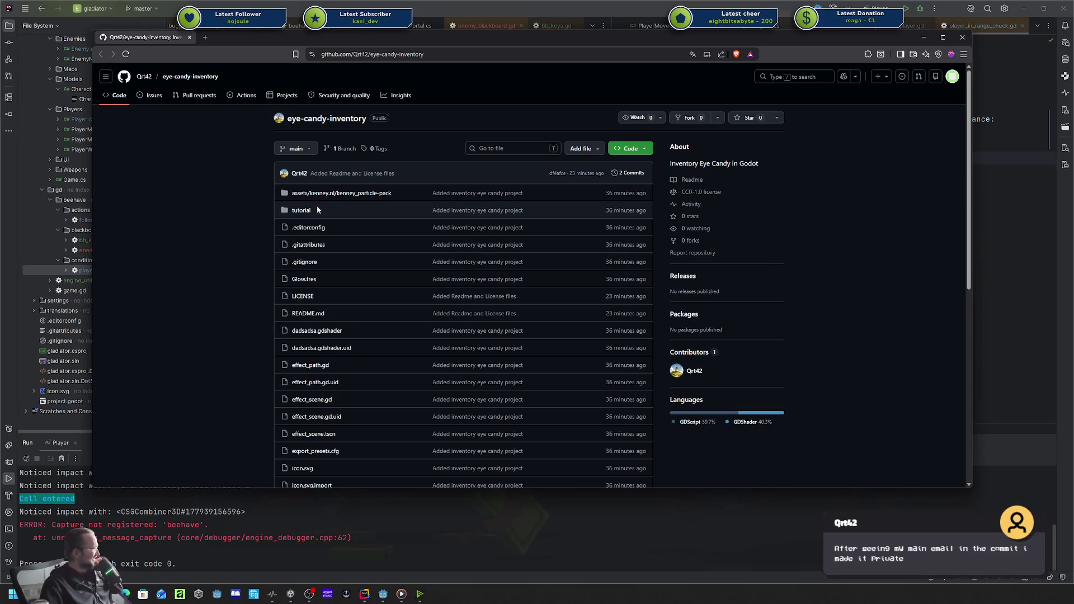
scroll(327, 204, down, 2)
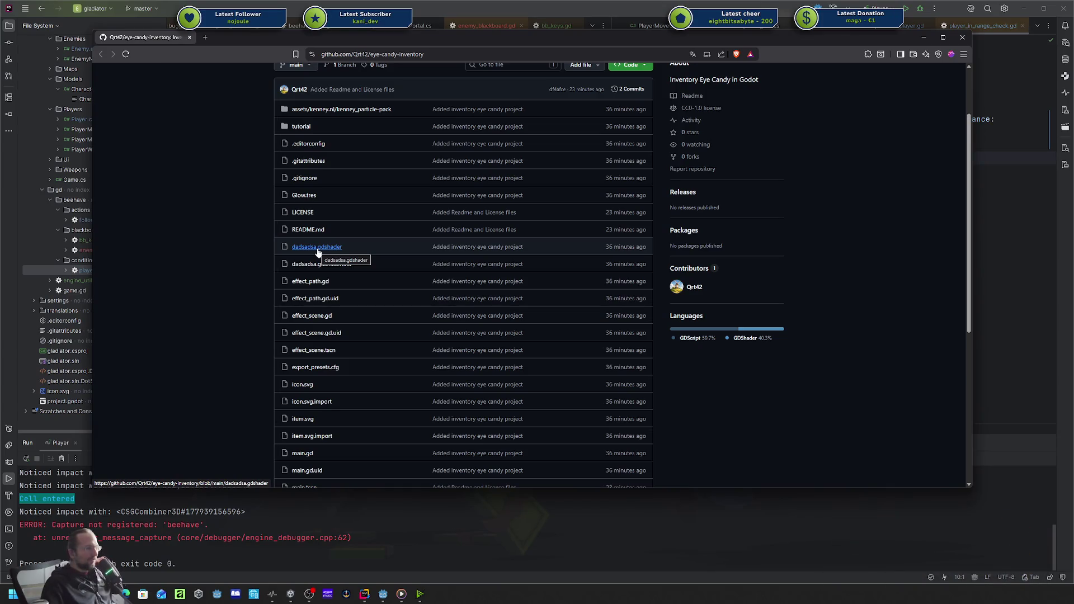
middle_click(317, 252)
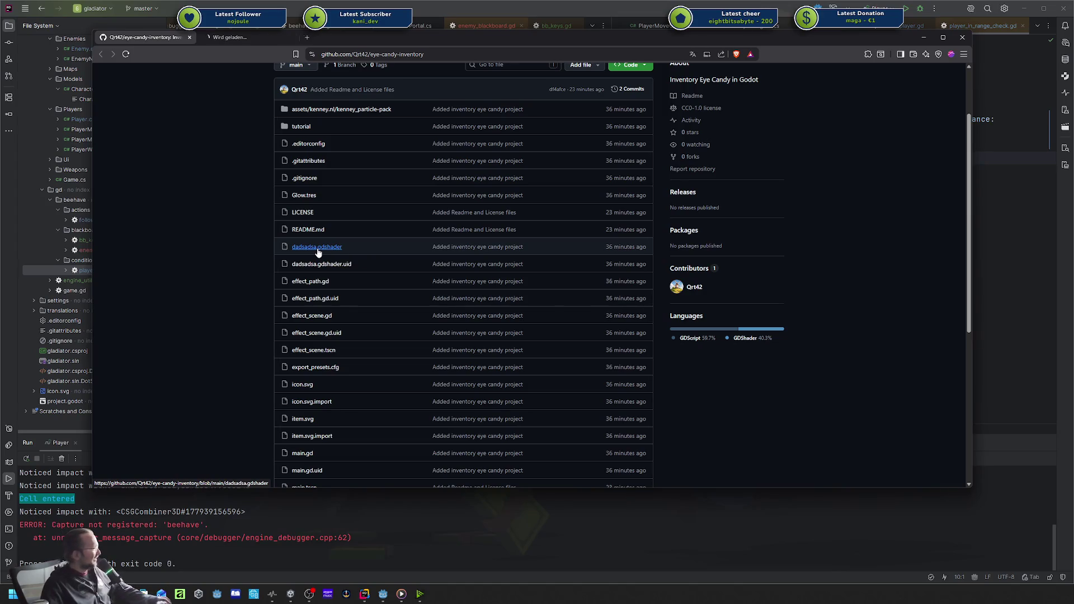
scroll(408, 253, down, 4)
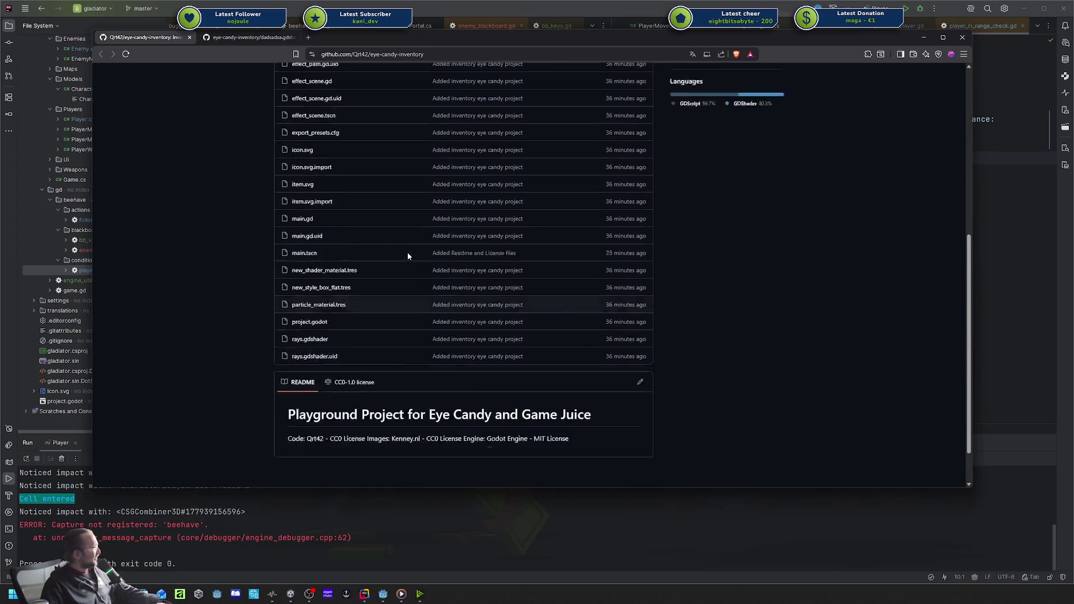
scroll(407, 253, up, 6)
Review the dadsadsa.gdshader code, show references to 'repeat', then close the shader tab.
key(ctrl+Tab)
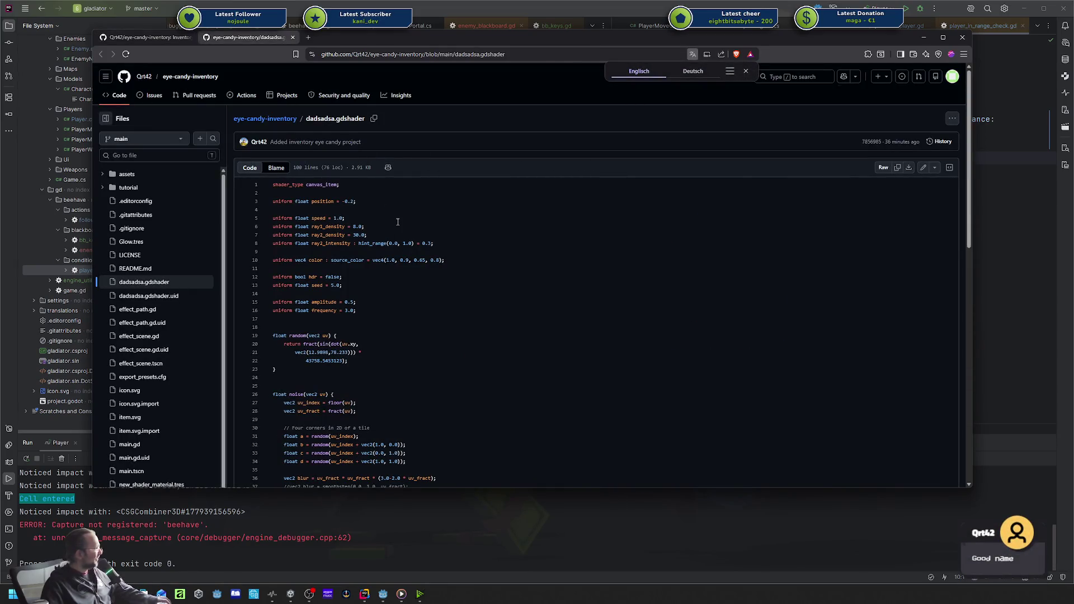
scroll(398, 222, down, 6)
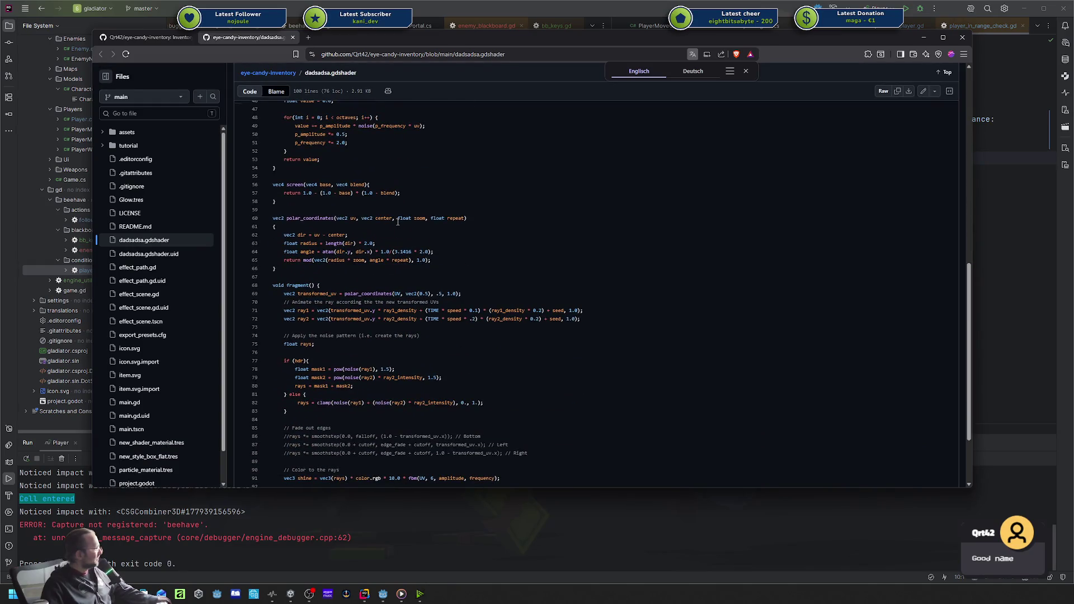
scroll(398, 222, down, 3)
drag(455, 450, 398, 166)
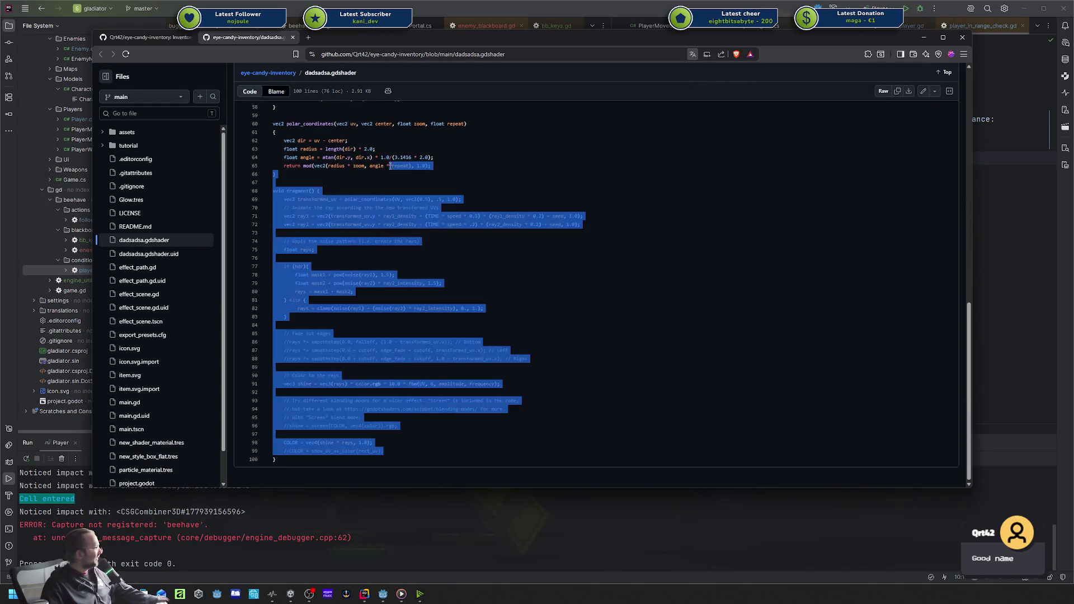
click(398, 166)
scroll(404, 205, up, 10)
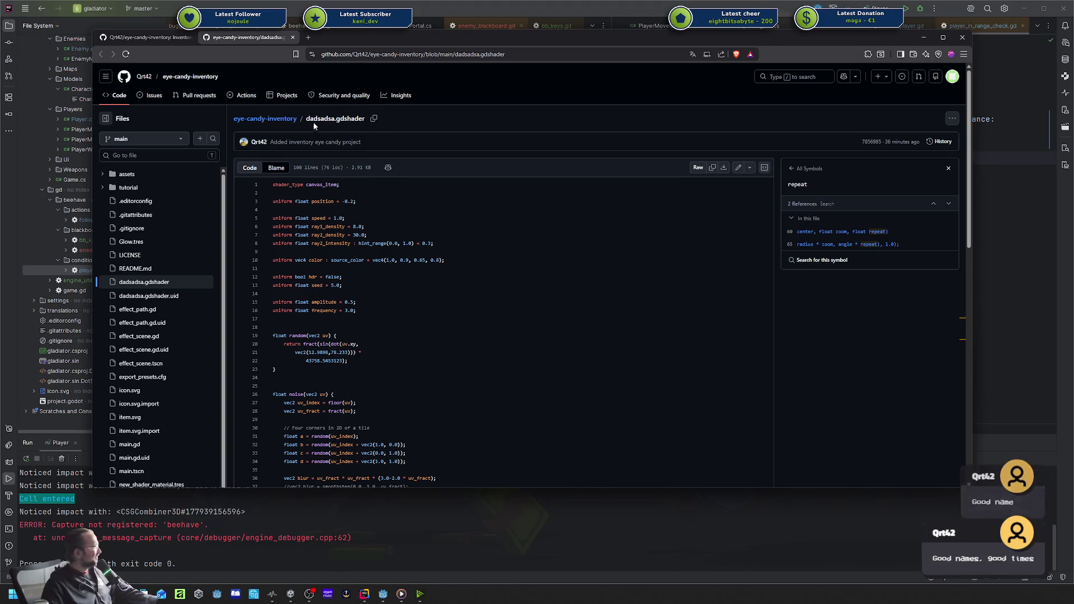
middle_click(245, 39)
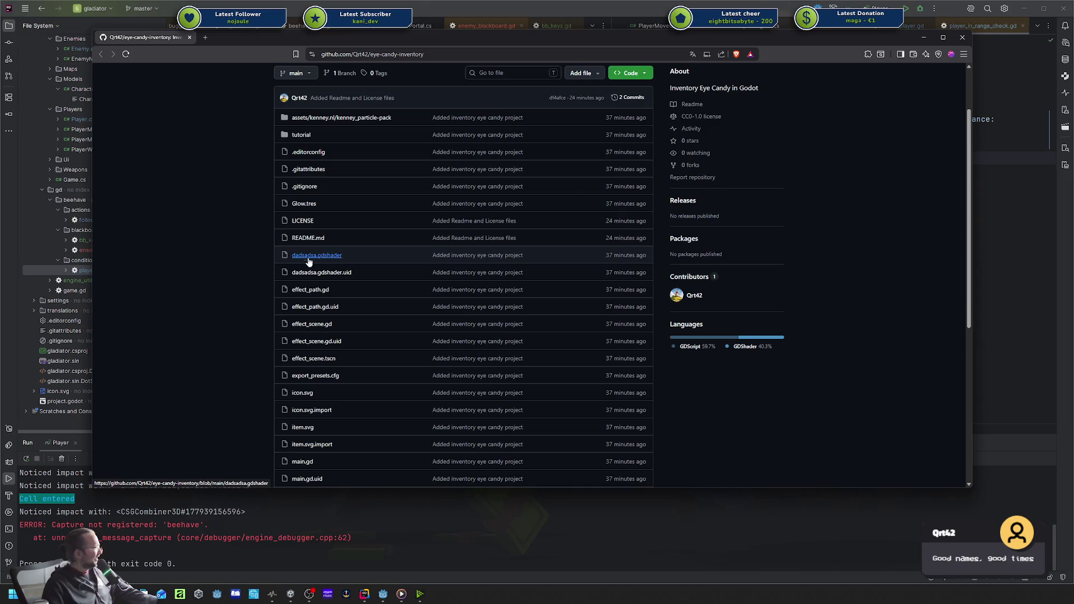
Open main.gd from the file list, read through it, and go back to the repository listing.
scroll(194, 260, down, 2)
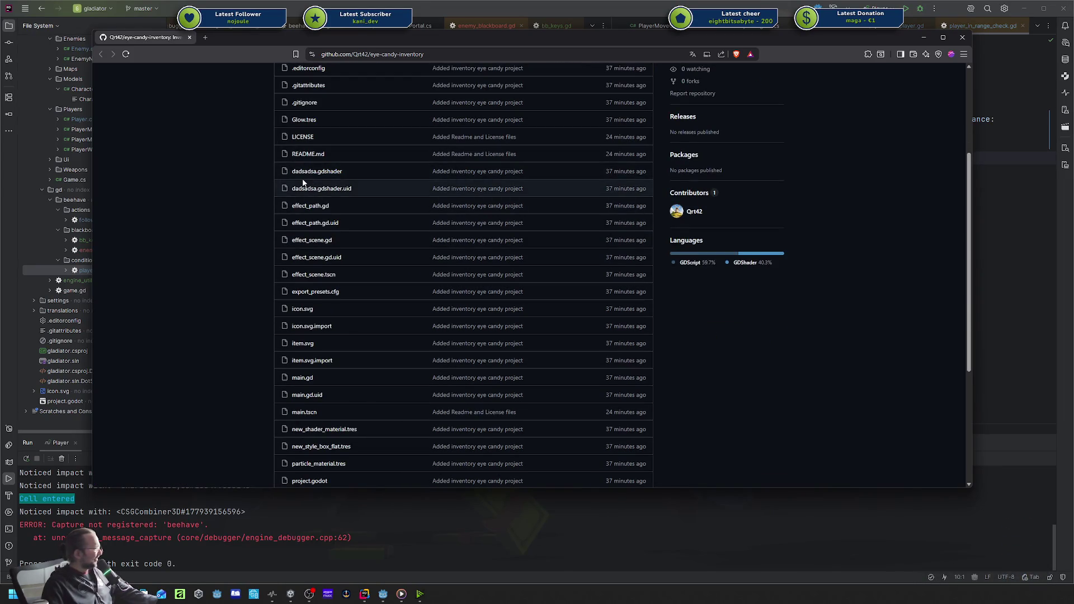
scroll(263, 191, down, 1)
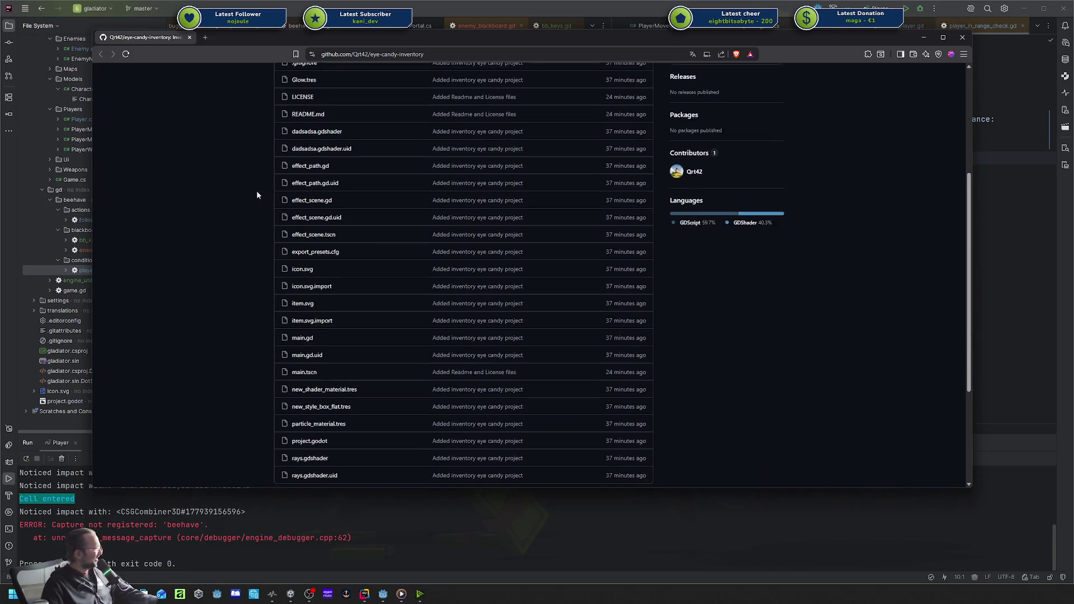
scroll(257, 195, up, 1)
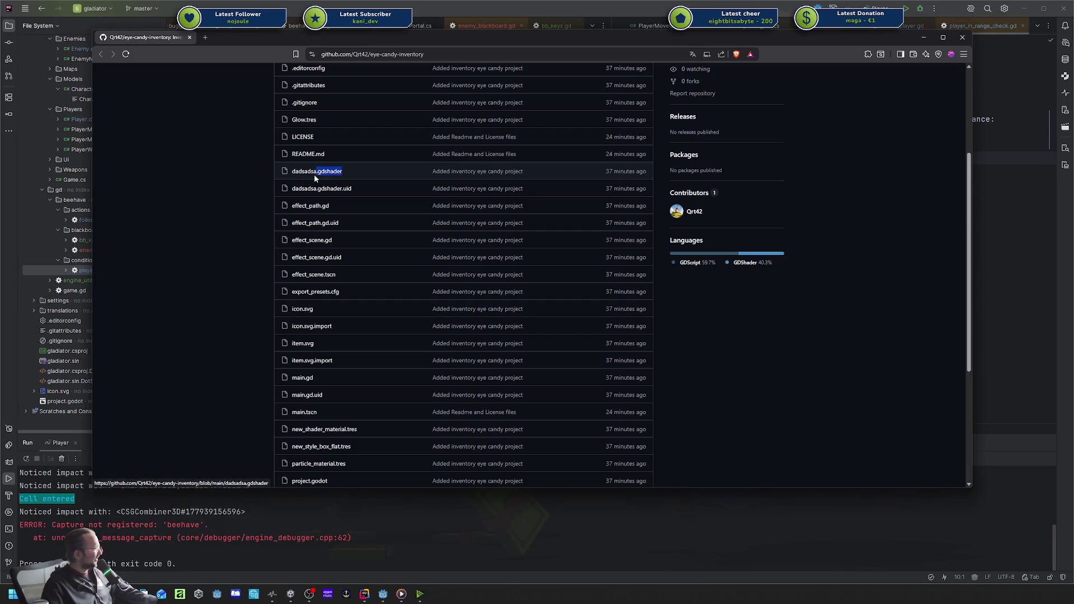
scroll(271, 185, down, 2)
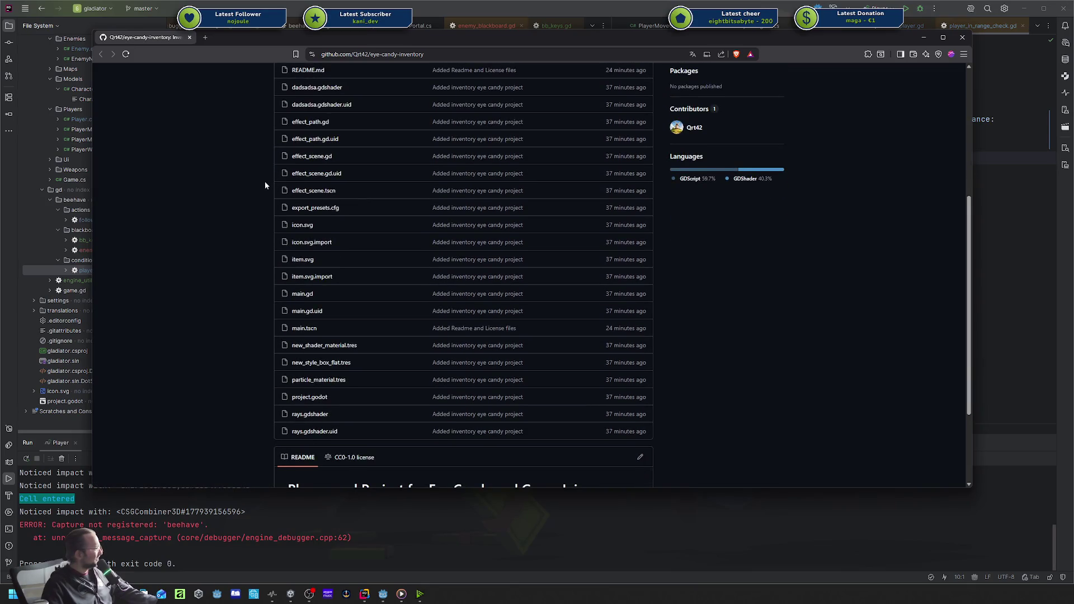
click(305, 294)
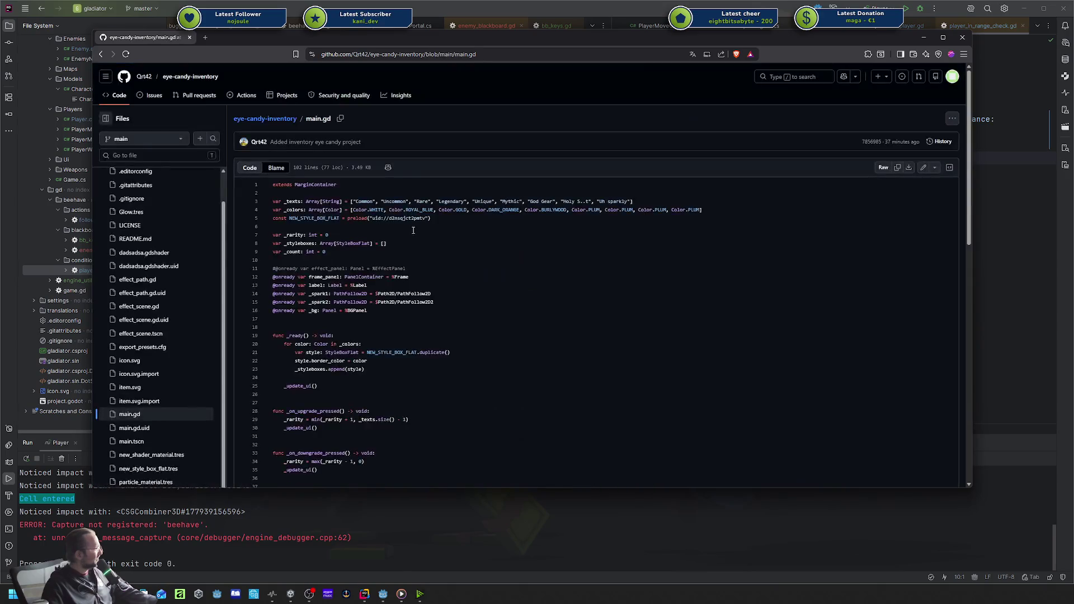
scroll(415, 231, down, 2)
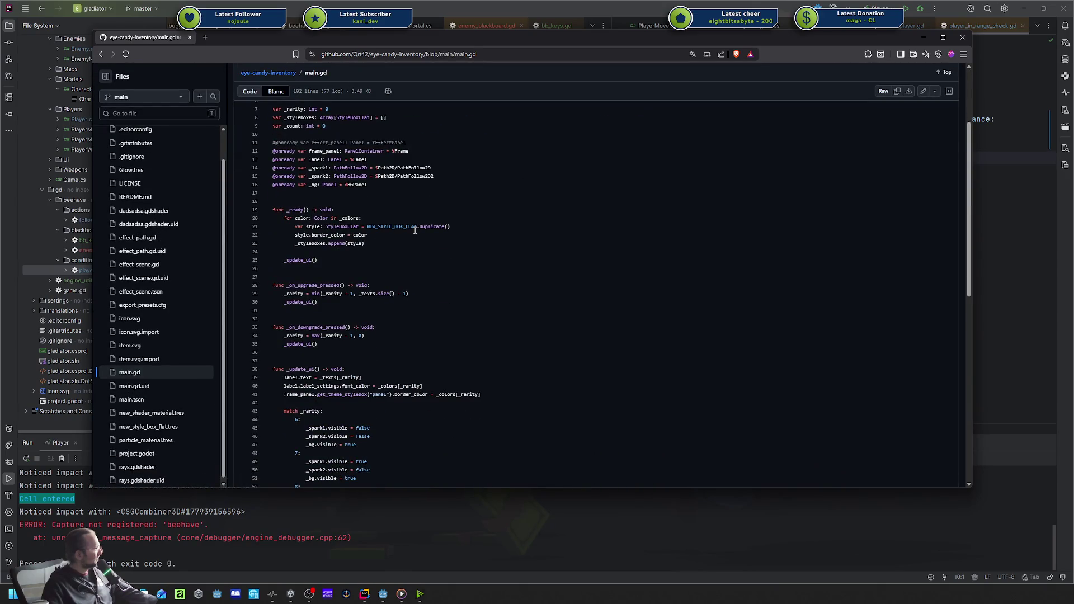
scroll(415, 231, down, 3)
scroll(415, 230, down, 4)
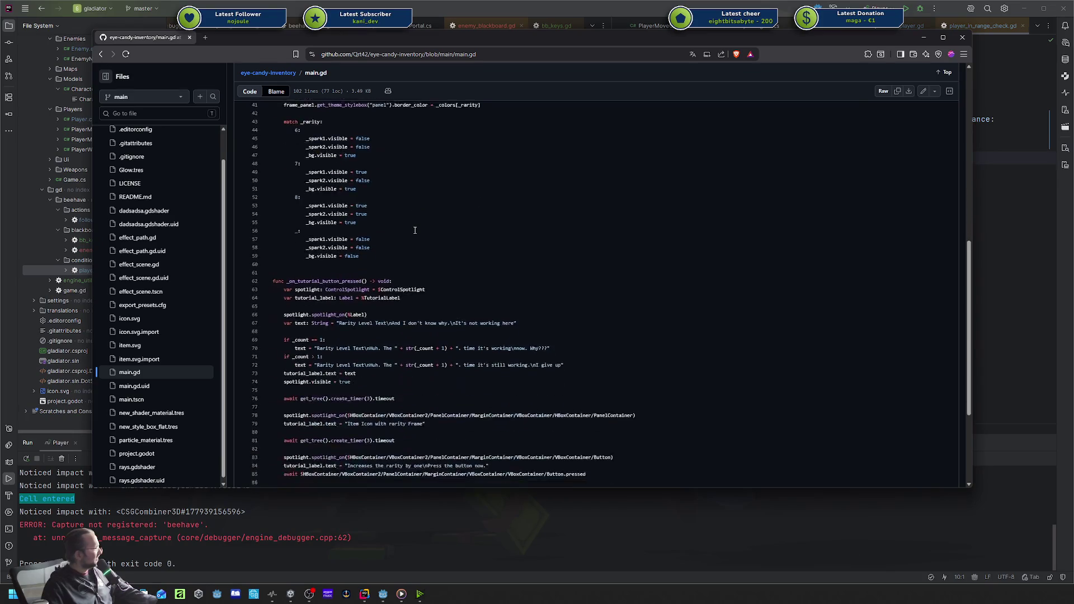
key(alt+Left)
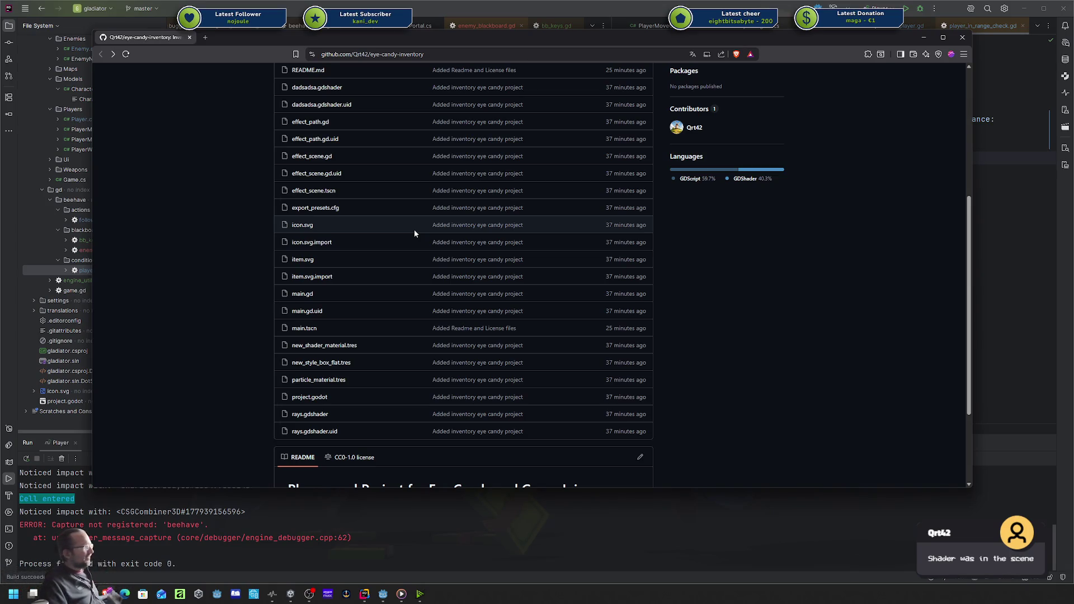
scroll(408, 213, up, 2)
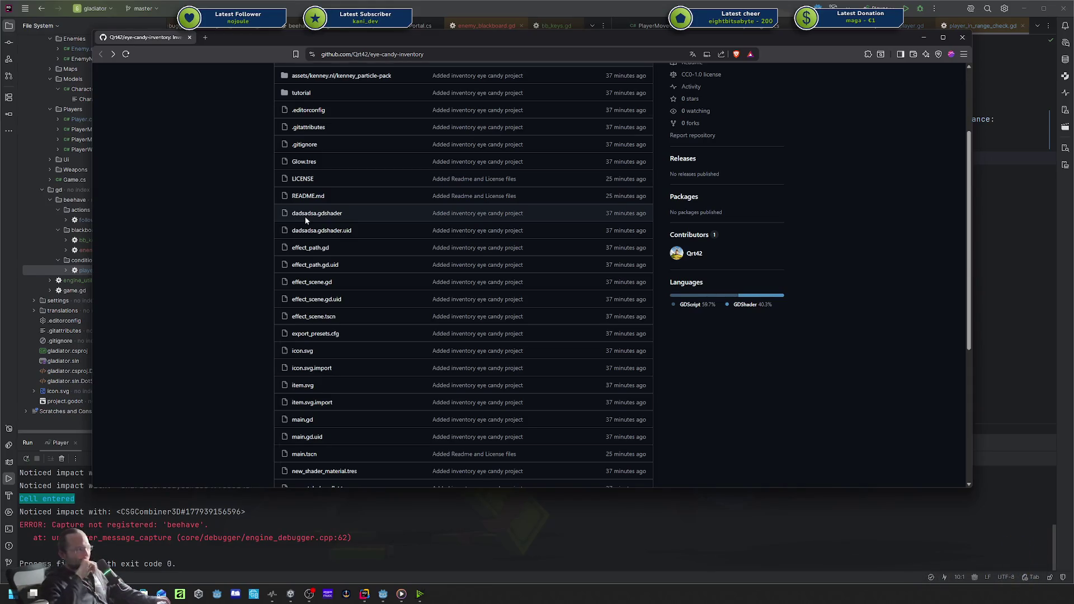
Scroll the repository file list and reposition the browser window over the code editor.
scroll(304, 216, down, 5)
scroll(370, 232, up, 2)
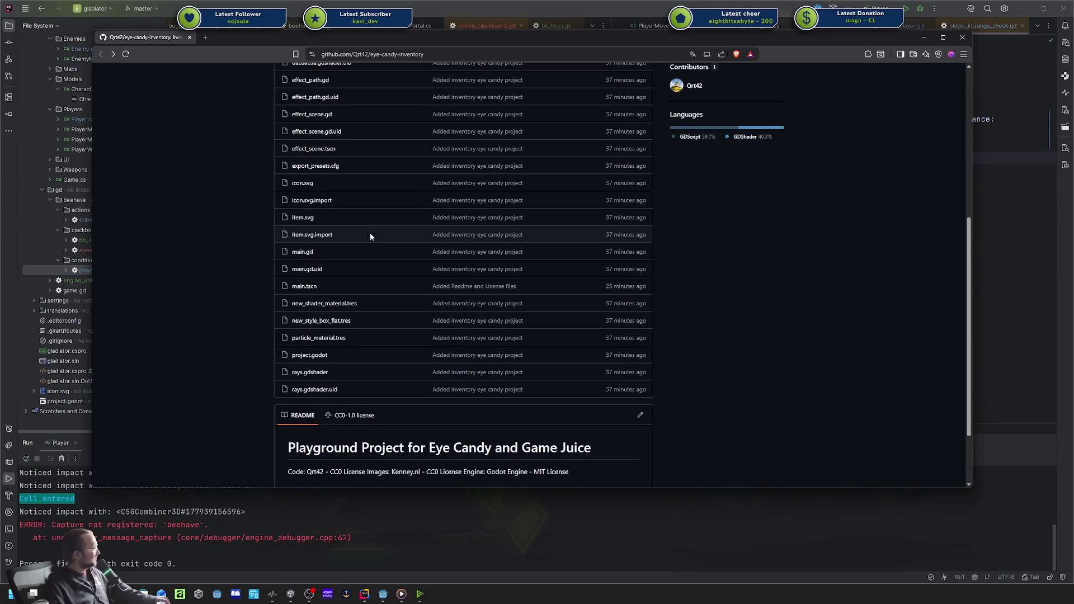
scroll(361, 236, up, 5)
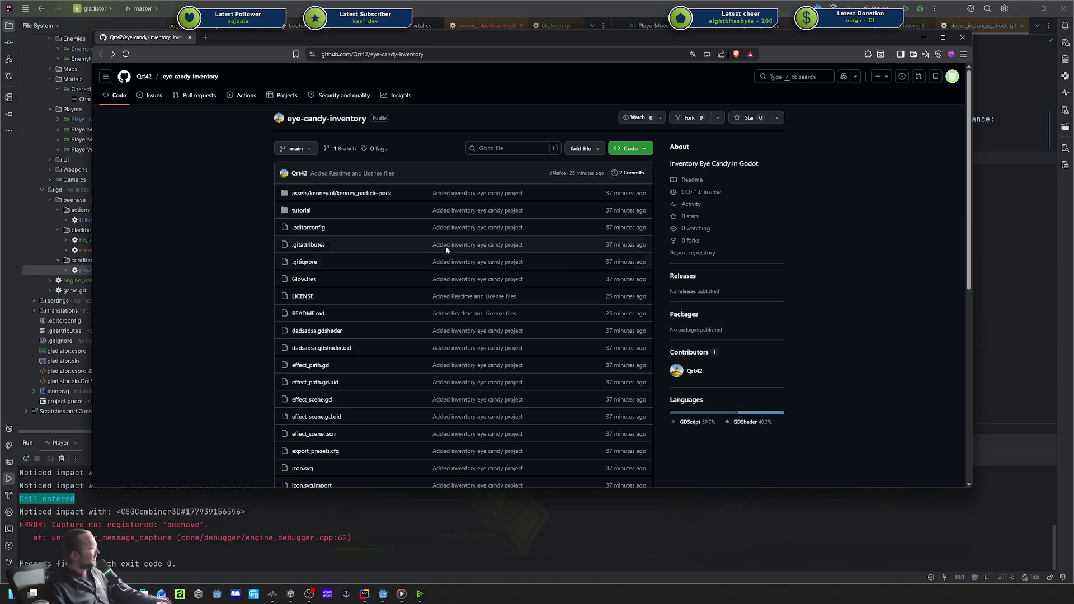
scroll(380, 235, down, 7)
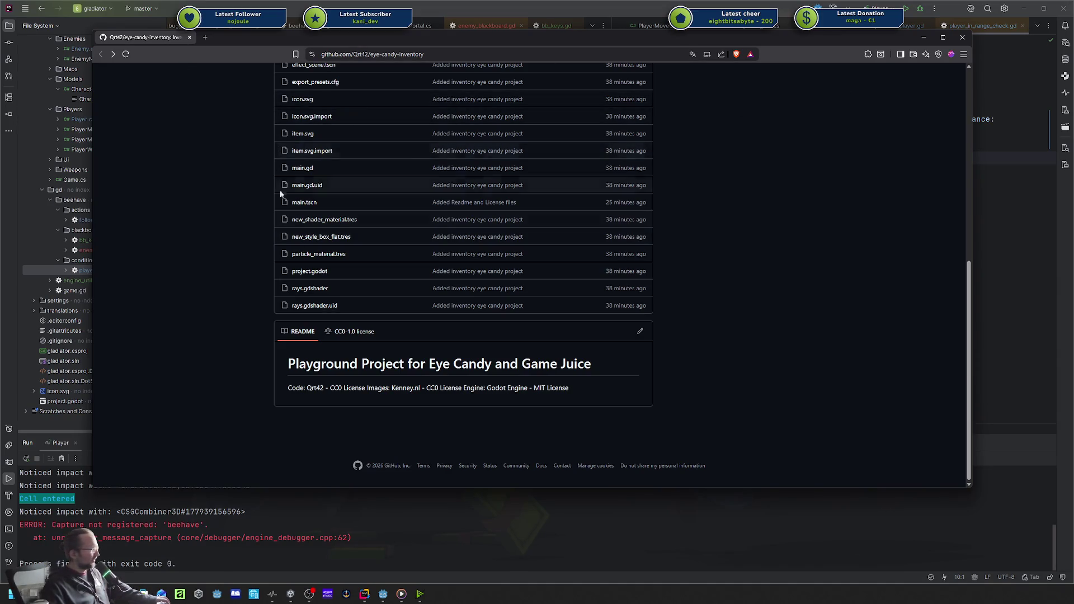
scroll(247, 295, up, 1)
scroll(247, 297, up, 5)
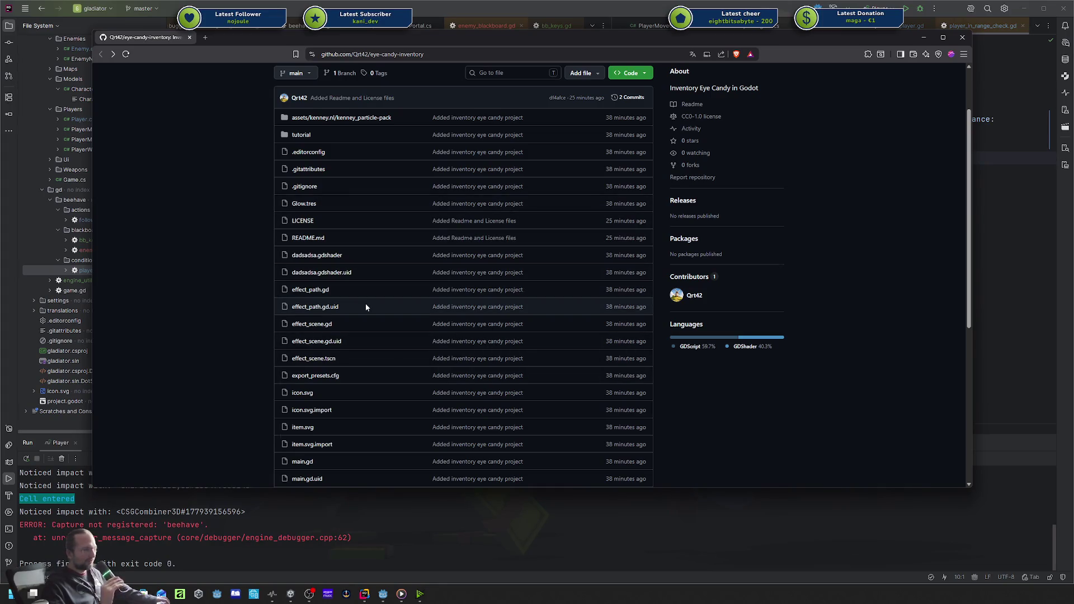
scroll(429, 239, up, 3)
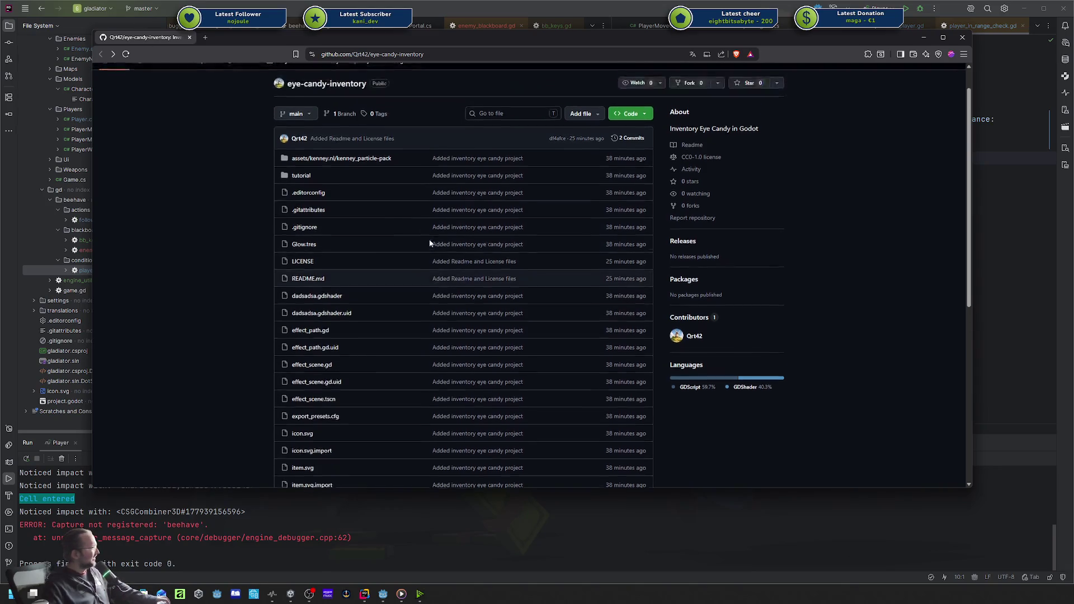
mouse_move(147, 38)
mouse_down()
mouse_move(334, 108)
mouse_move(403, 109)
mouse_up()
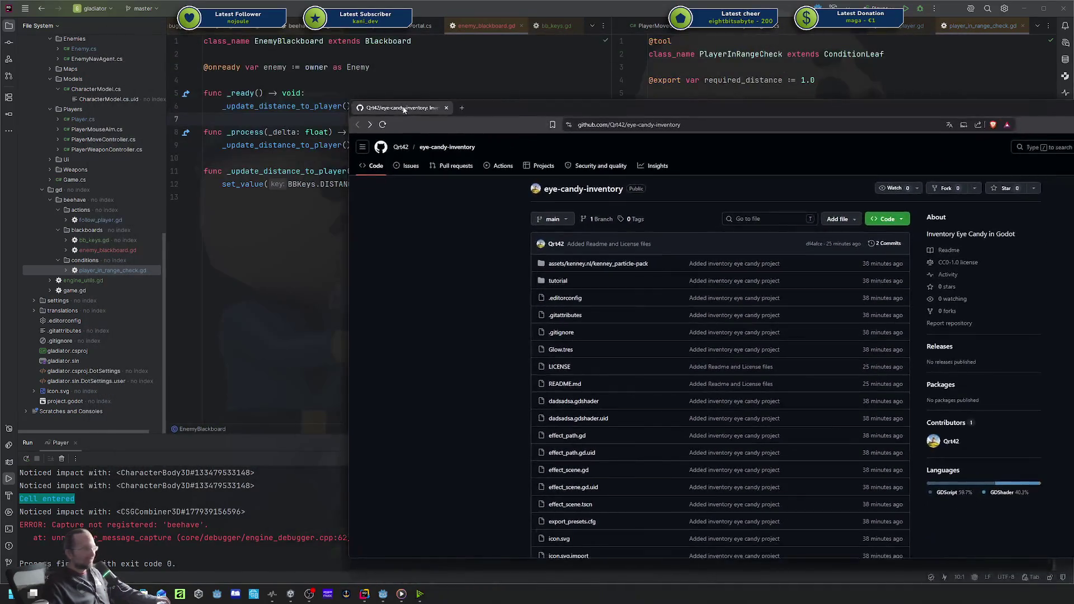
mouse_move(489, 116)
mouse_down()
mouse_move(553, 96)
mouse_move(467, 83)
mouse_move(541, 92)
mouse_up()
Toggle the address bar between the full https repository URL and the short address.
click(601, 84)
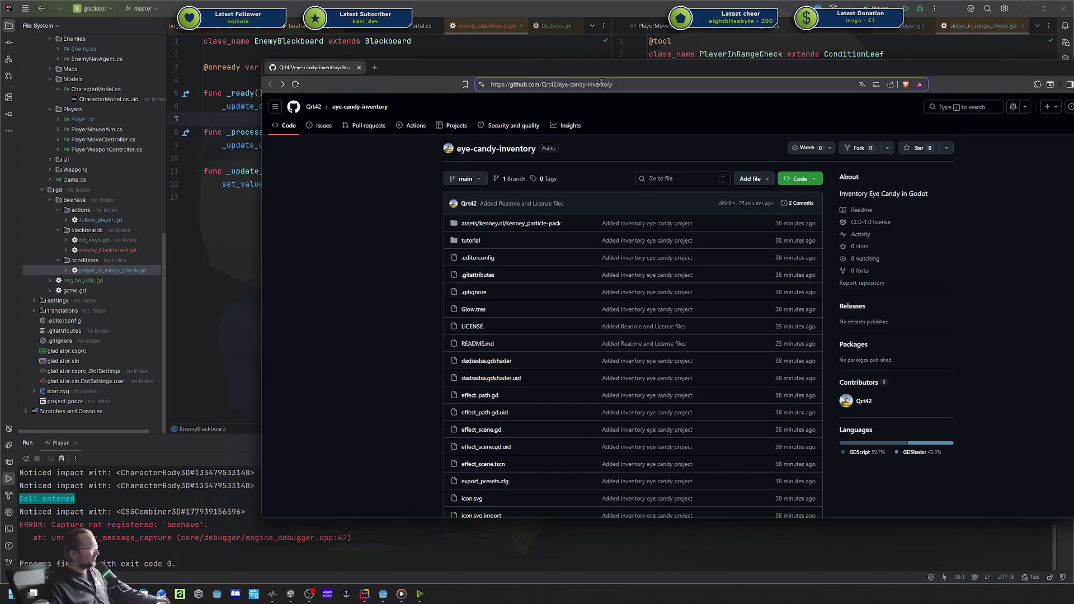
click(446, 165)
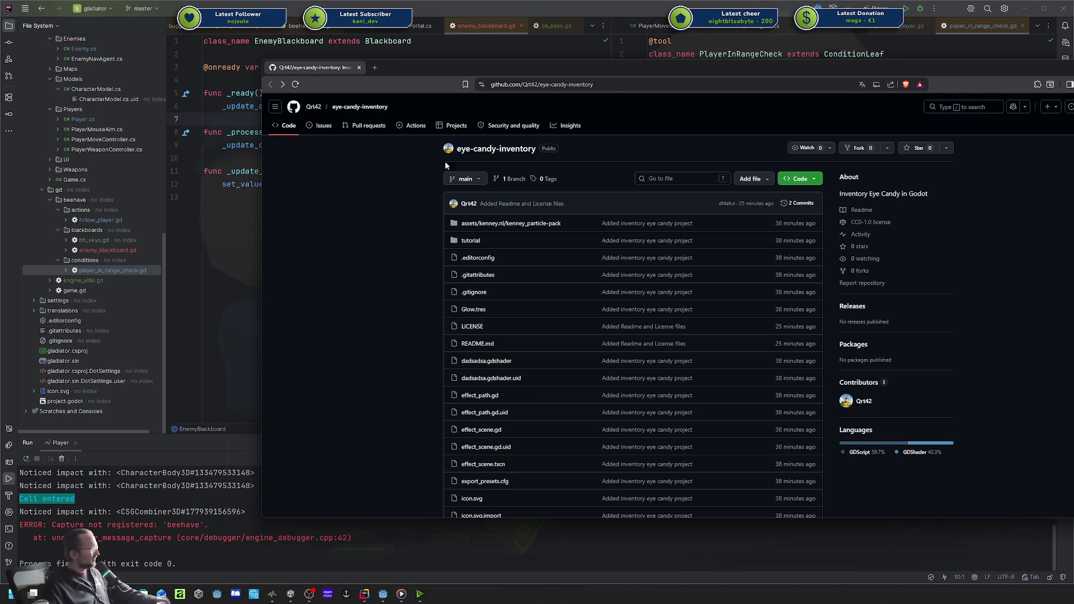
click(585, 83)
click(613, 84)
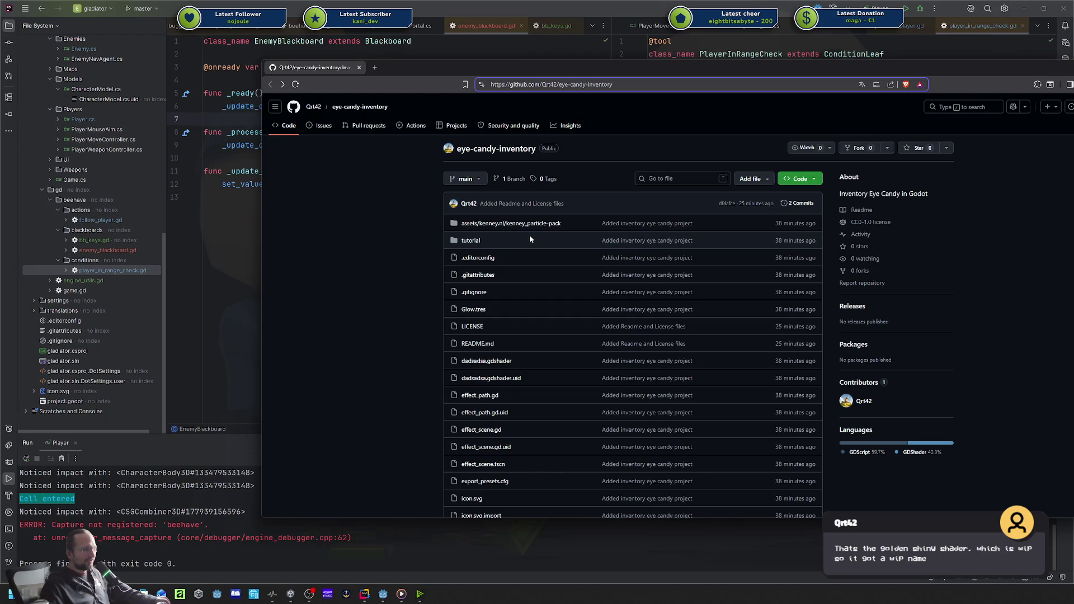
Select 'dadsadsa' in the shader file name, then move the browser aside and return to the code.
scroll(528, 238, down, 3)
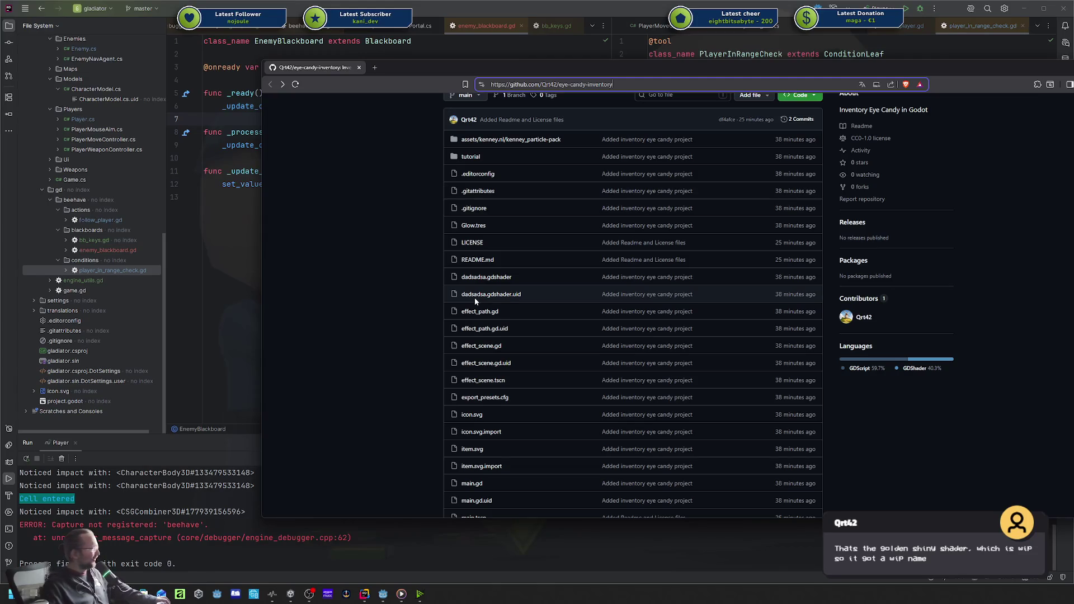
click(462, 302)
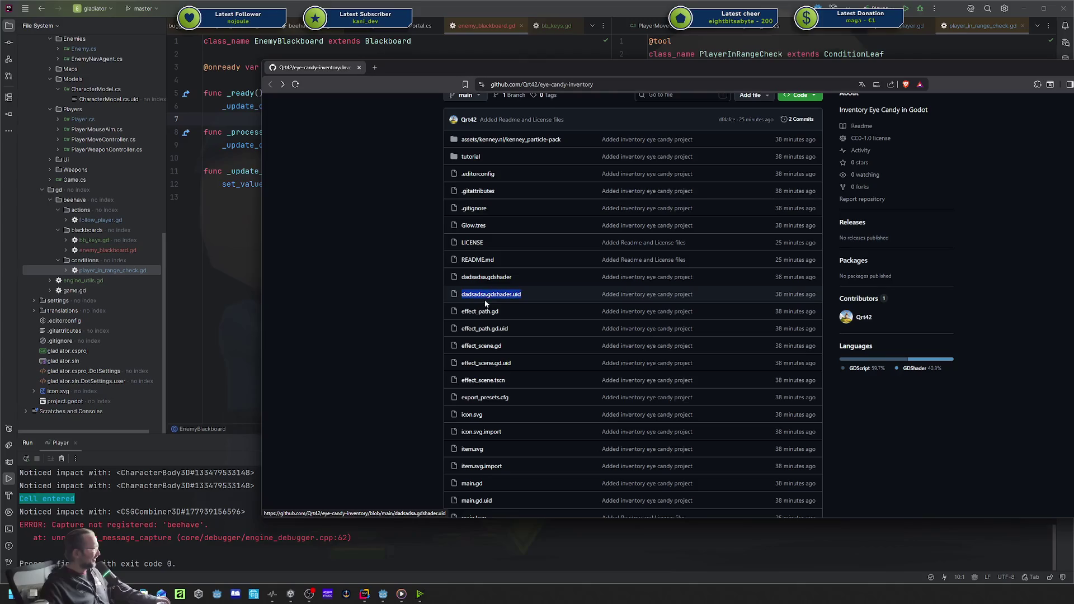
drag(461, 295, 487, 297)
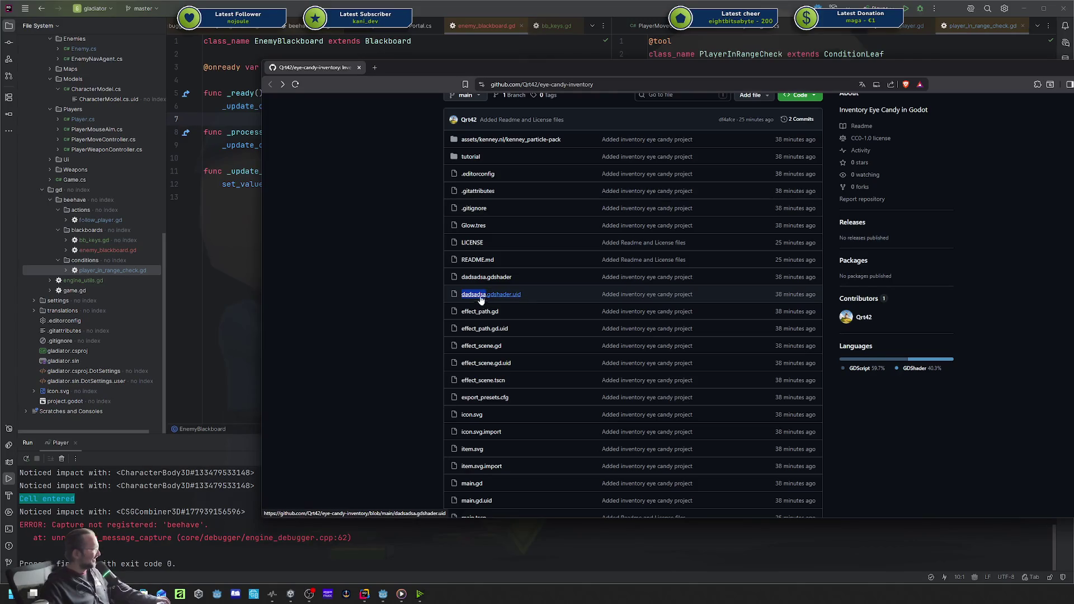
click(408, 281)
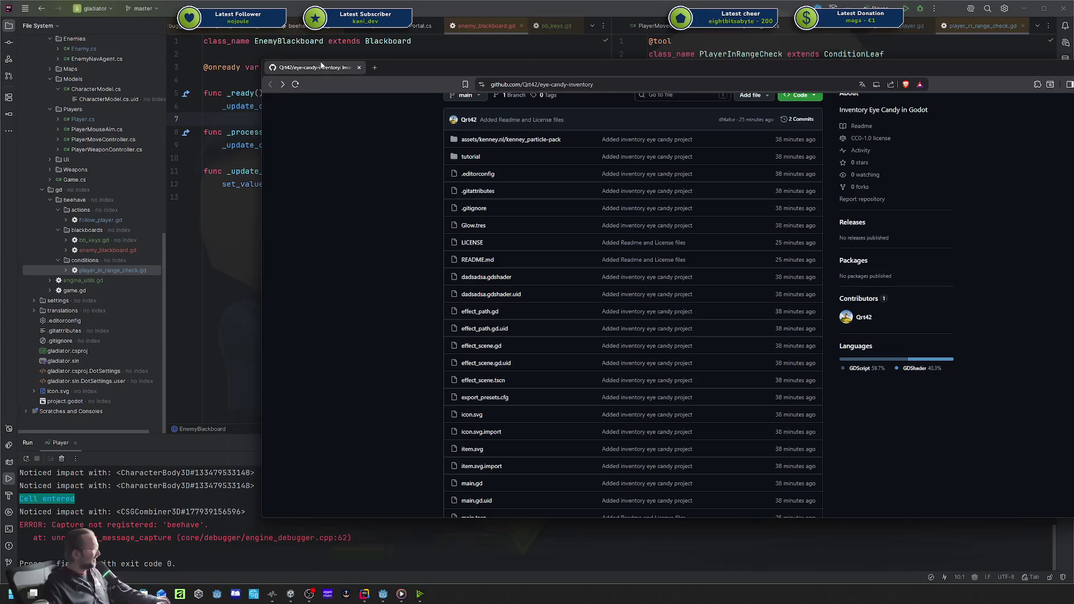
drag(322, 66, 375, 108)
key(alt+Tab)
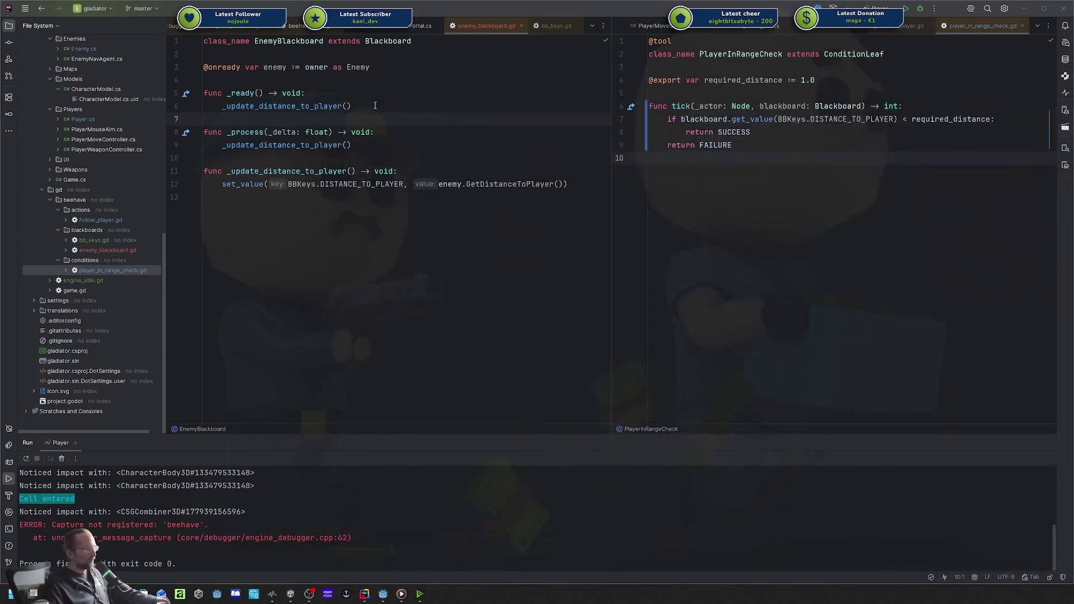
Return focus to the EnemyBlackboard script in Rider.
click(742, 144)
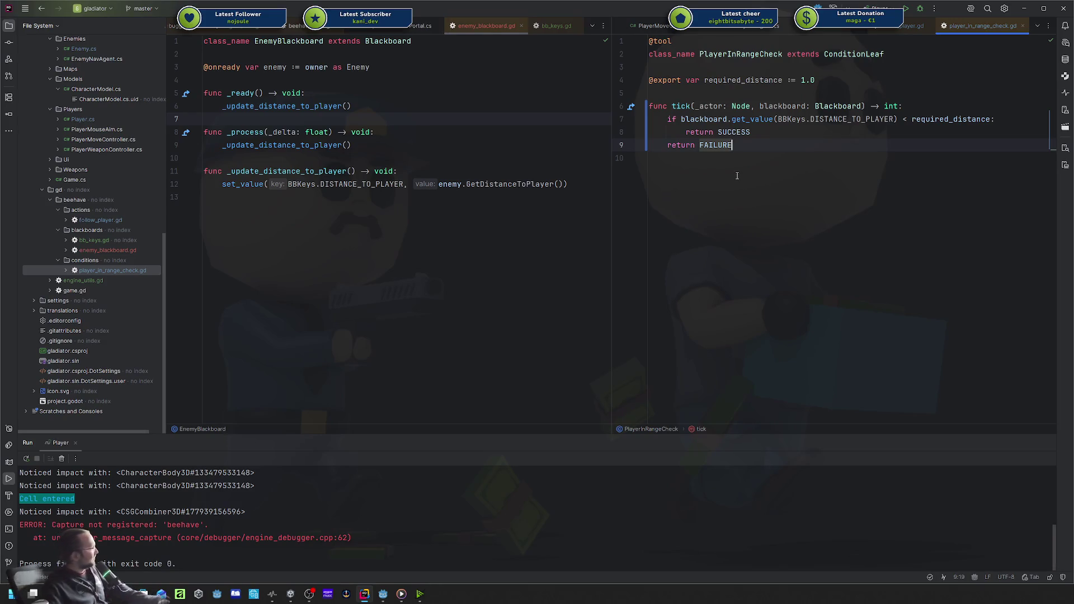
scroll(63, 282, up, 10)
scroll(64, 283, down, 2)
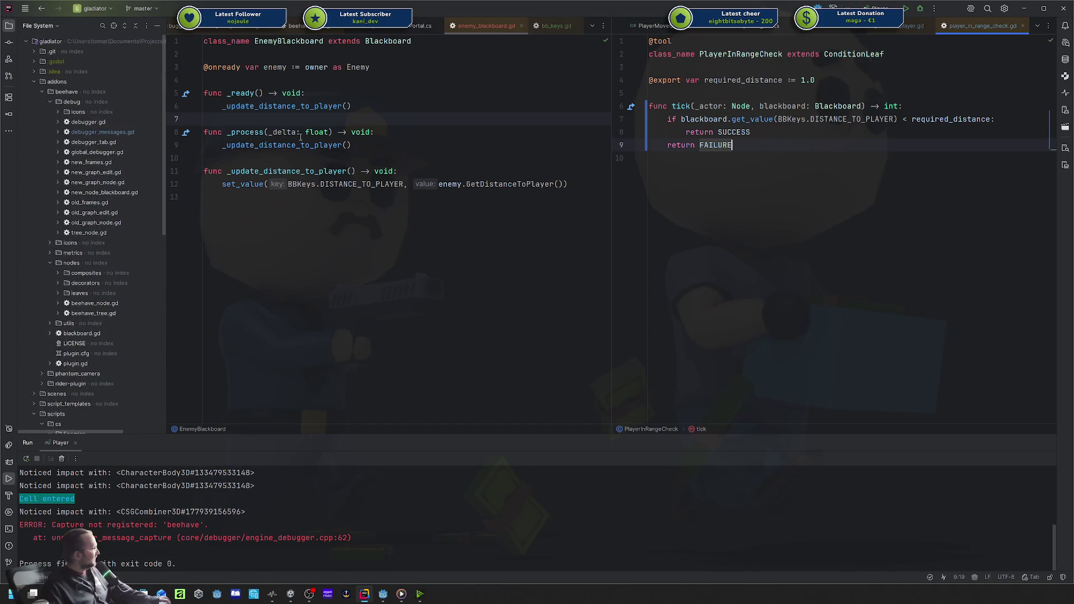
click(460, 172)
Commit all 13 changed files as 'refactoring' and push to origin/master, then bring up Codecks.
key(ctrl+k)
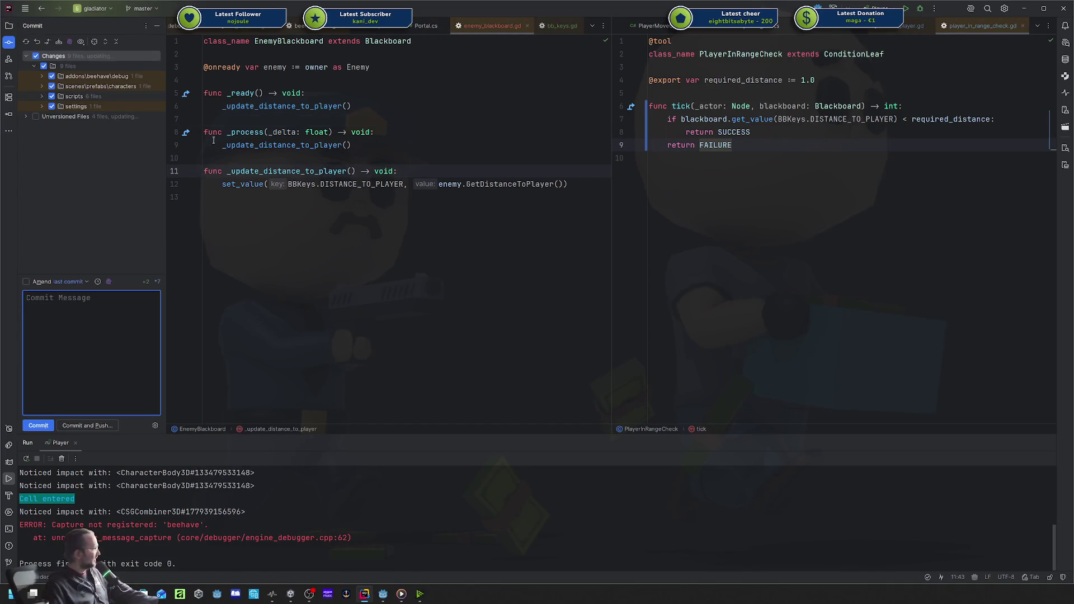
click(27, 55)
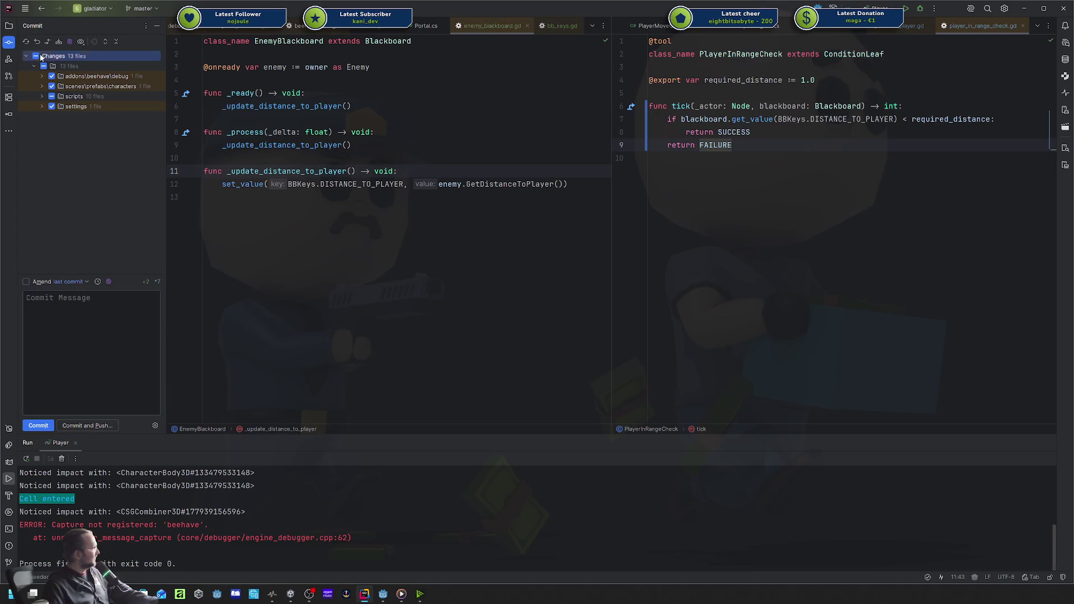
click(79, 394)
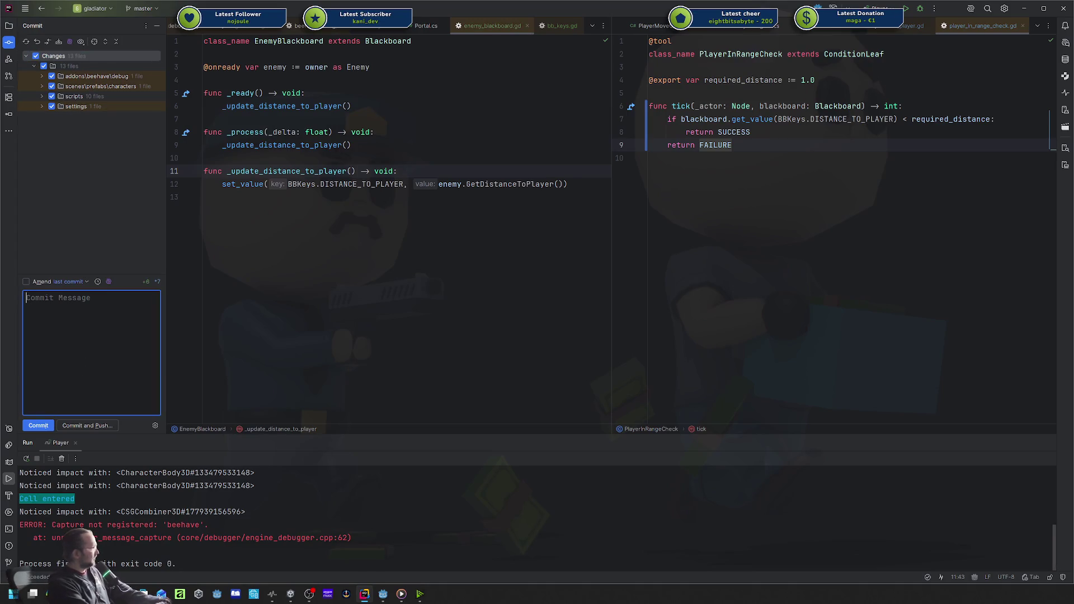
text(refactoring)
key(ctrl+alt+k)
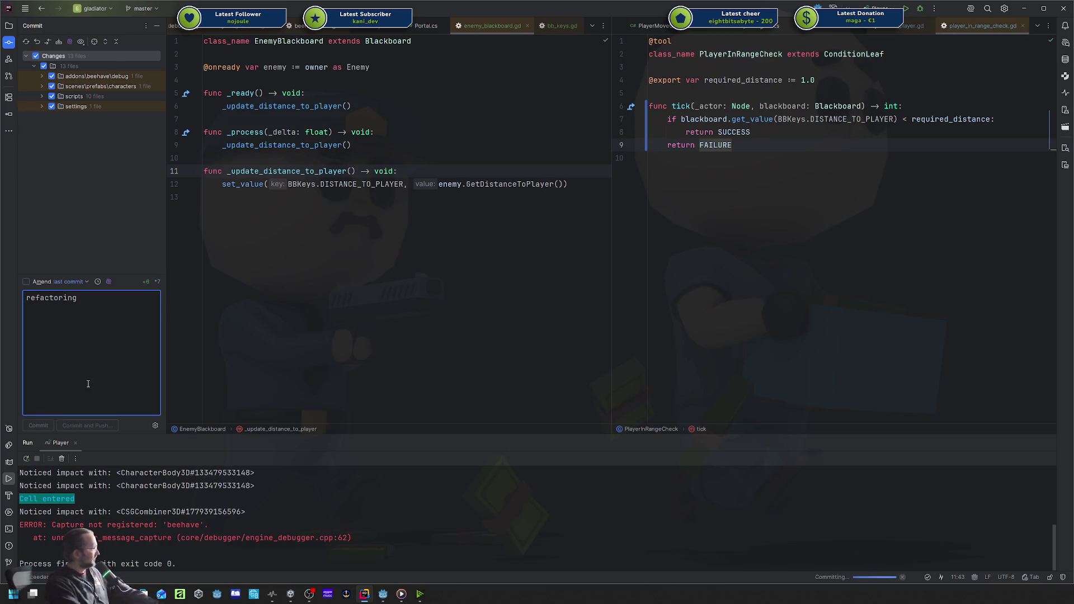
key(Return)
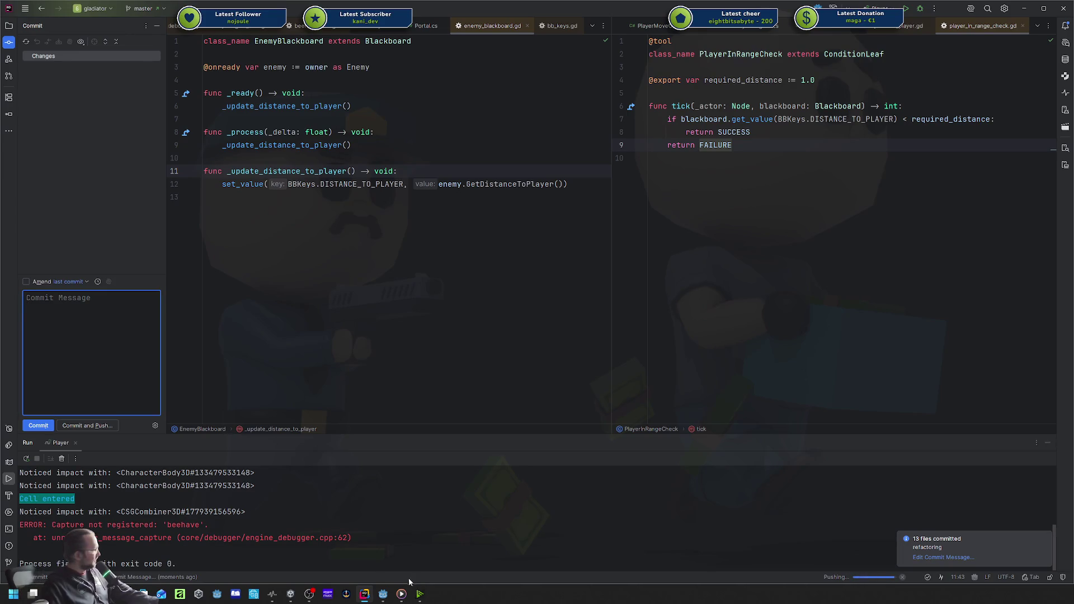
click(345, 593)
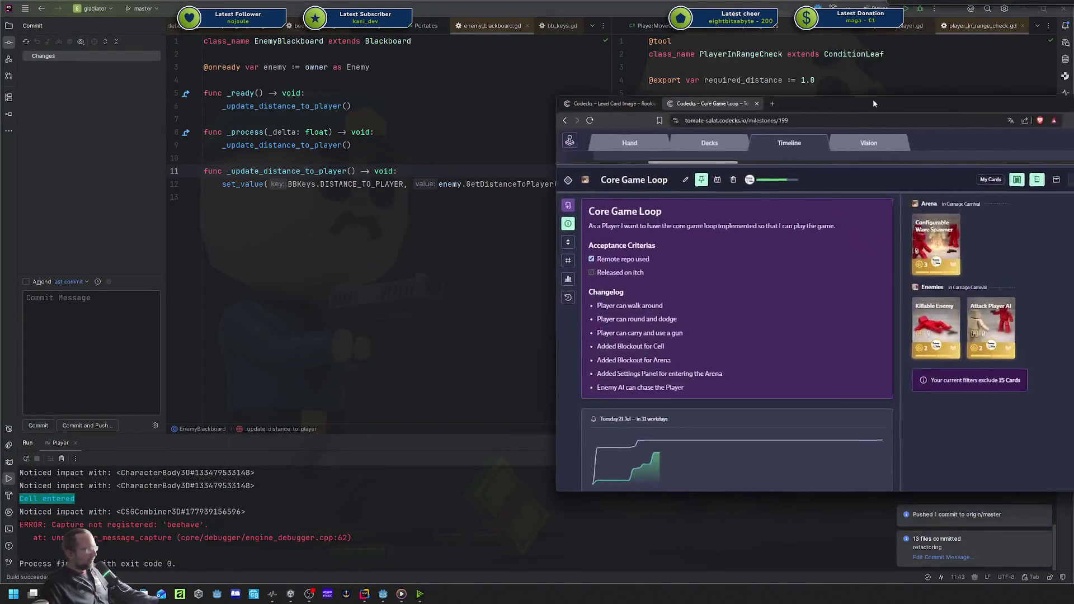
Make the Codecks window taller and compare the Killable Enemy and Attack Player AI card details.
scroll(915, 256, down, 3)
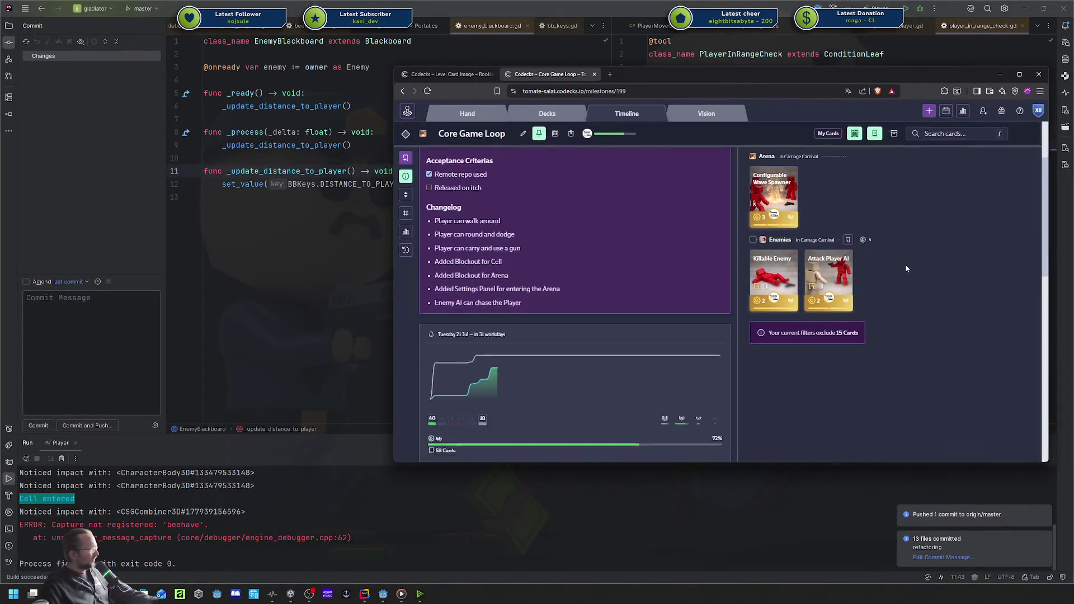
drag(826, 463, 826, 557)
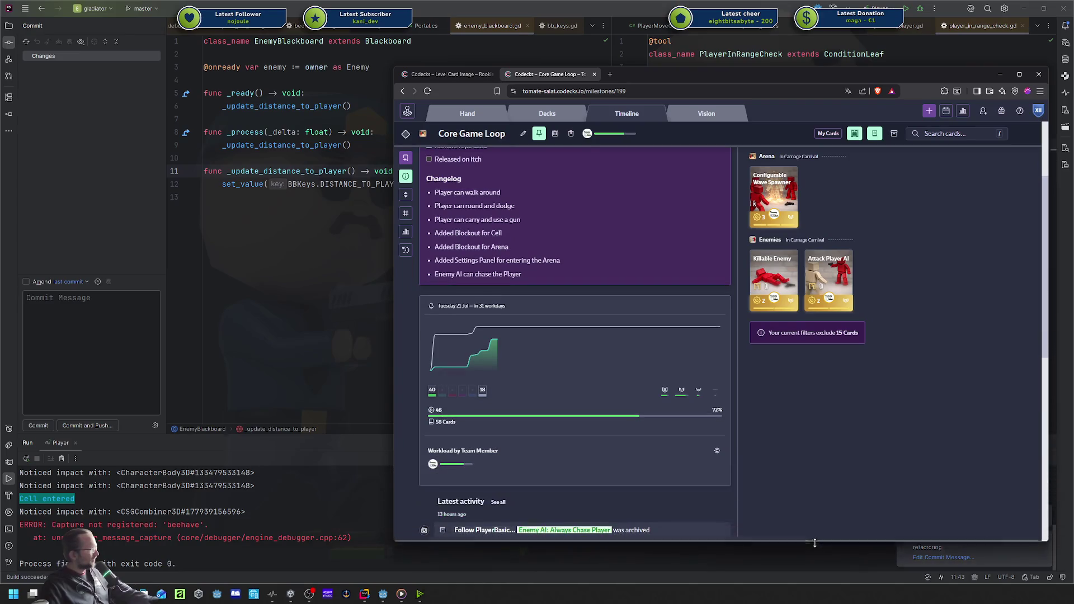
click(779, 268)
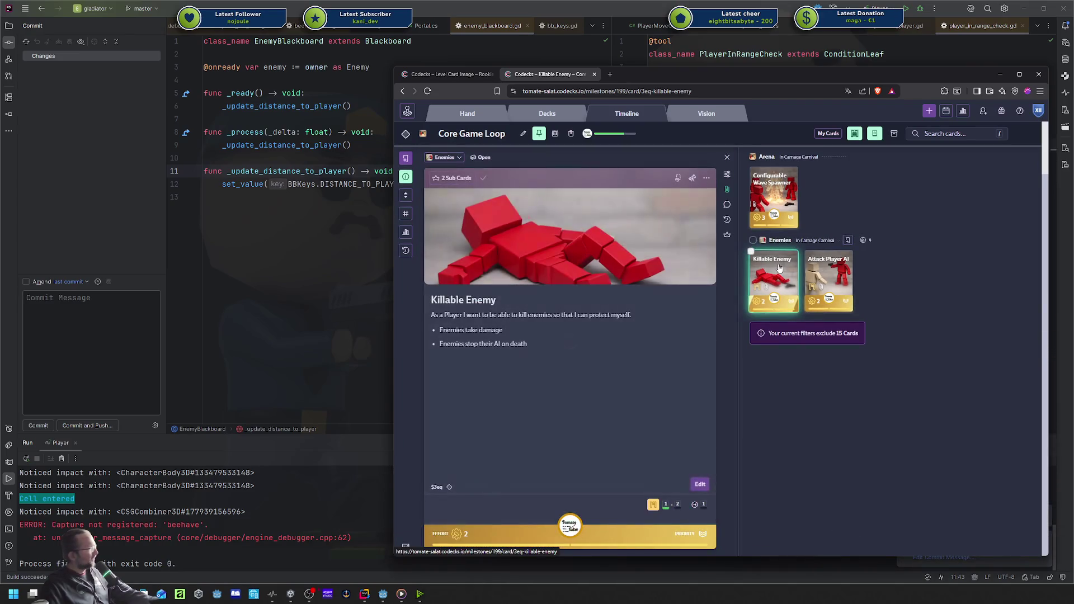
click(841, 271)
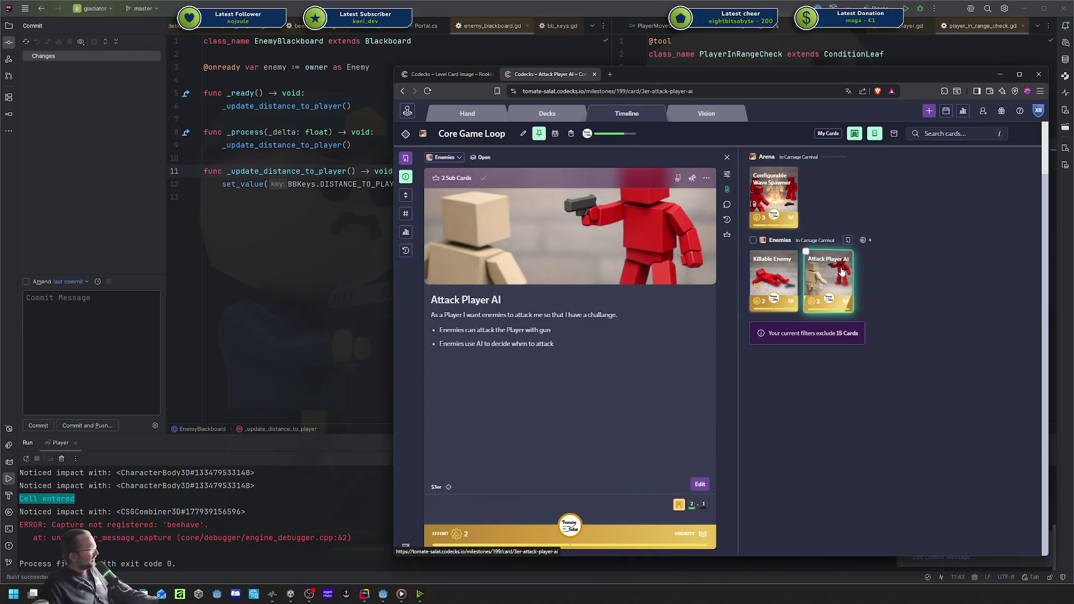
click(778, 273)
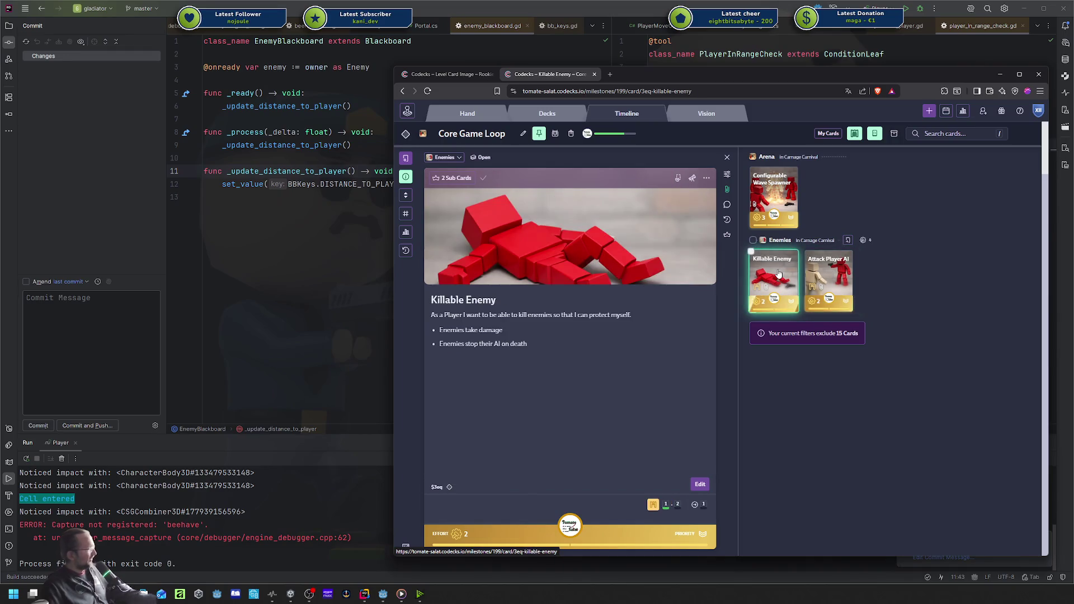
click(832, 271)
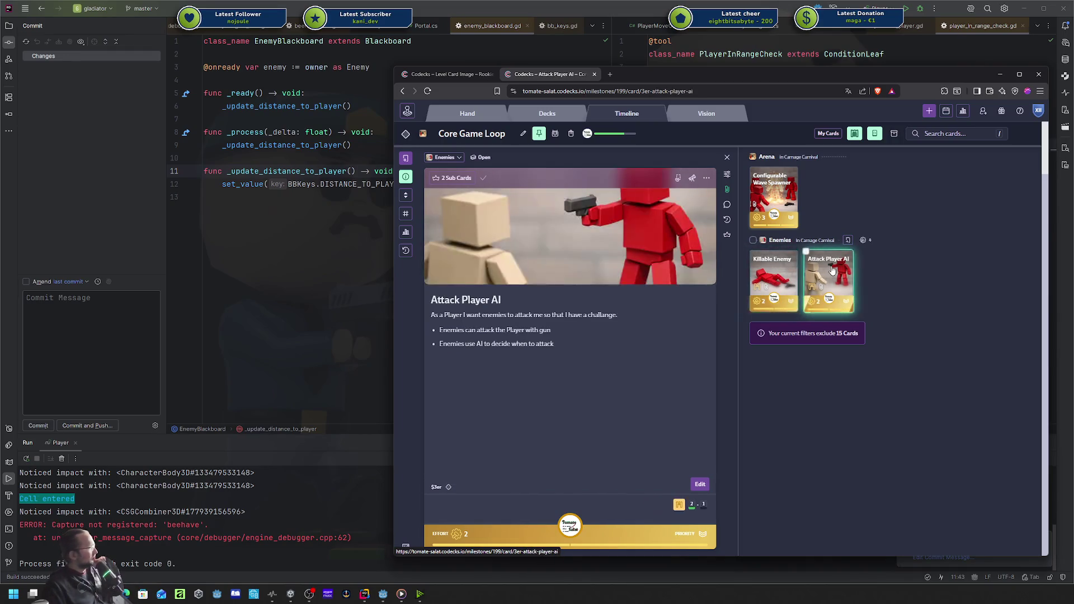
click(778, 274)
click(844, 275)
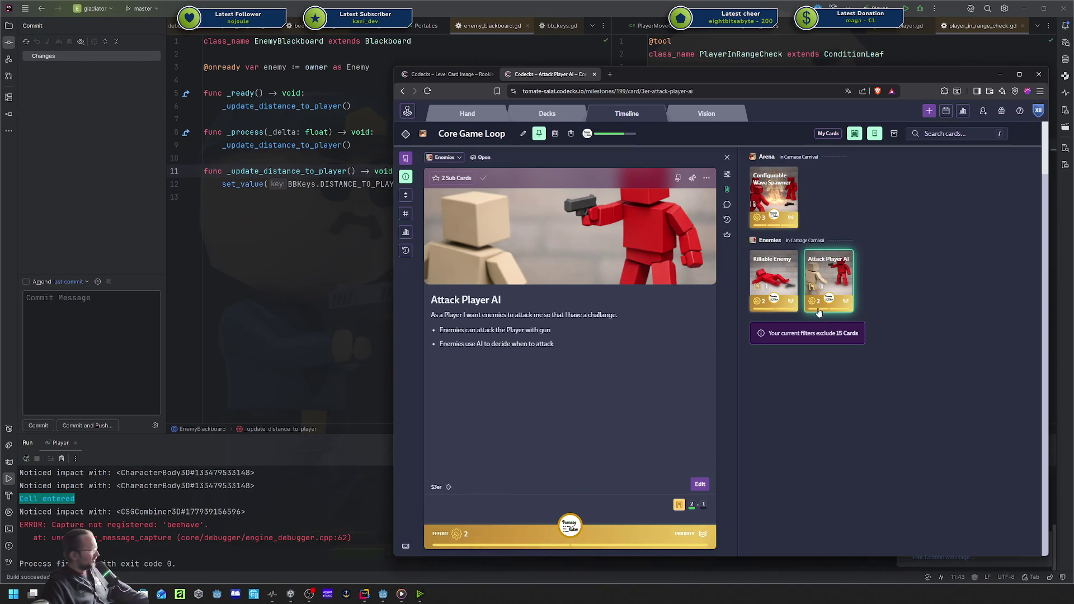
click(774, 278)
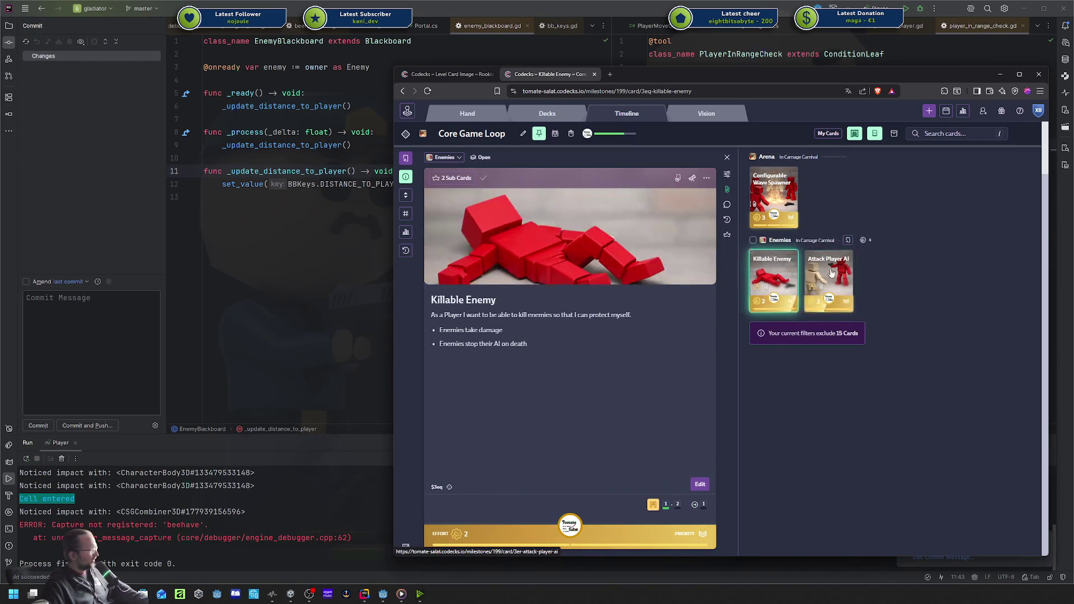
click(829, 272)
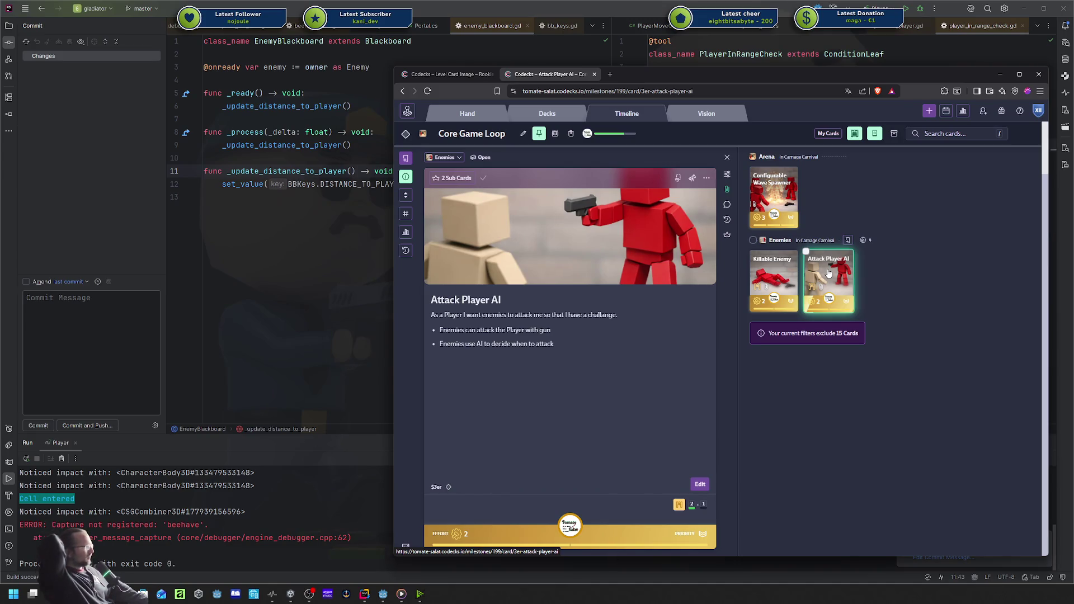
Toggle the blocking-dependencies filter to show blocked cards, then hide them again.
click(851, 136)
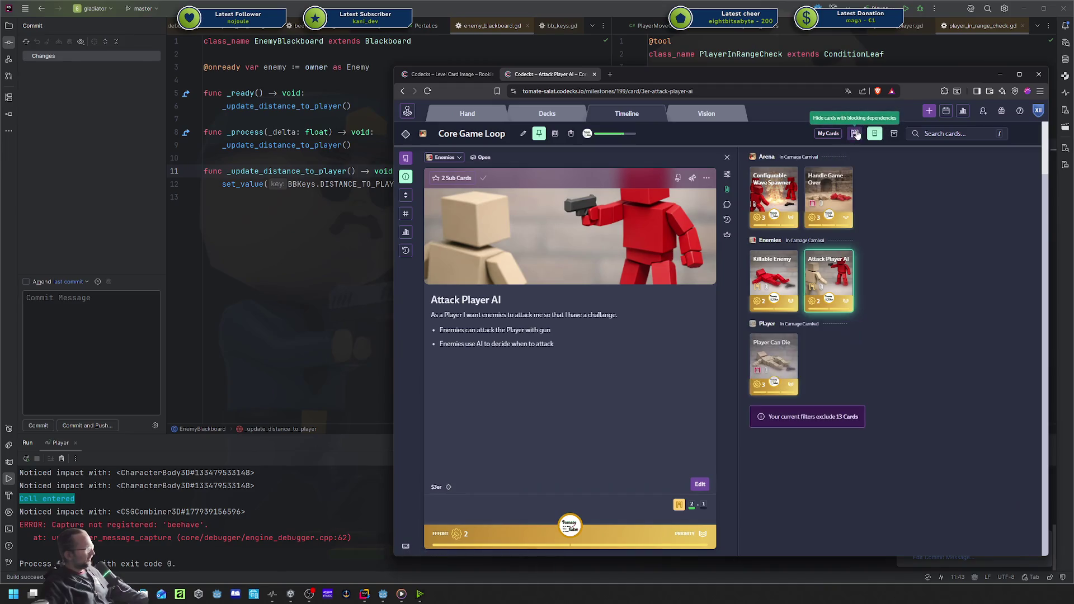
click(859, 137)
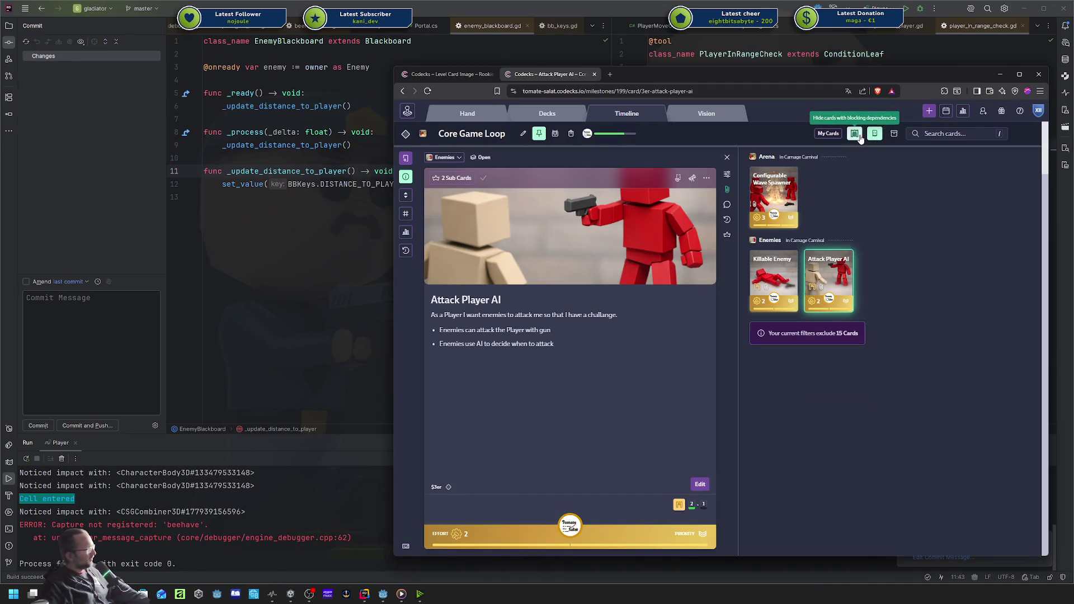
click(860, 138)
click(860, 138)
click(860, 139)
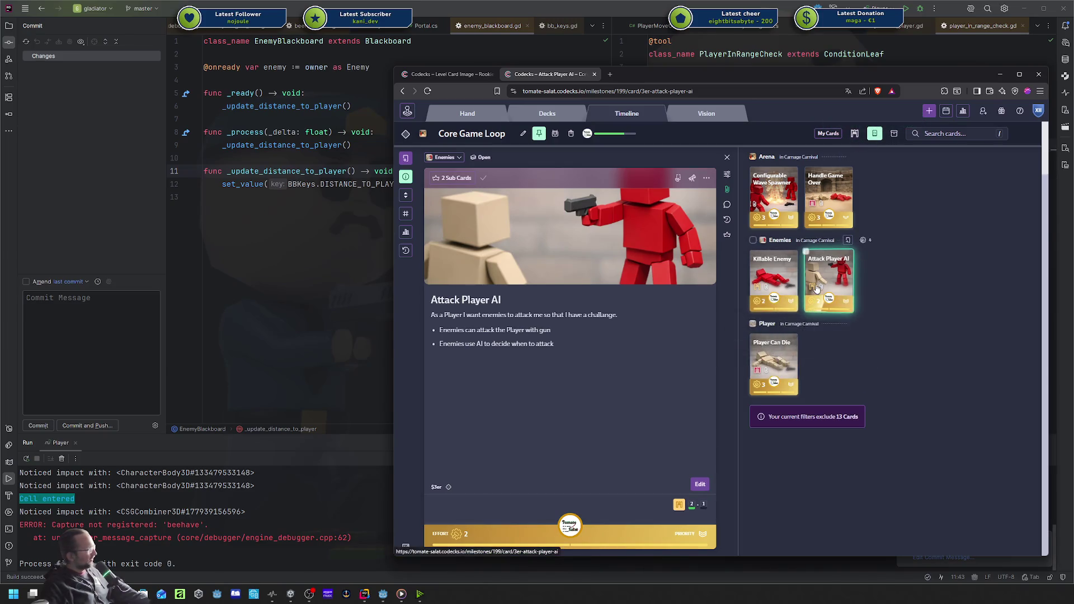
mouse_move(814, 288)
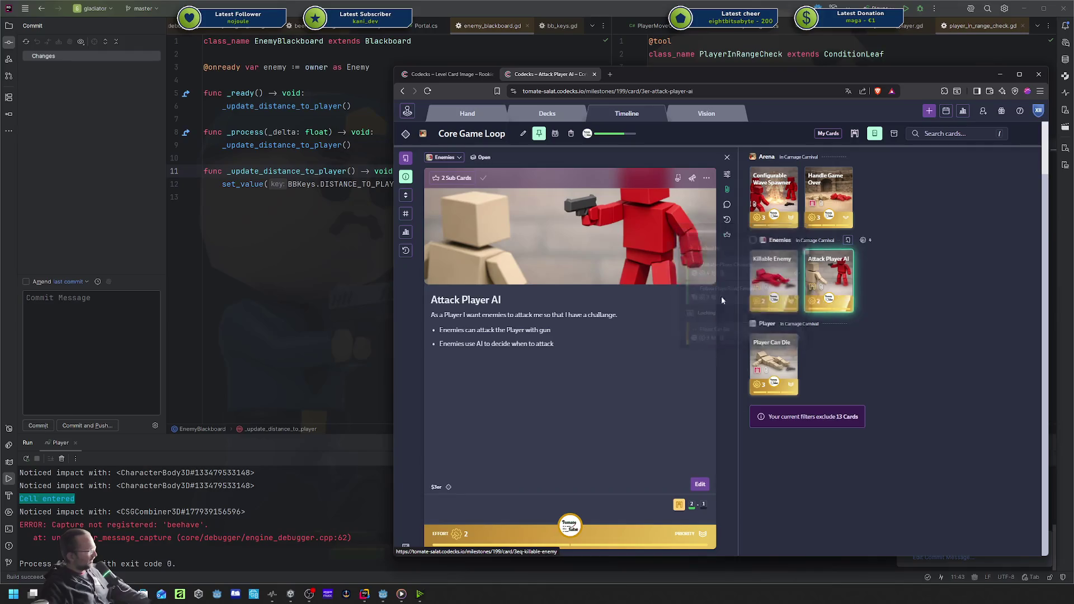
mouse_move(764, 292)
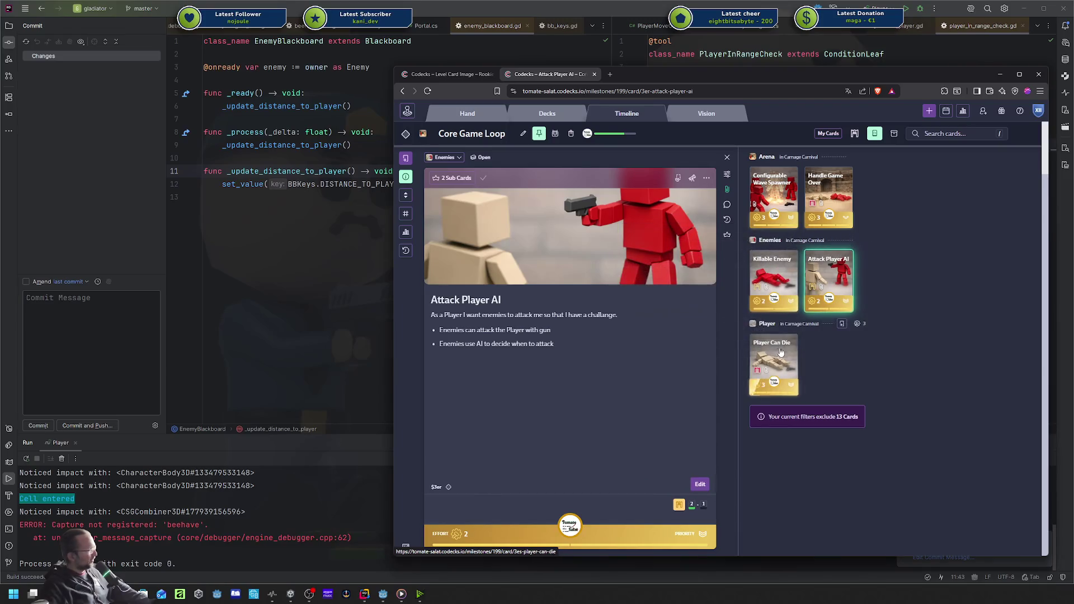
click(854, 133)
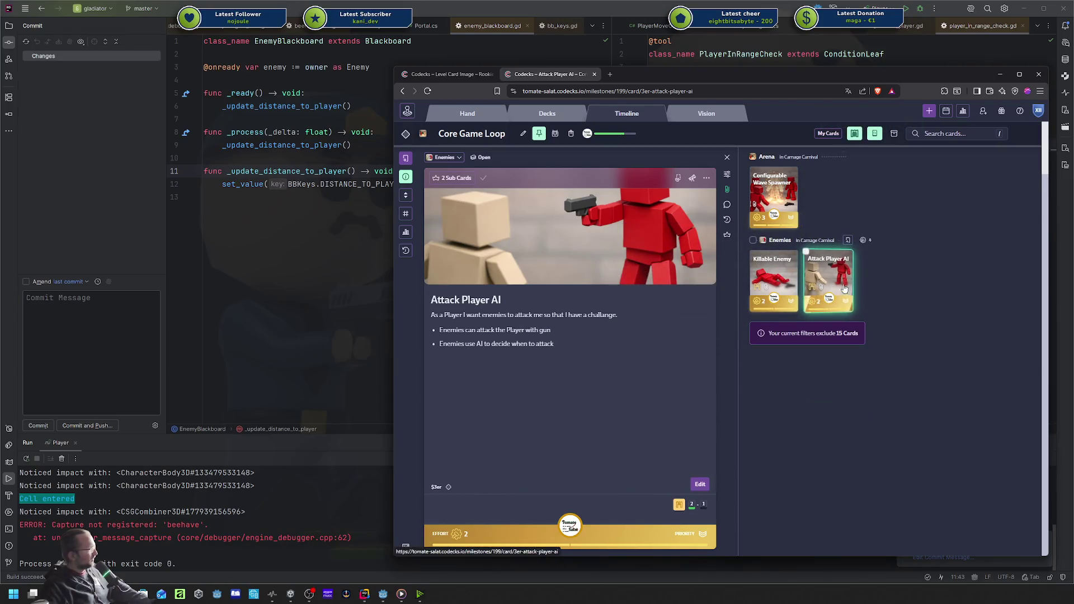
Compare the Line of sight check and Attack Player sub-cards in Codecks, then return to Rider.
click(727, 235)
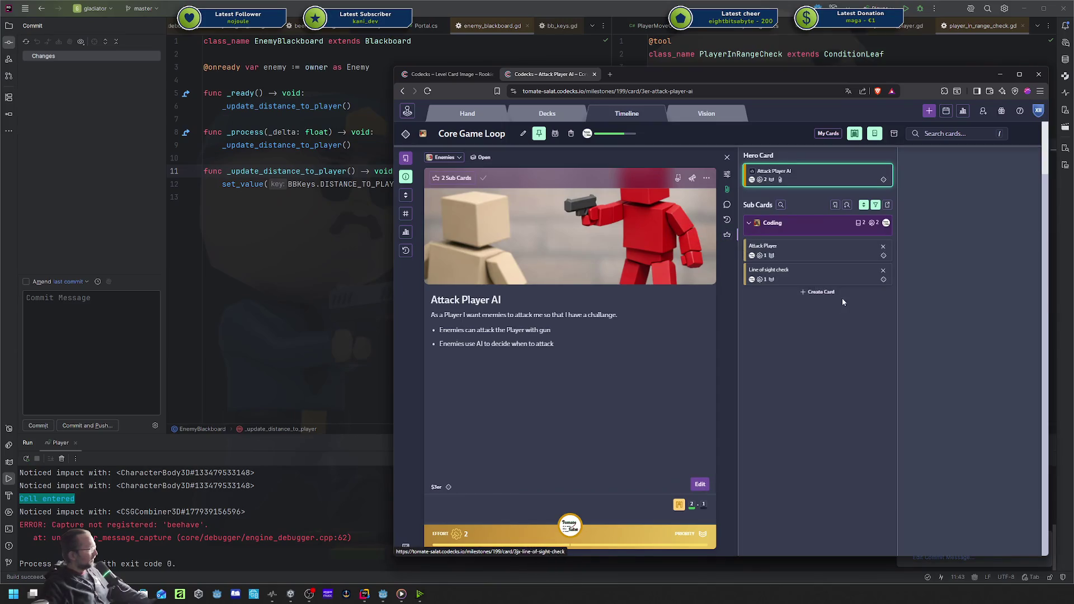
click(801, 251)
click(796, 278)
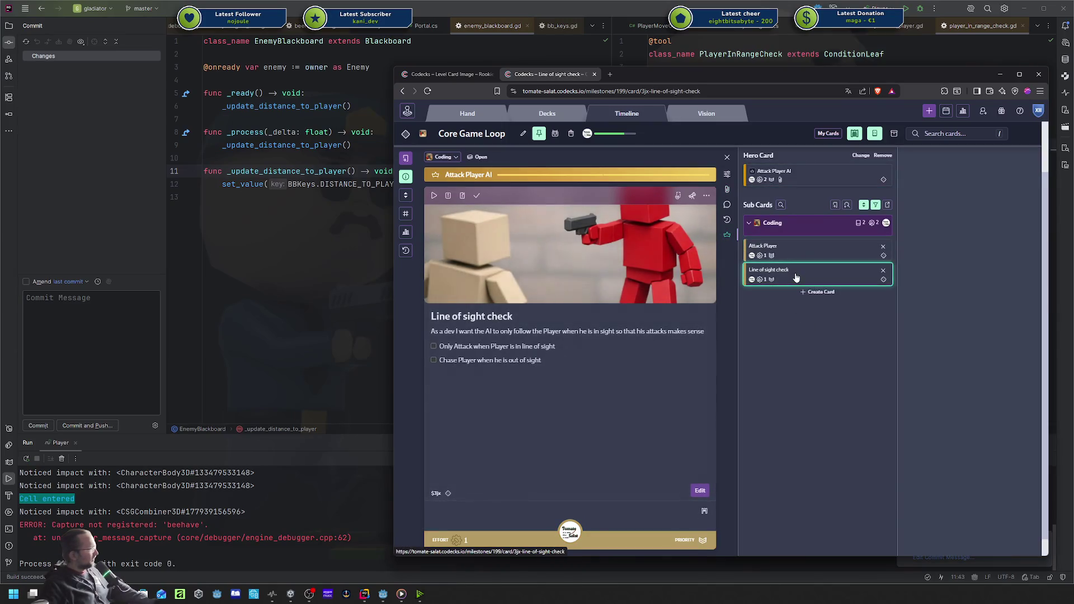
click(801, 250)
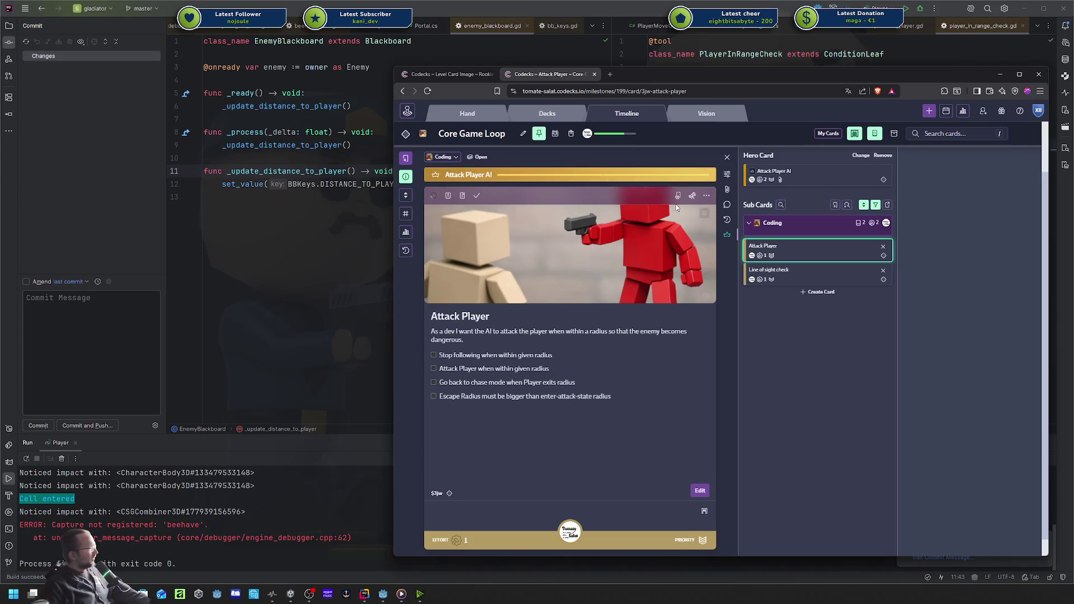
click(803, 275)
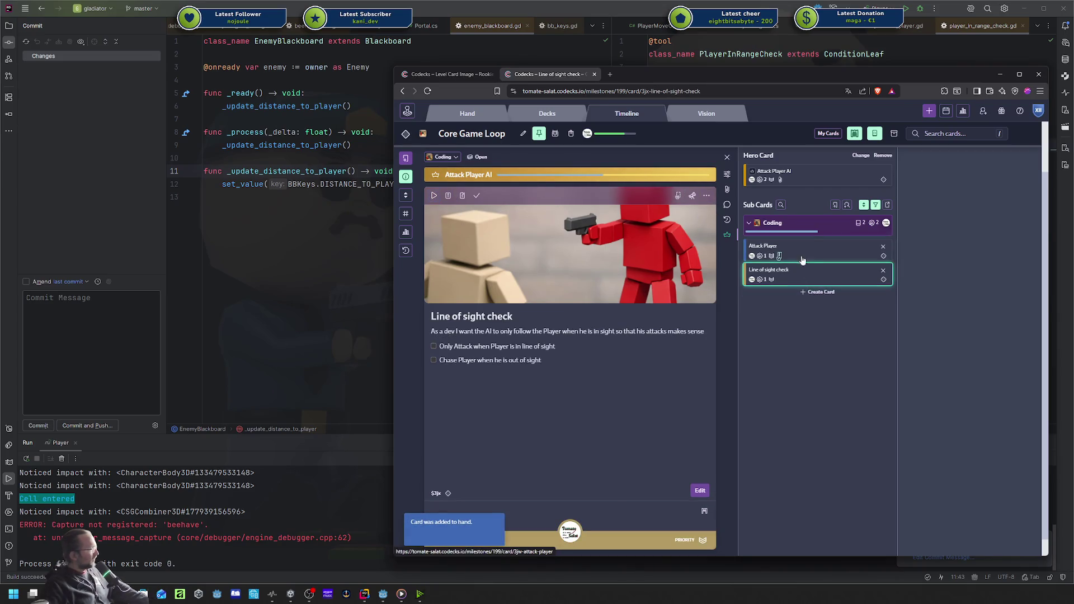
click(802, 258)
click(383, 558)
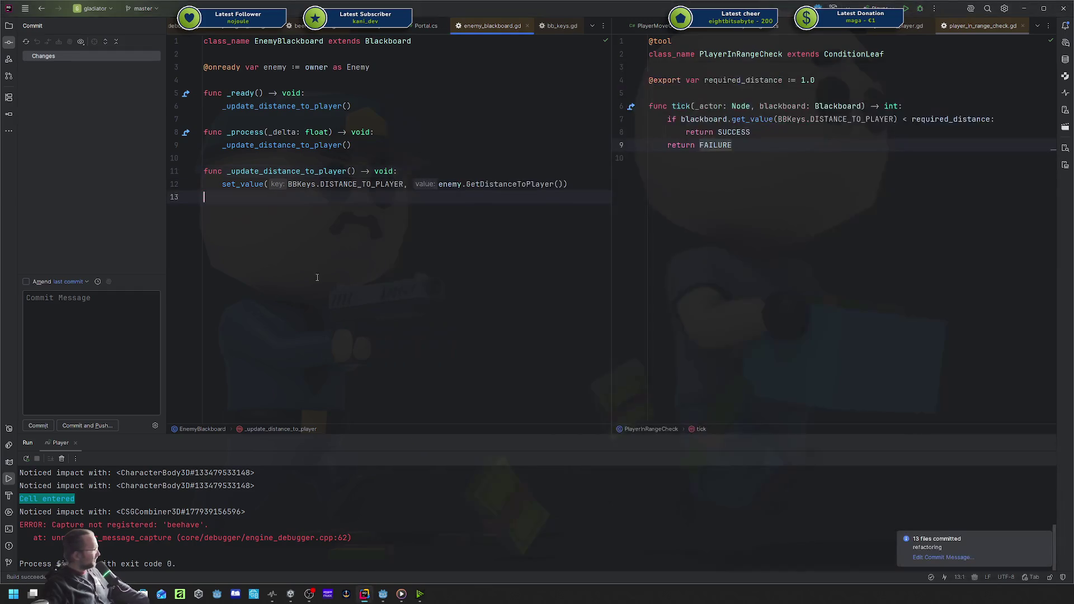
Show the enemy scene side-on in the 3D view and run the project.
click(384, 594)
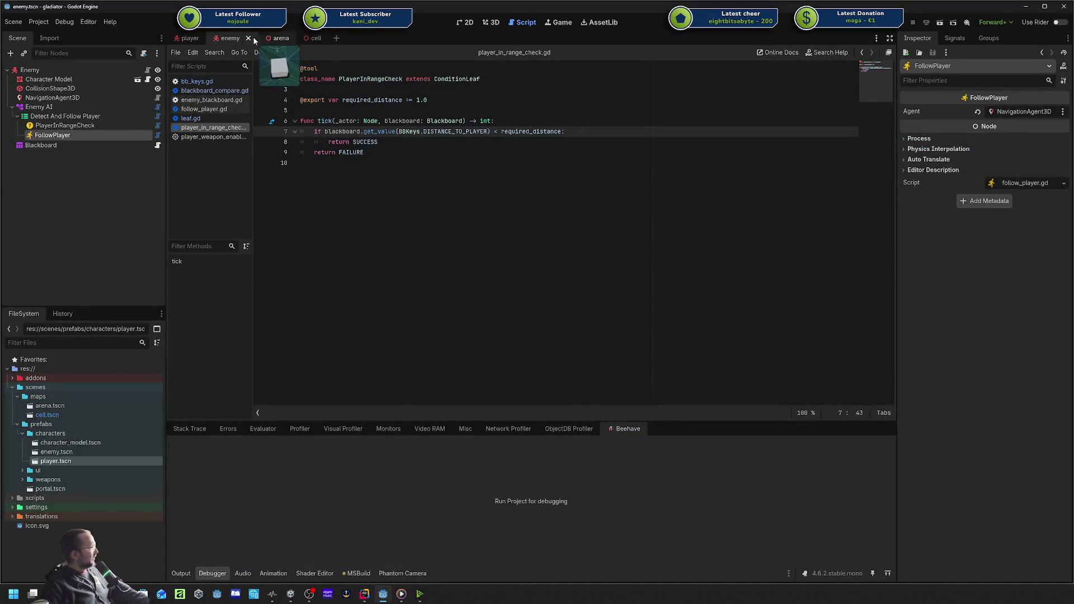
click(492, 22)
drag(545, 197, 542, 79)
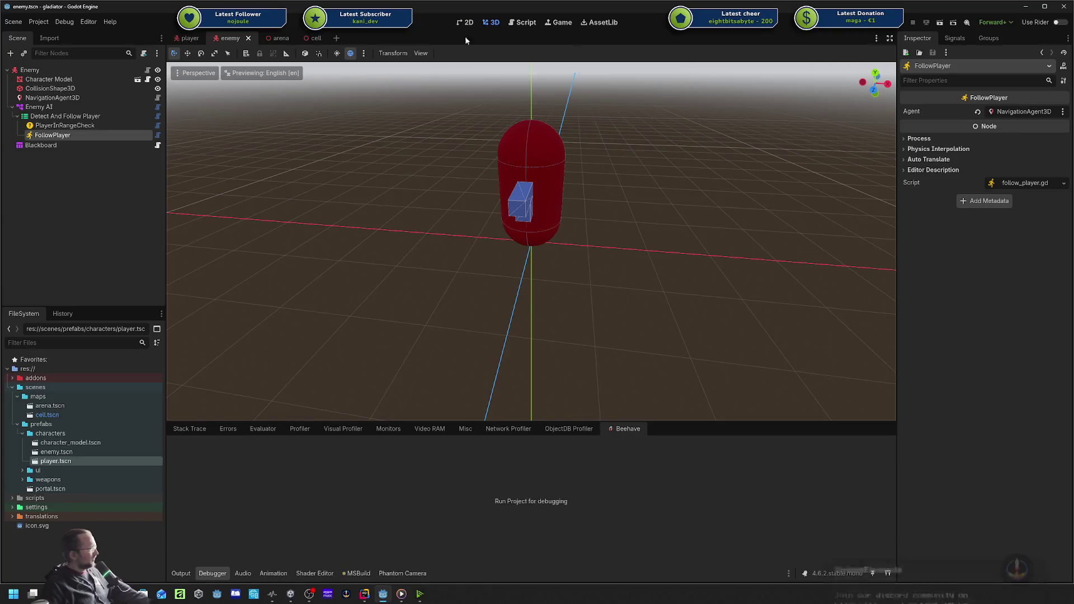
click(936, 23)
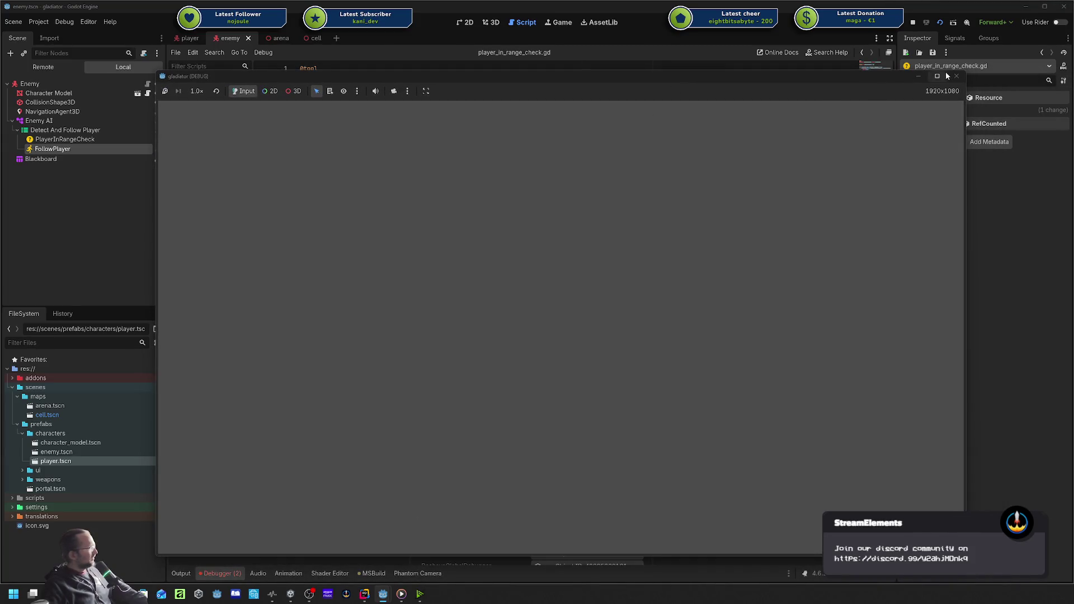
Stop the game and jump to the first debugger error, the GetDistanceToPlayer null reference.
click(956, 76)
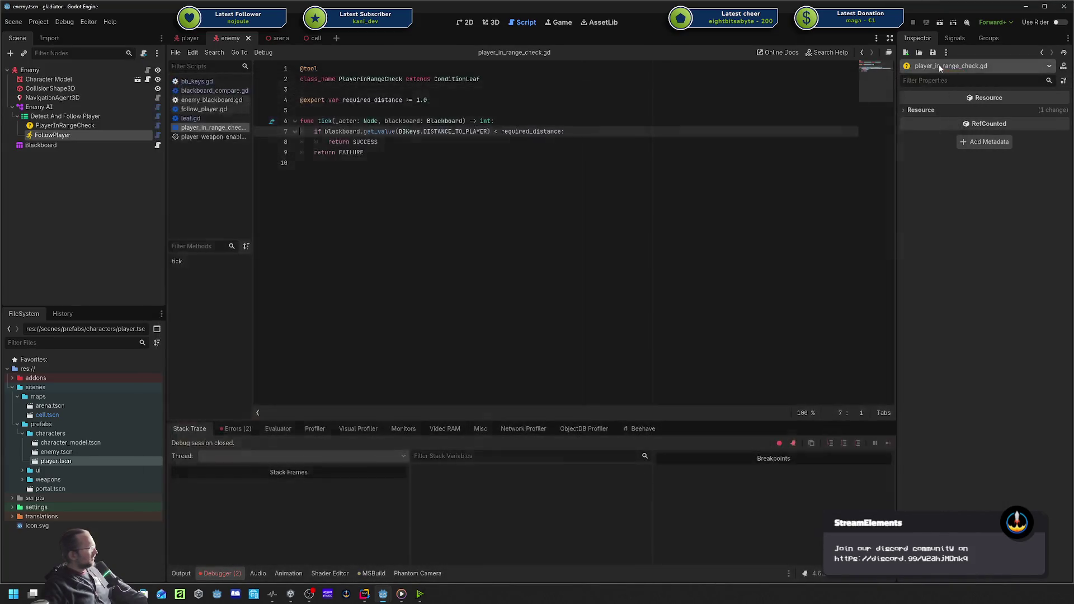
click(236, 430)
double_click(300, 462)
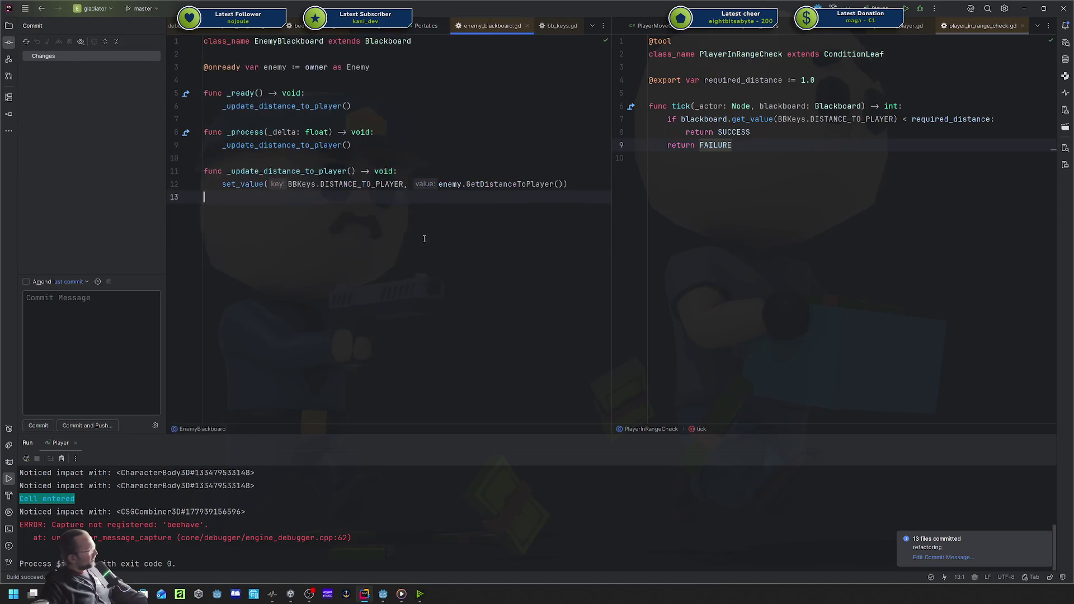
Return to the Godot editor and open the player scene.
key(alt+Tab)
click(364, 240)
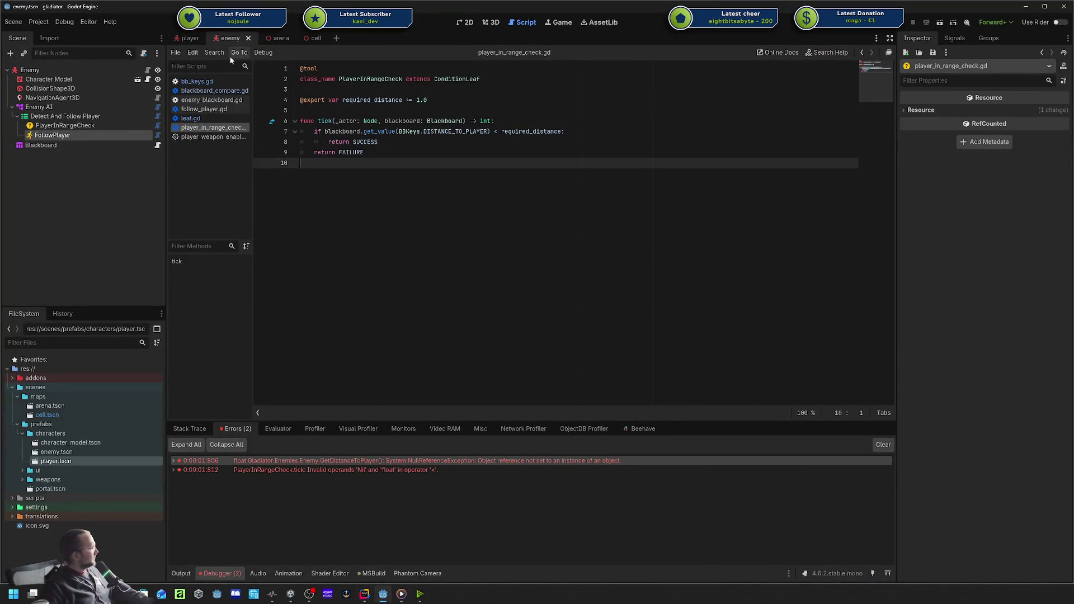
click(184, 40)
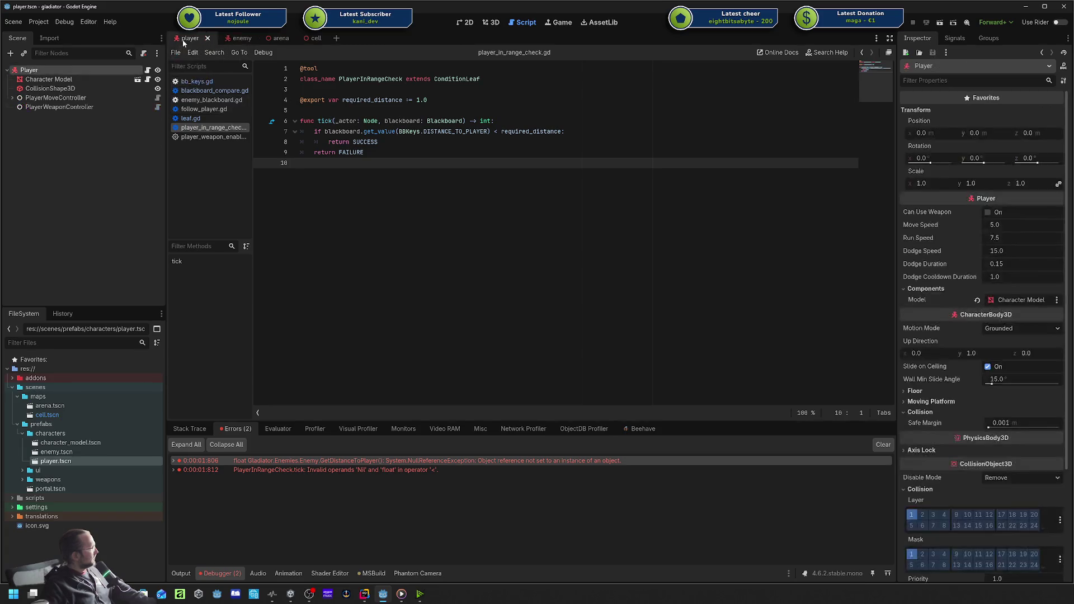
Inspect the Player node's Process settings, then bring up Enemy.cs's GetDistanceToPlayer in Rider.
scroll(965, 296, down, 5)
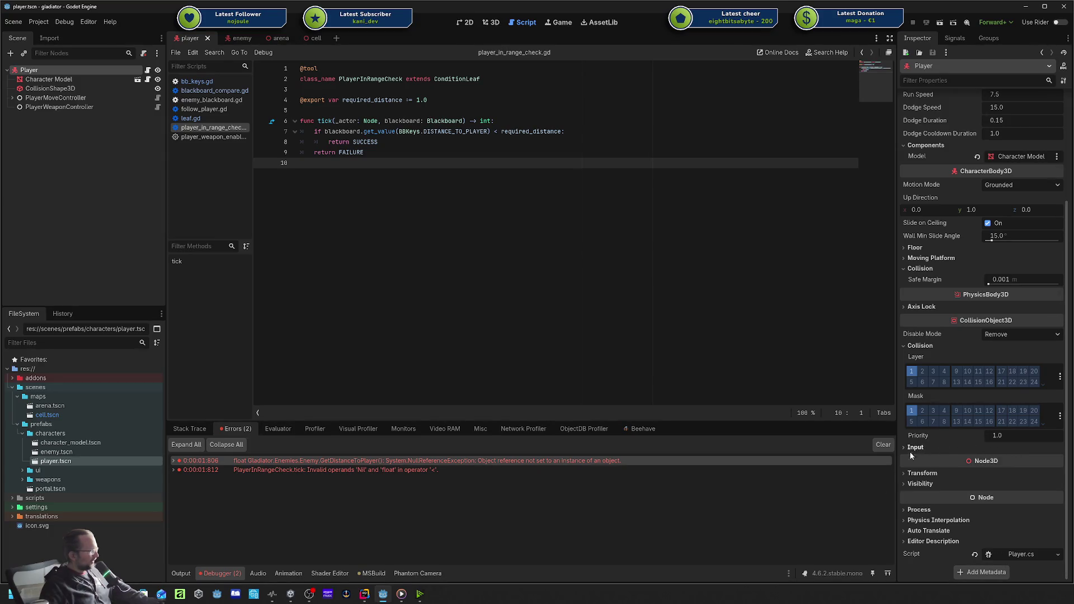
click(927, 510)
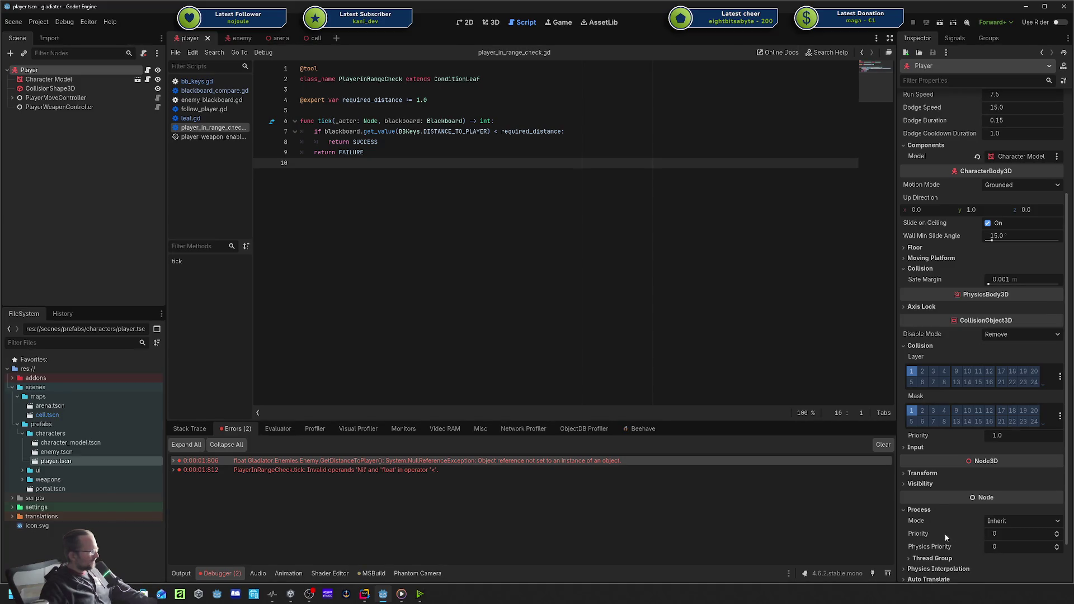
mouse_move(944, 536)
click(919, 510)
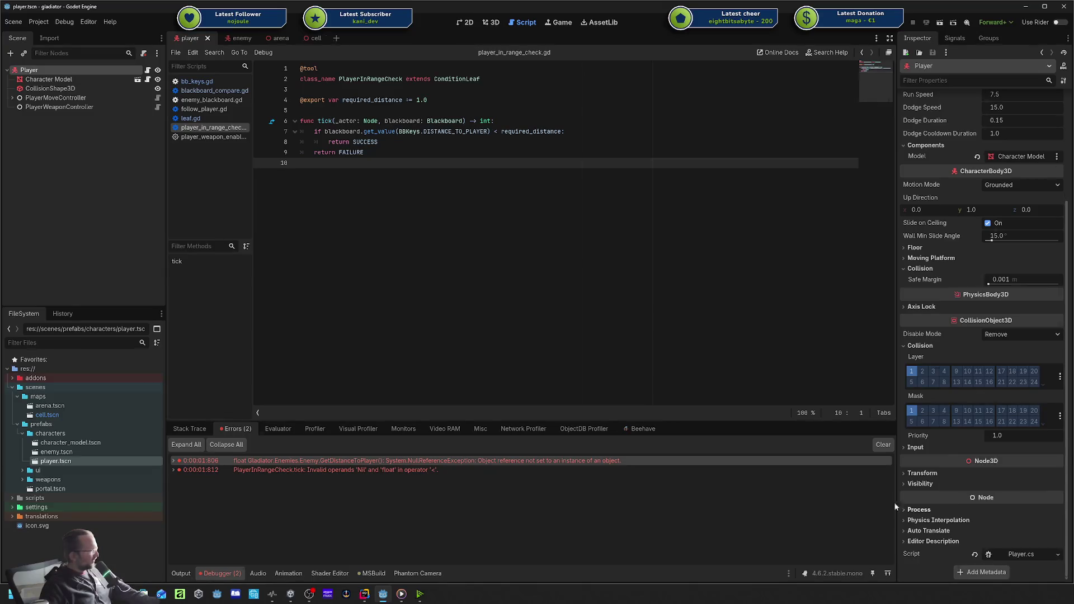
key(alt+Tab)
click(402, 236)
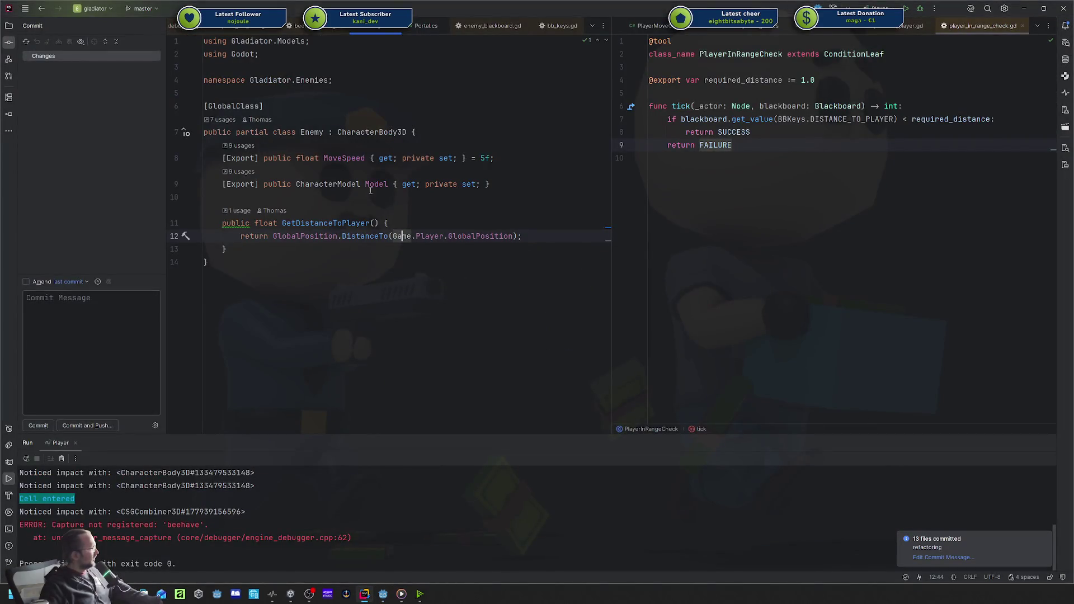
Add an 'if (!IsInstanceValid(Game.Player))' guard at the top of GetDistanceToPlayer.
click(444, 223)
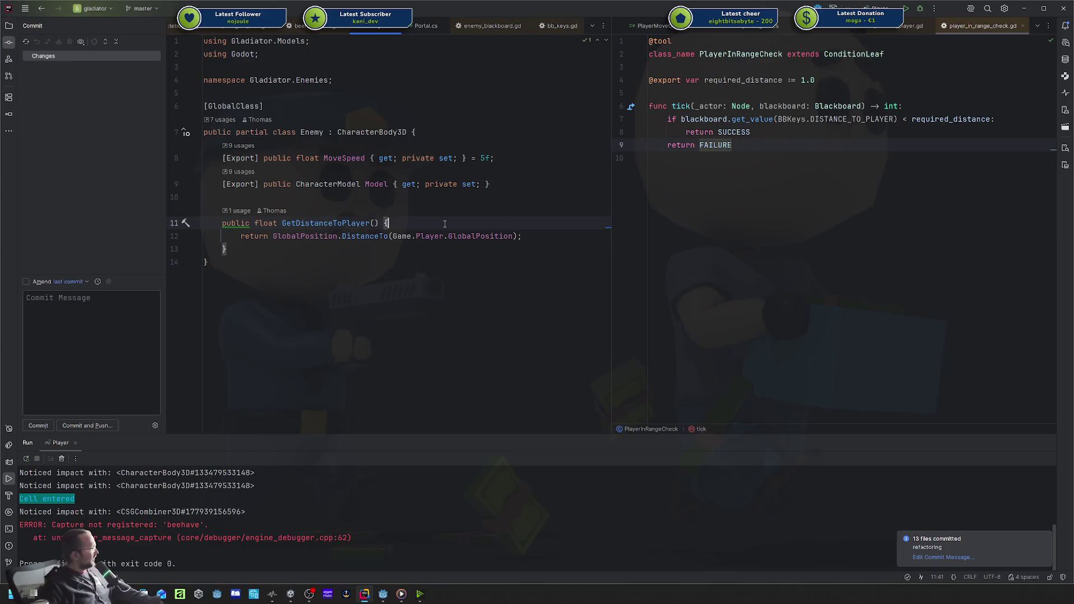
key(Return)
key(Return)
key(Up)
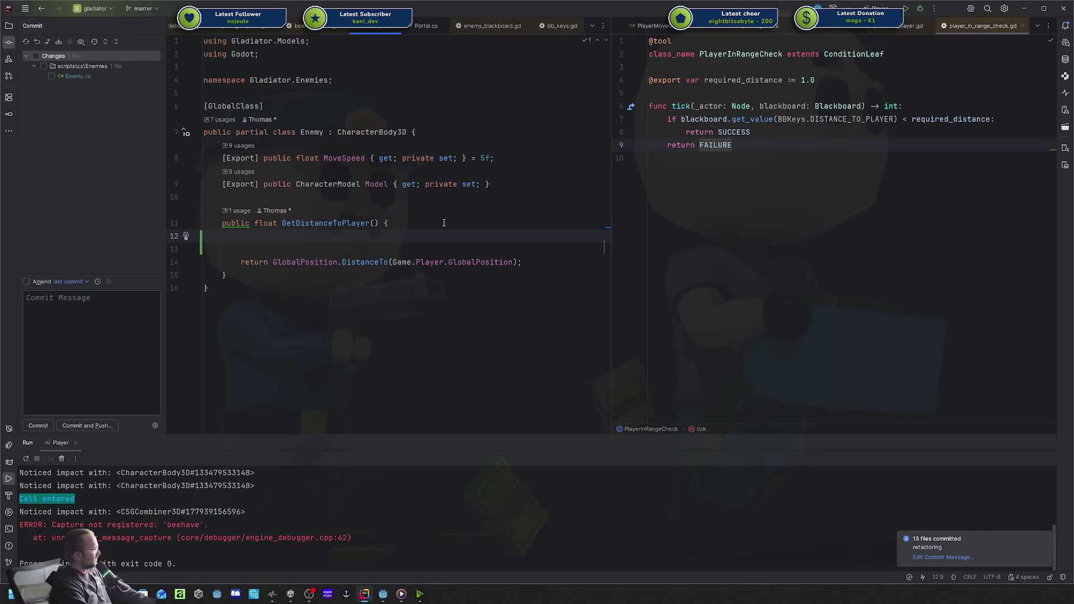
text(if (Game.Player == null) return 0;)
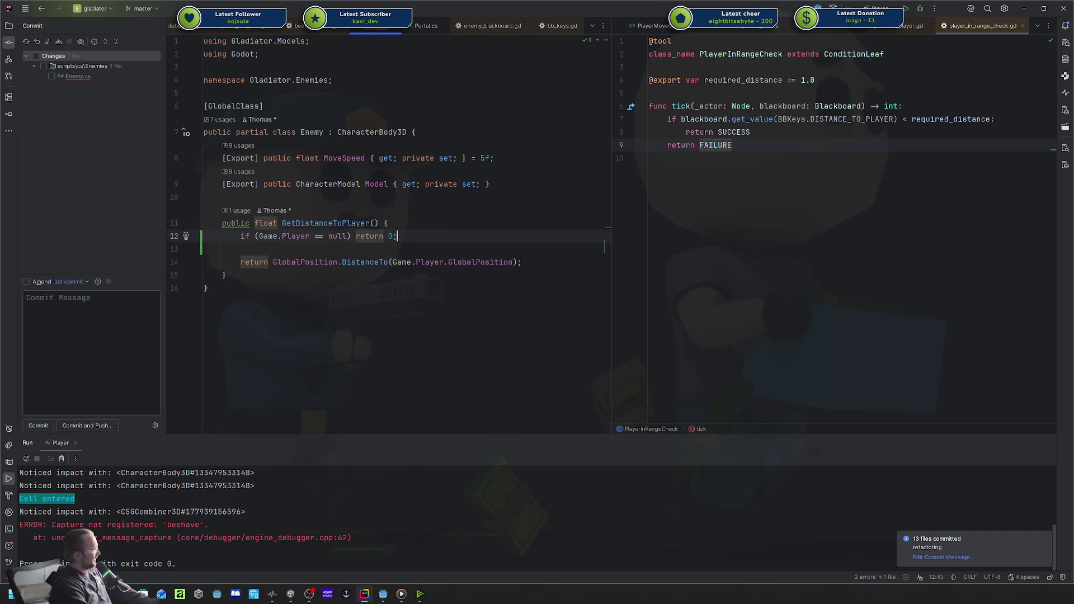
key(ctrl+z)
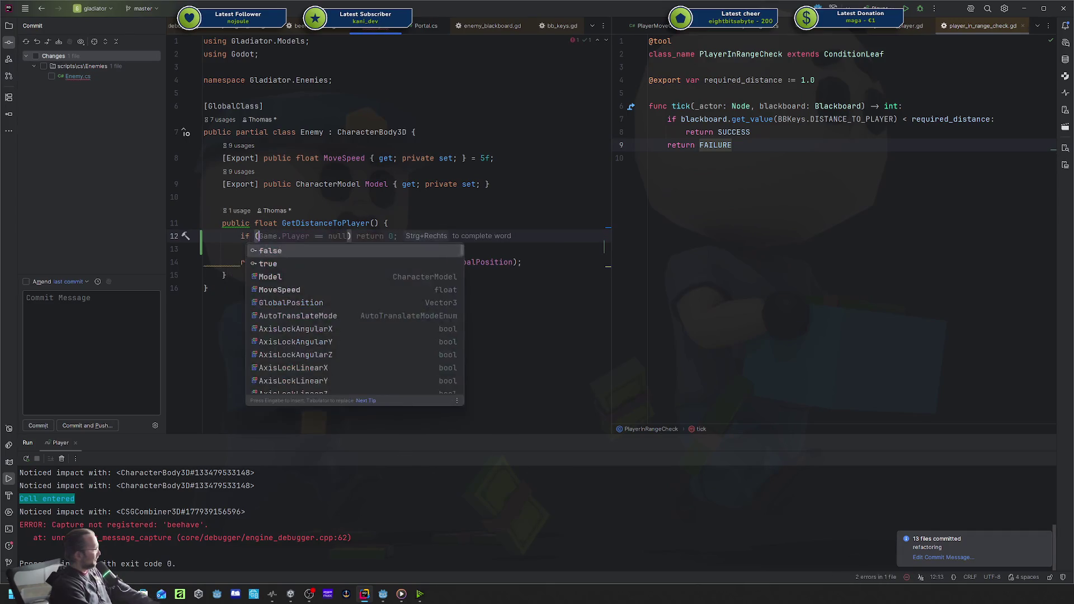
text(No)
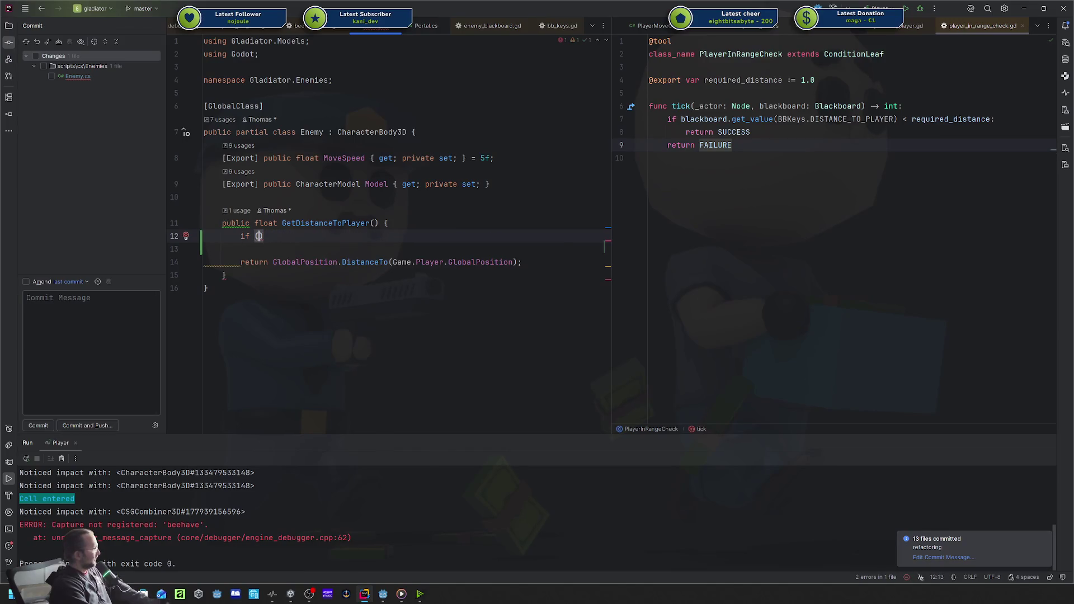
text(t)
key(BackSpace)
key(BackSpace)
key(BackSpace)
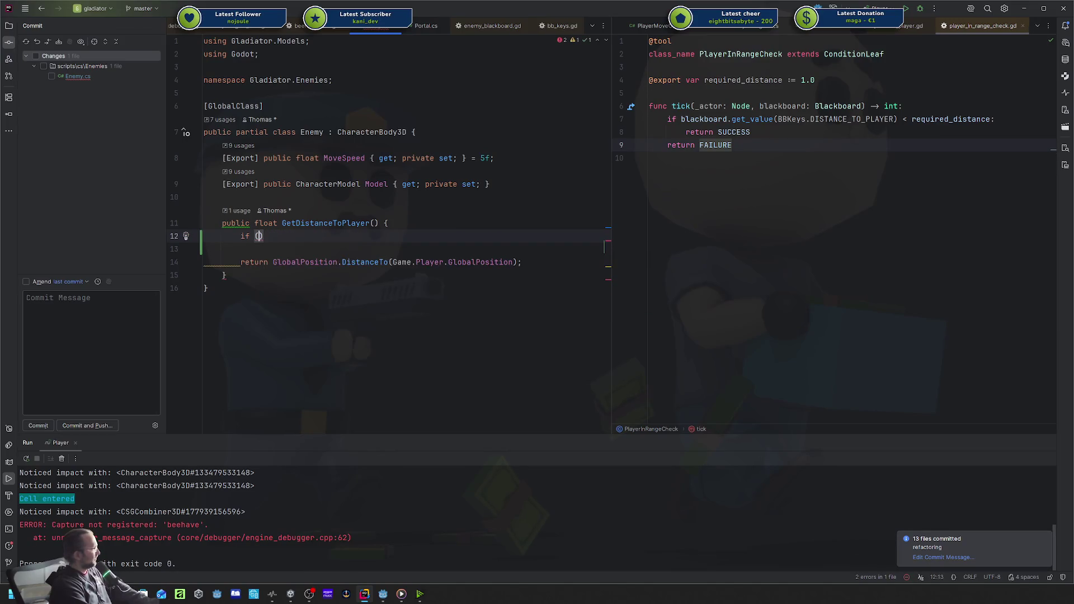
text(IsIn)
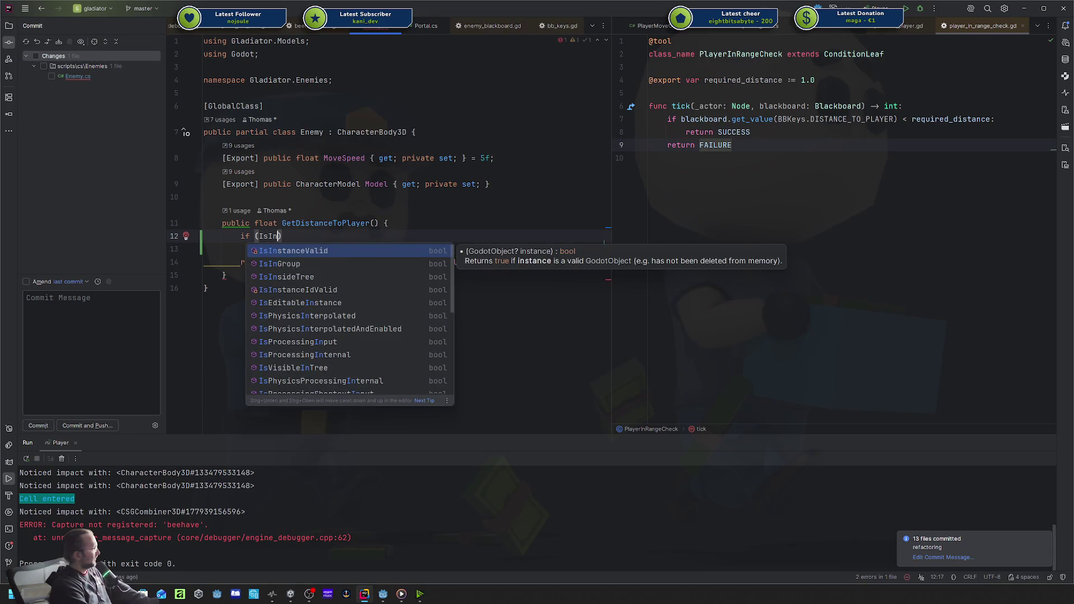
key(Return)
text(Game)
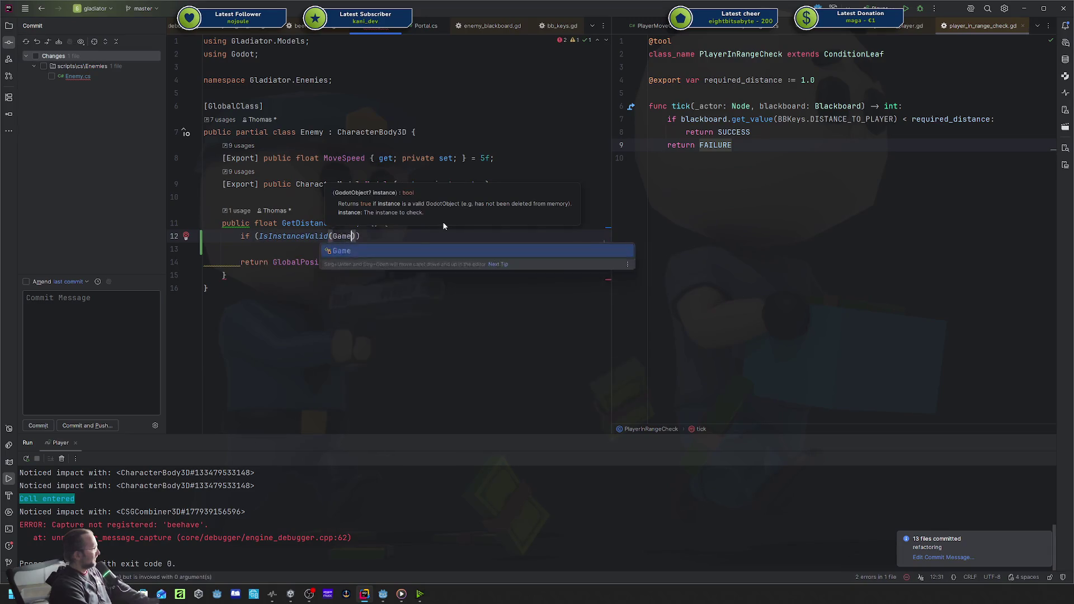
text(.)
key(Return)
key(ctrl+Left)
key(ctrl+Left)
key(ctrl+Left)
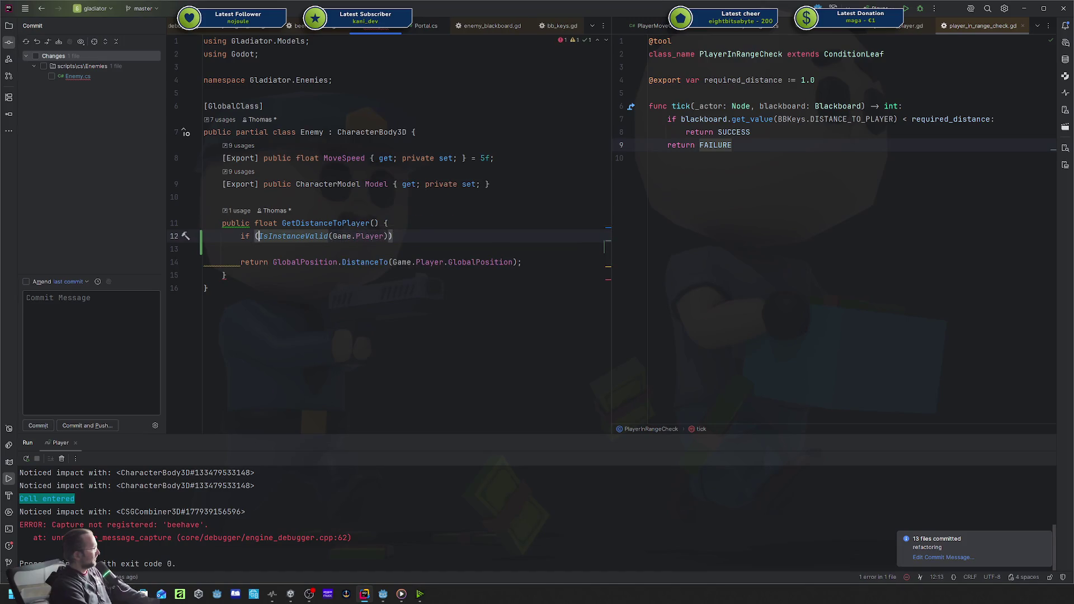
text(!)
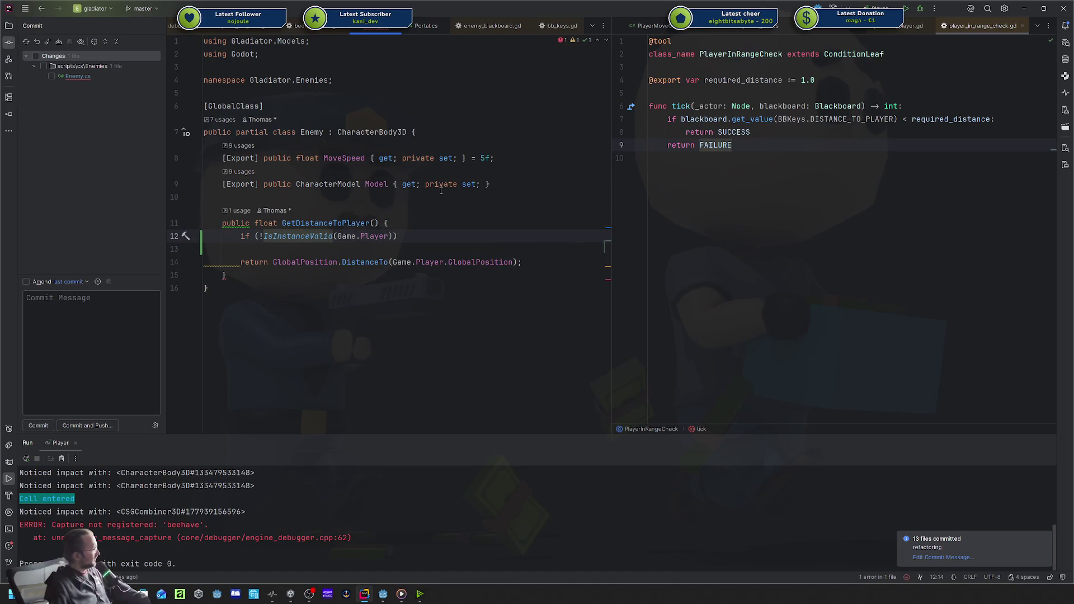
Make the guard's block return float.MaxValue.
key(End)
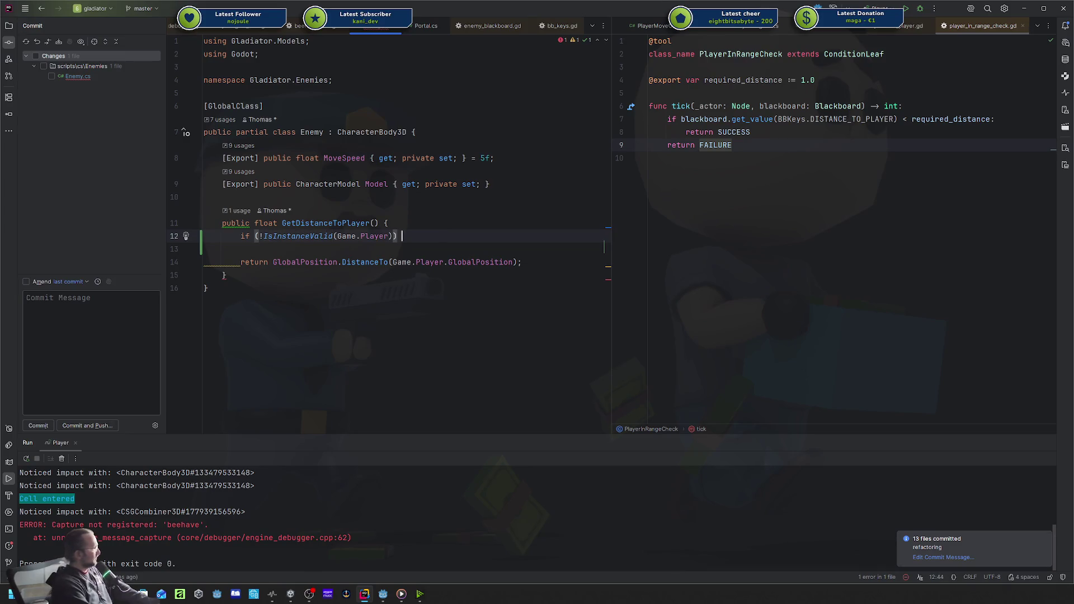
text({)
key(Return)
text(return f)
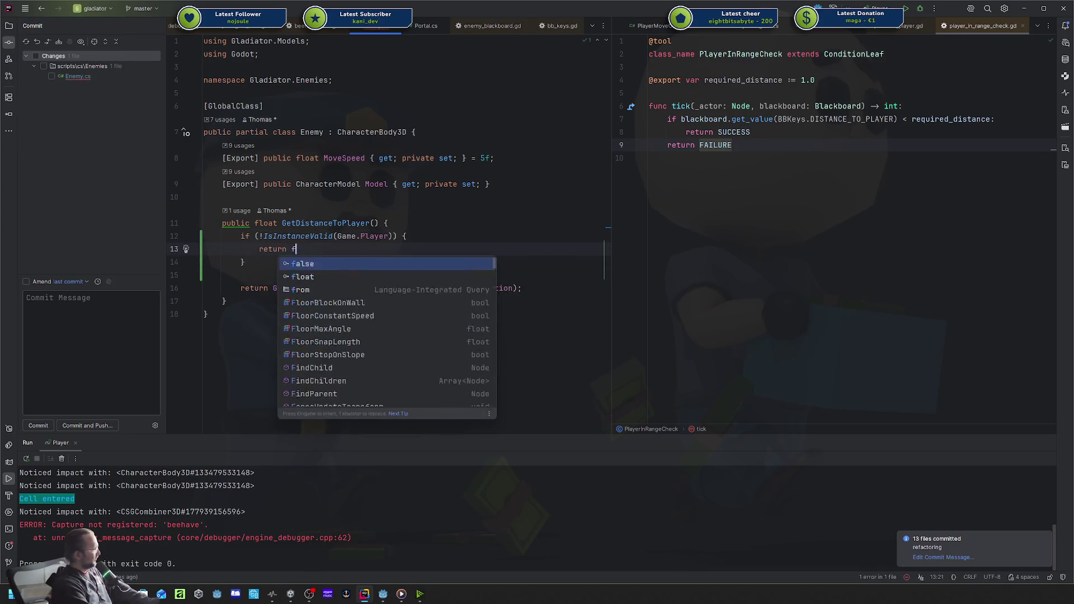
text(loat.Ma)
key(Return)
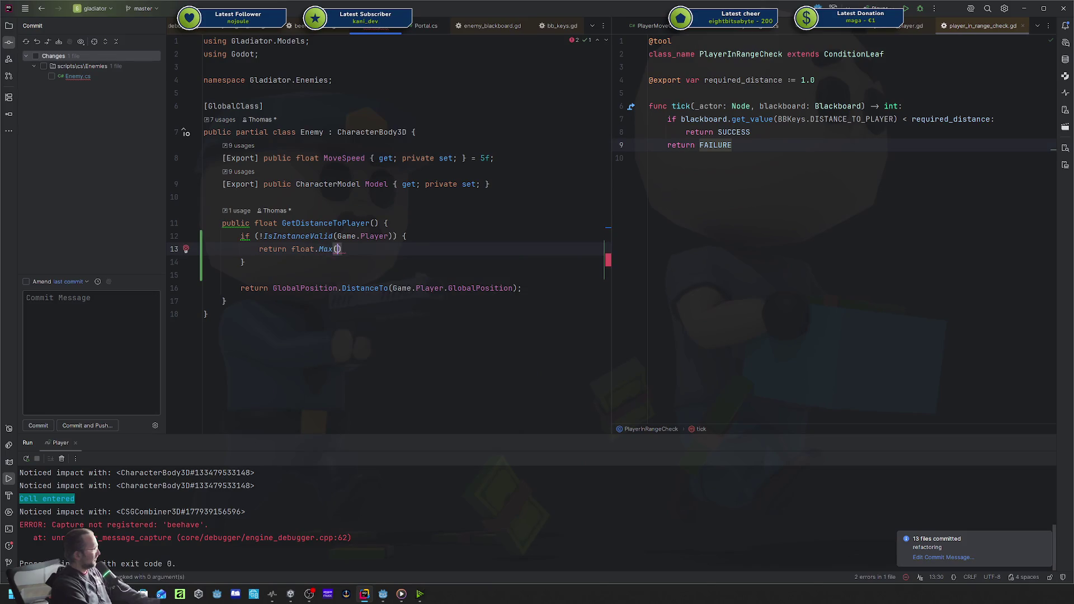
key(BackSpace)
text(V)
key(Return)
text(;)
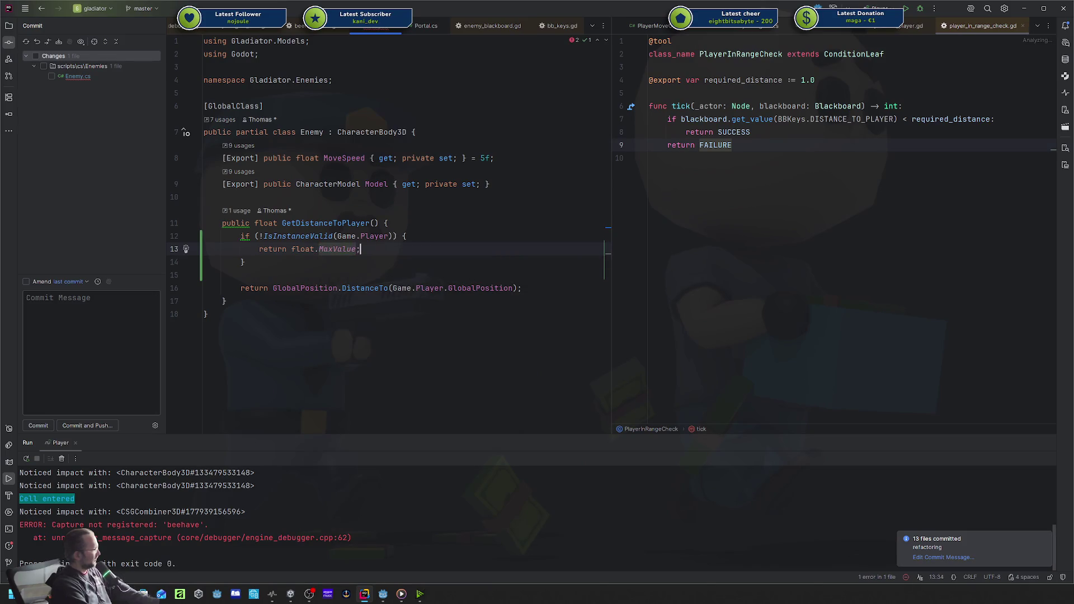
Compact the player guard onto a single line and relaunch the game from Godot.
key(alt+Return)
key(Return)
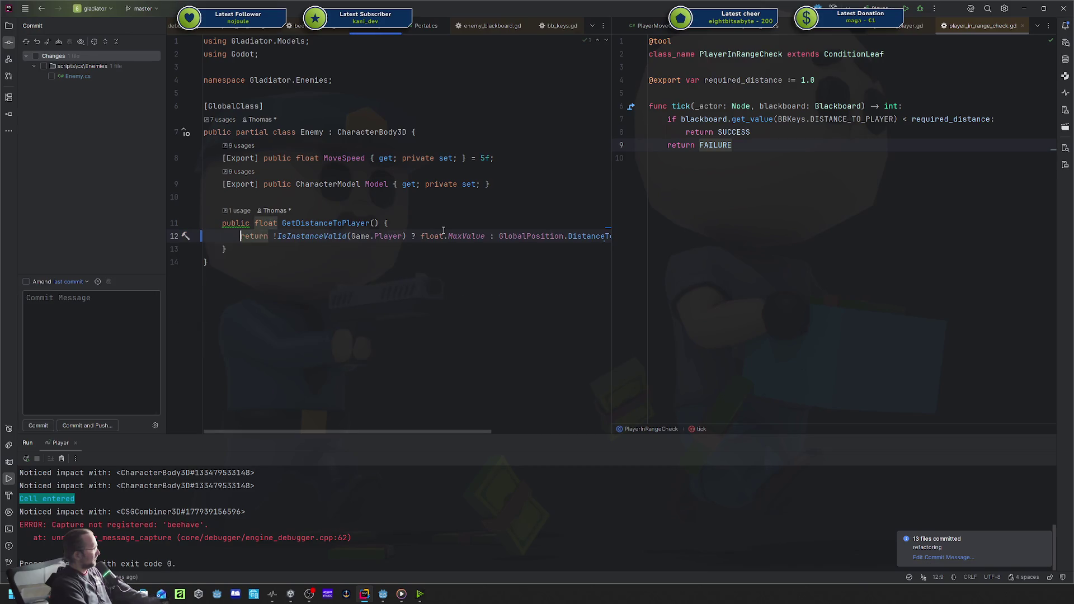
key(ctrl+z)
key(Down)
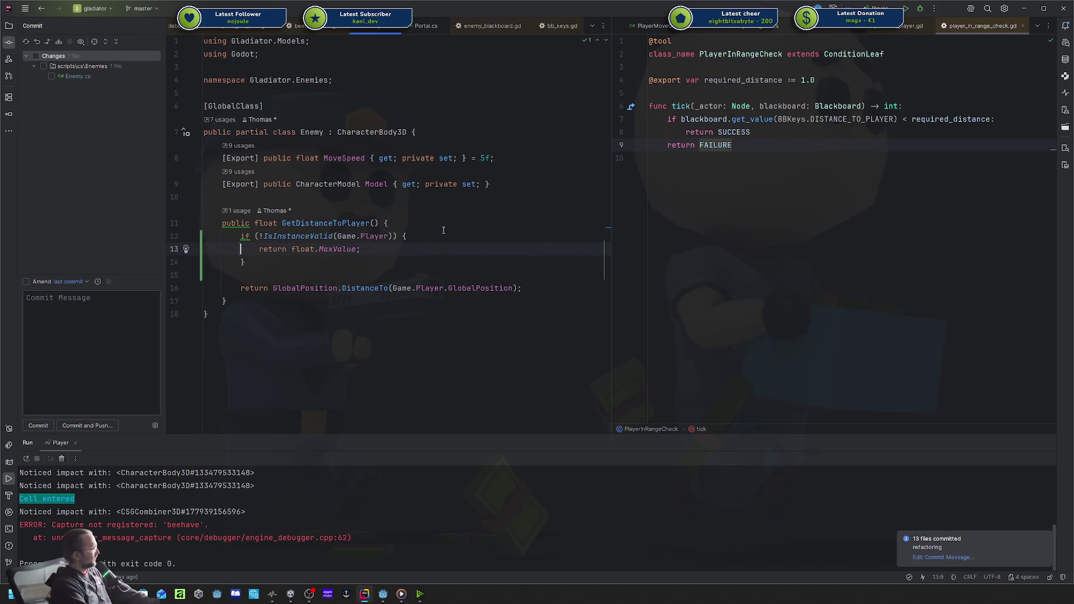
key(alt+Return)
key(Return)
key(alt+Tab)
key(F5)
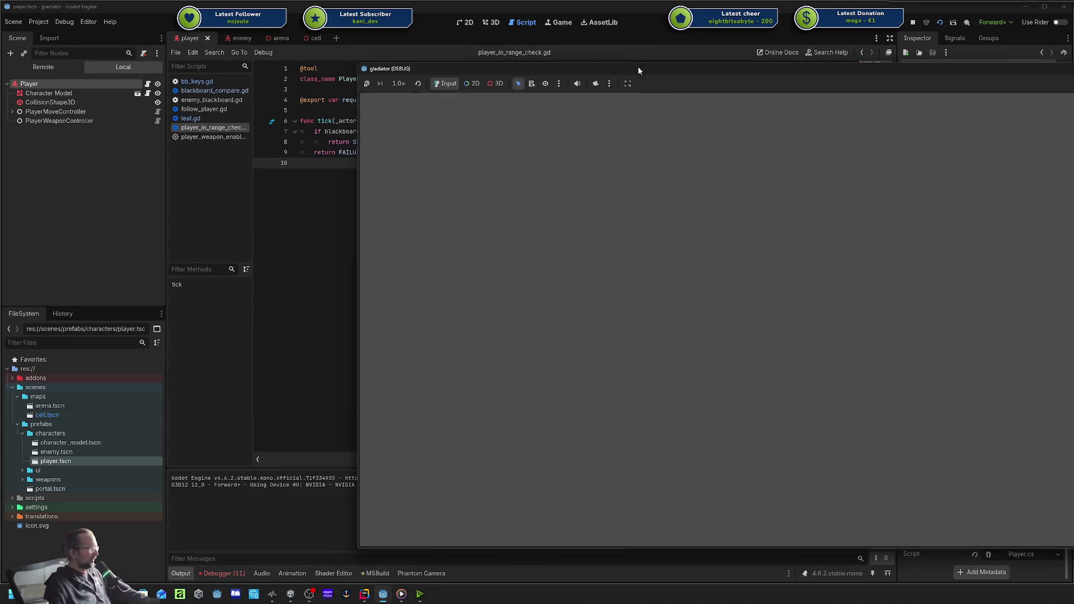
Stop the game and jump from the debugger to the PlayerMouseAim.GetInWorldSpace null reference.
mouse_move(638, 66)
mouse_down()
mouse_move(462, 64)
mouse_move(431, 49)
mouse_up()
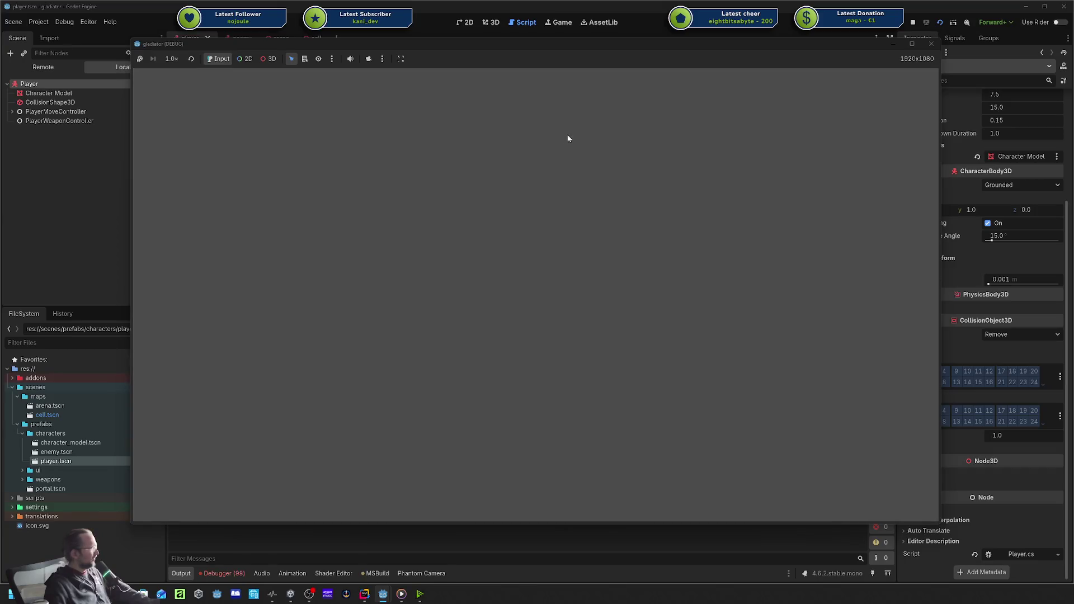
click(925, 45)
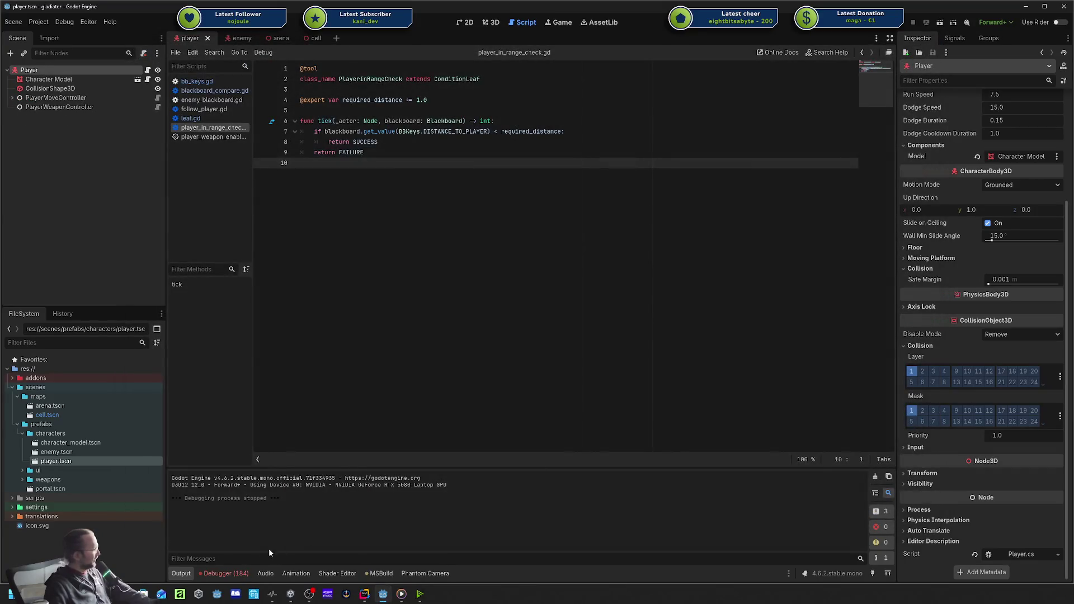
click(244, 572)
double_click(407, 472)
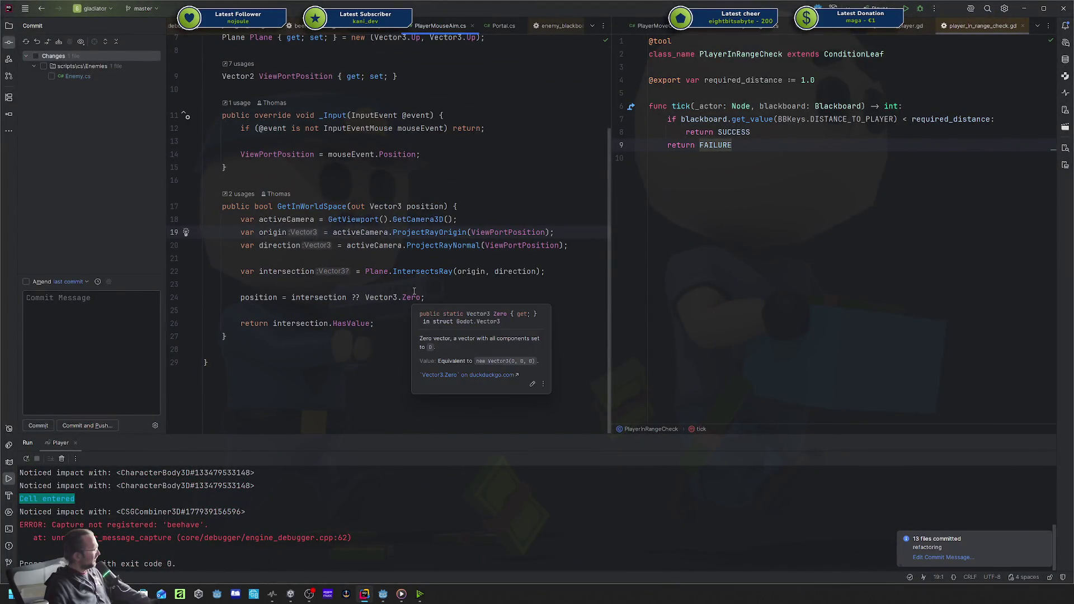
Compare the failing code in Rider with Godot's error list, then clear the 184 logged errors.
key(alt+Tab)
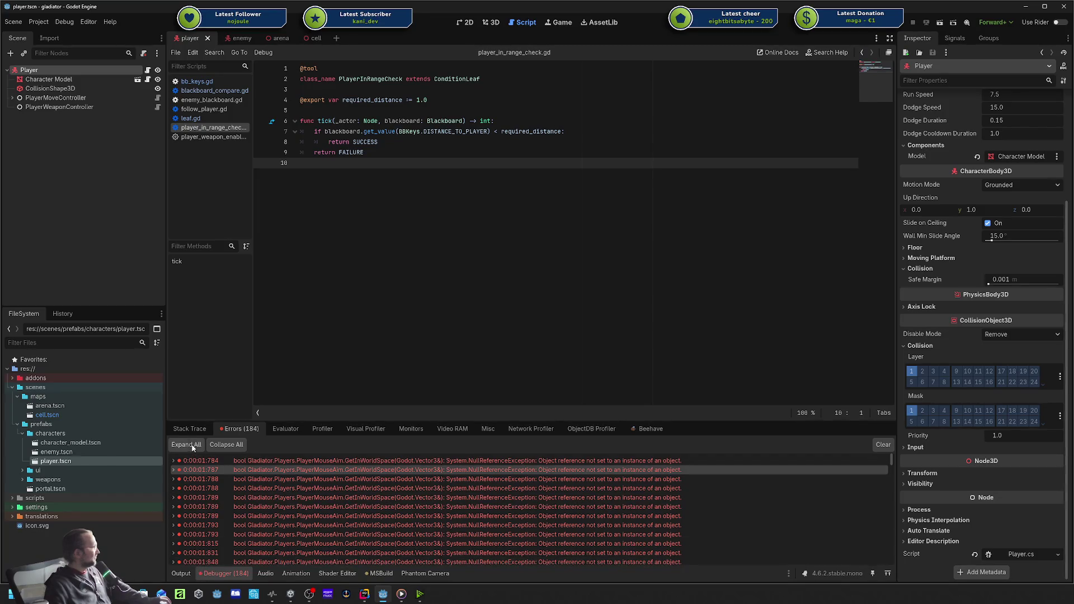
key(alt+Tab)
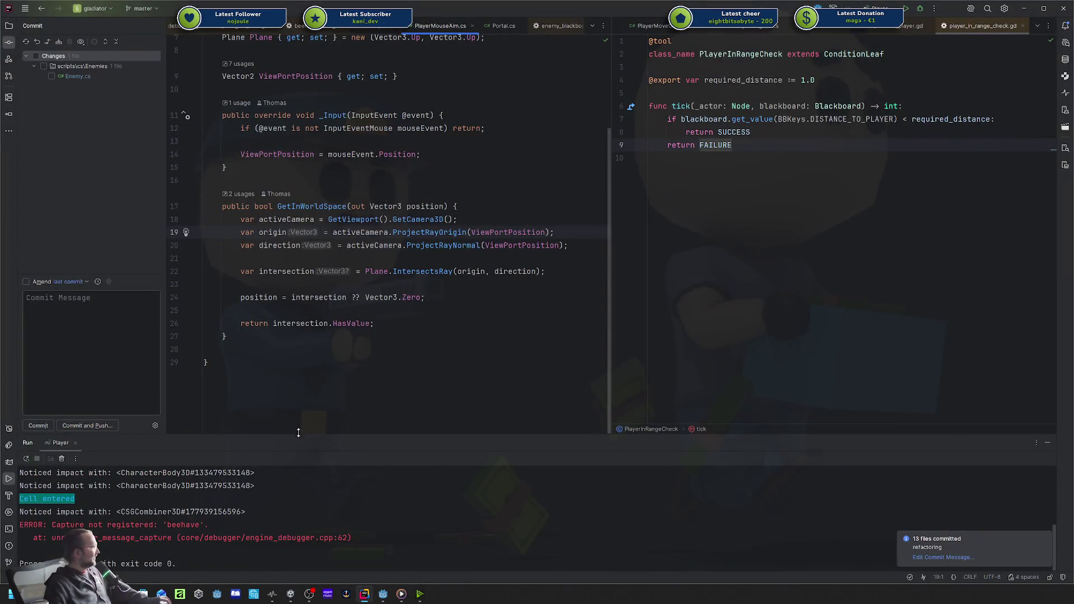
key(alt+Tab)
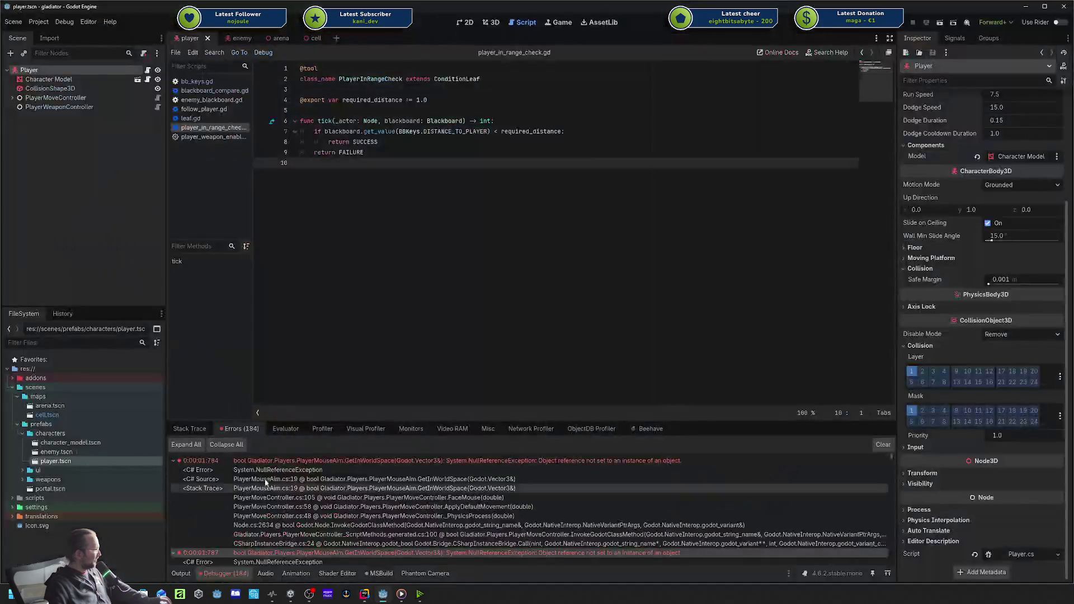
key(alt+Tab)
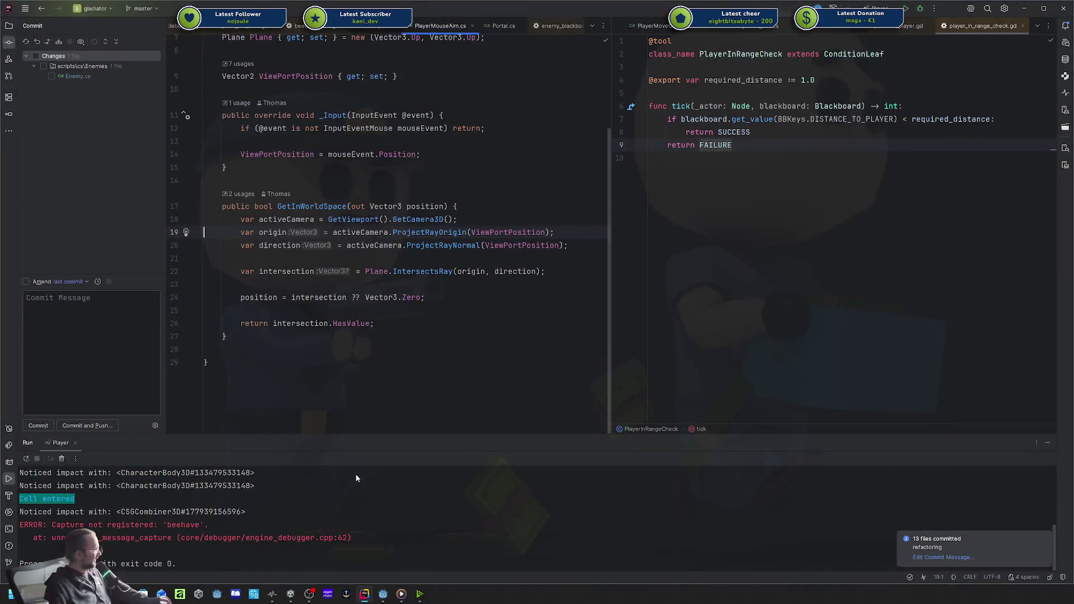
click(382, 594)
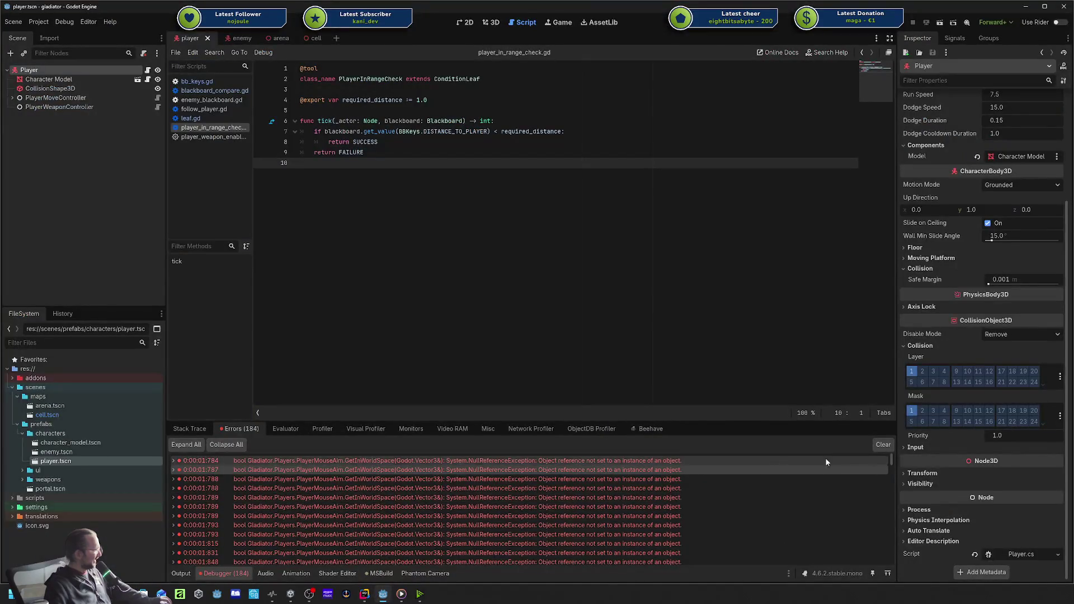
click(883, 444)
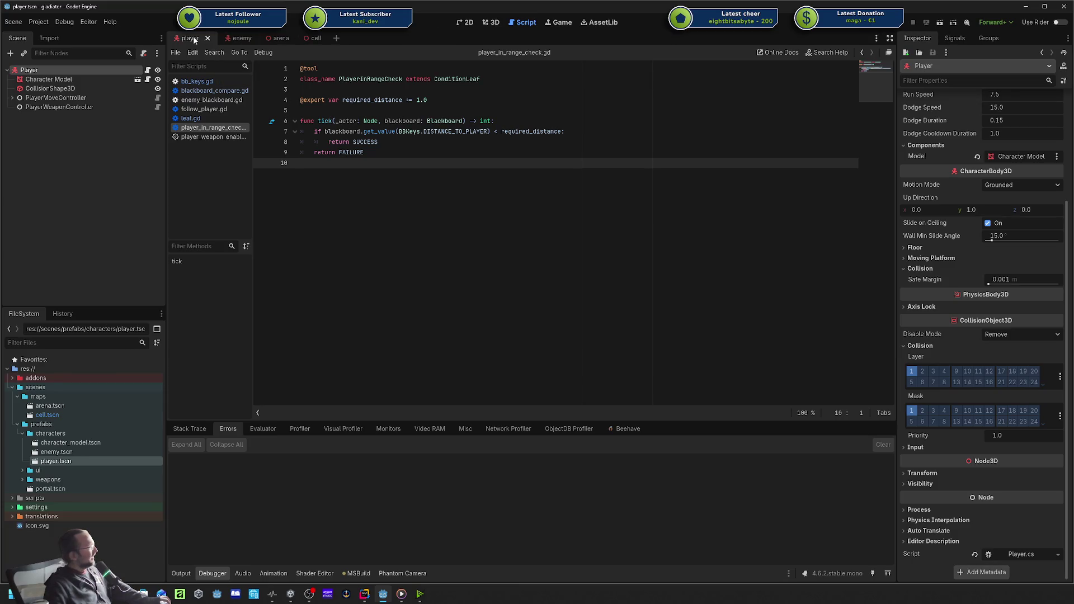
Run the arena scene and walk the player around the enemy with WASD, then close the game.
click(277, 39)
click(940, 22)
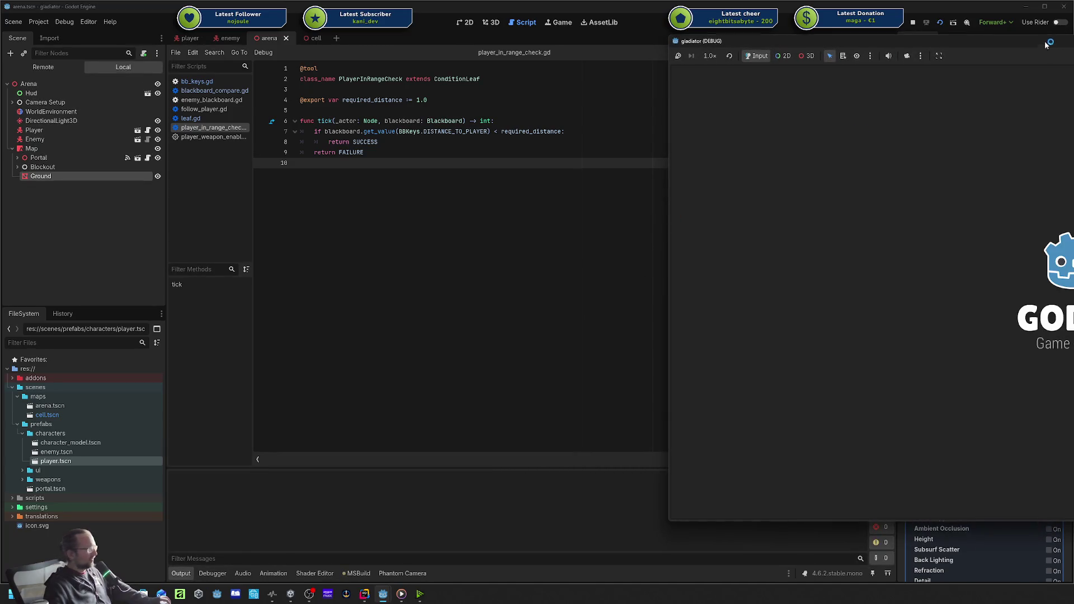
key(w)
key(d)
key(s)
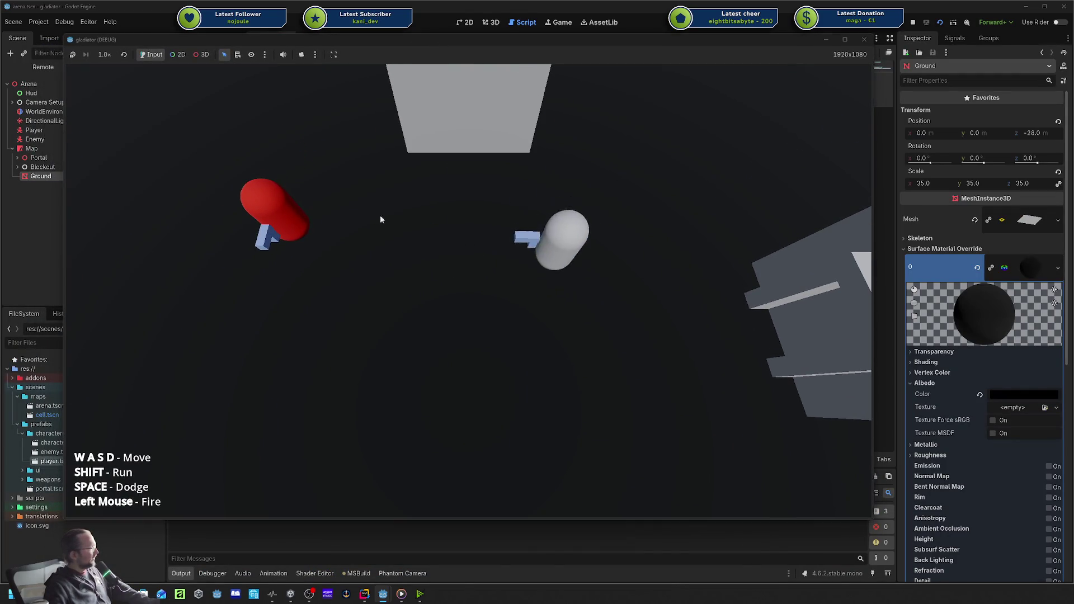
key(a)
key(s)
key(d)
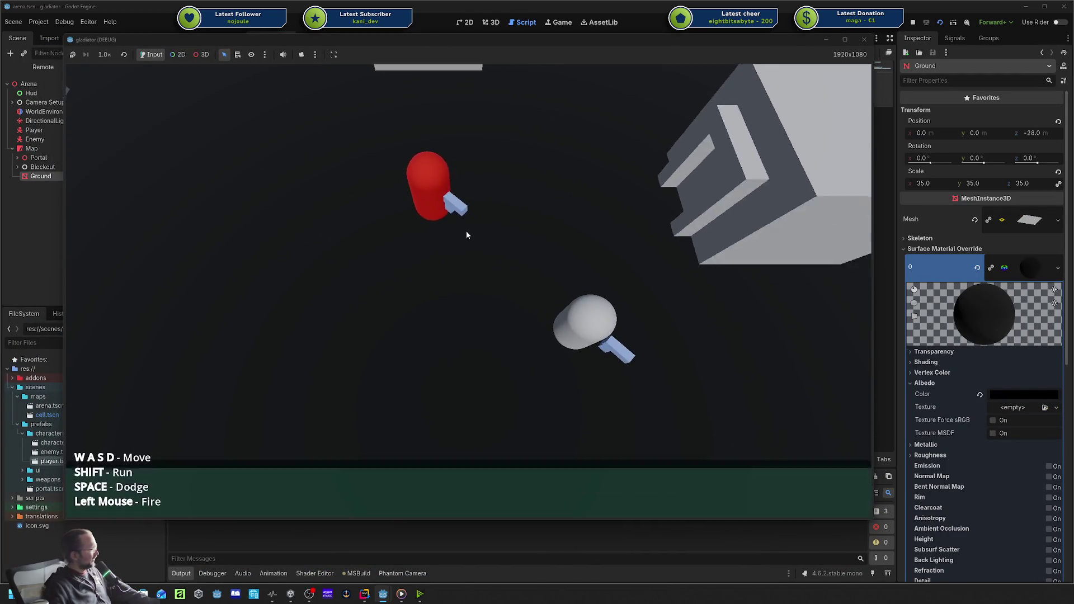
key(a)
key(s)
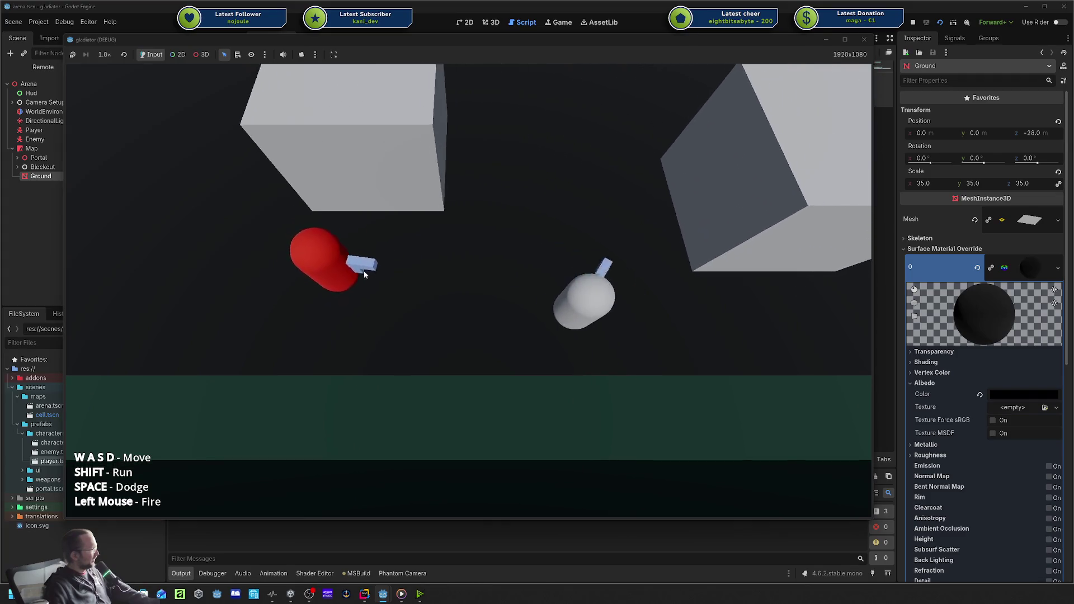
key(w)
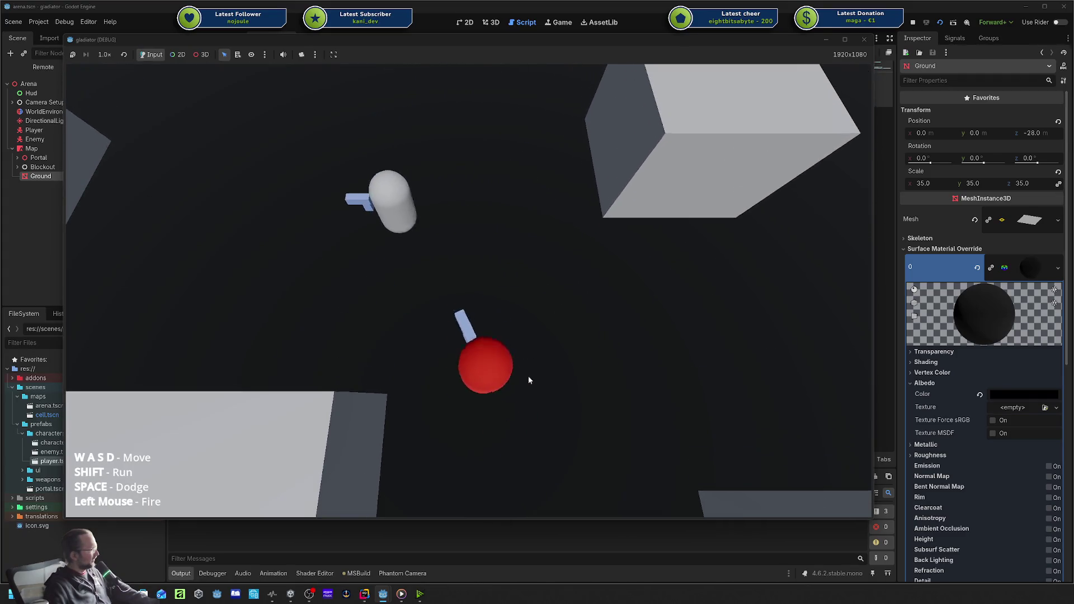
key(w)
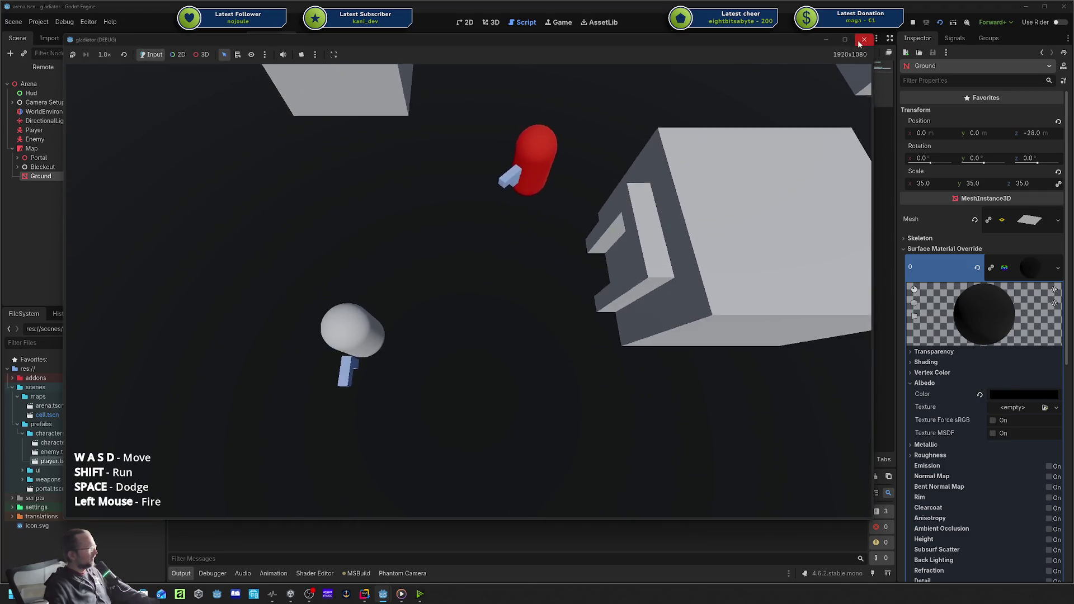
click(863, 39)
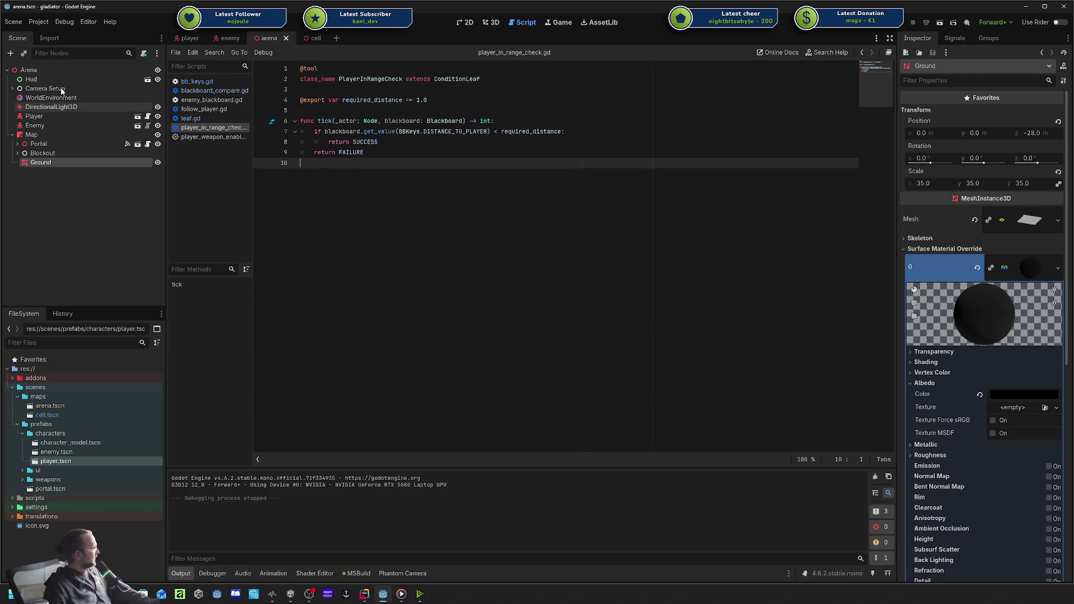
Set arena.tscn as the project's main scene.
click(230, 38)
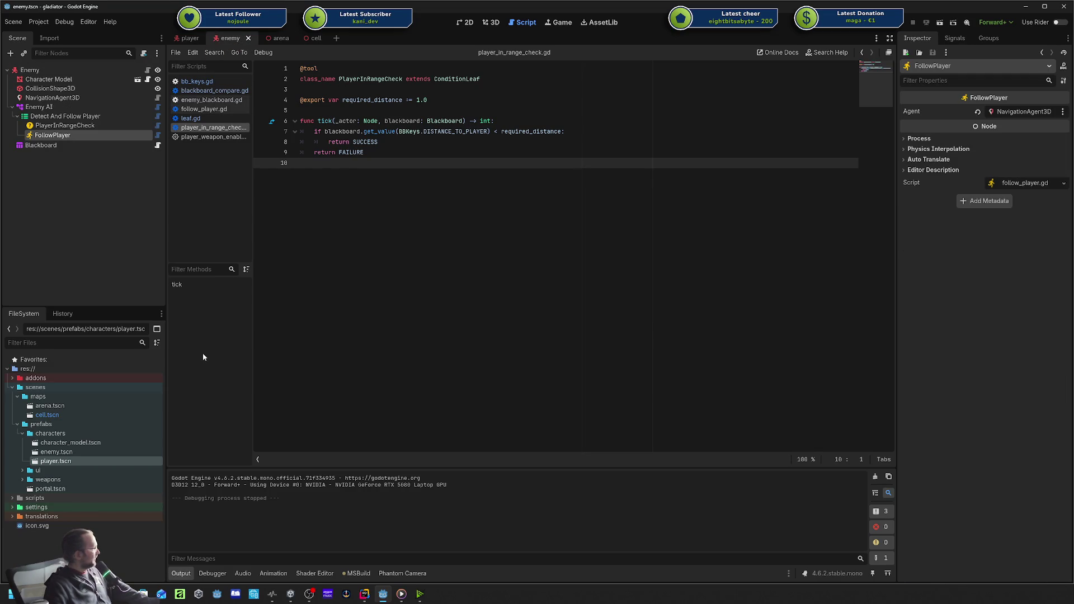
right_click(82, 405)
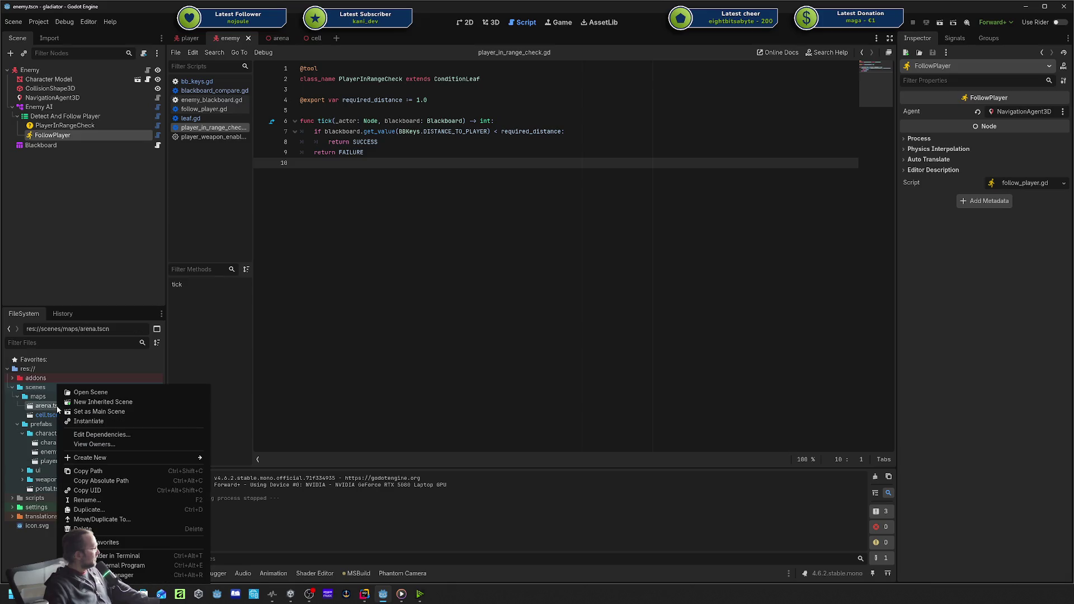
click(122, 415)
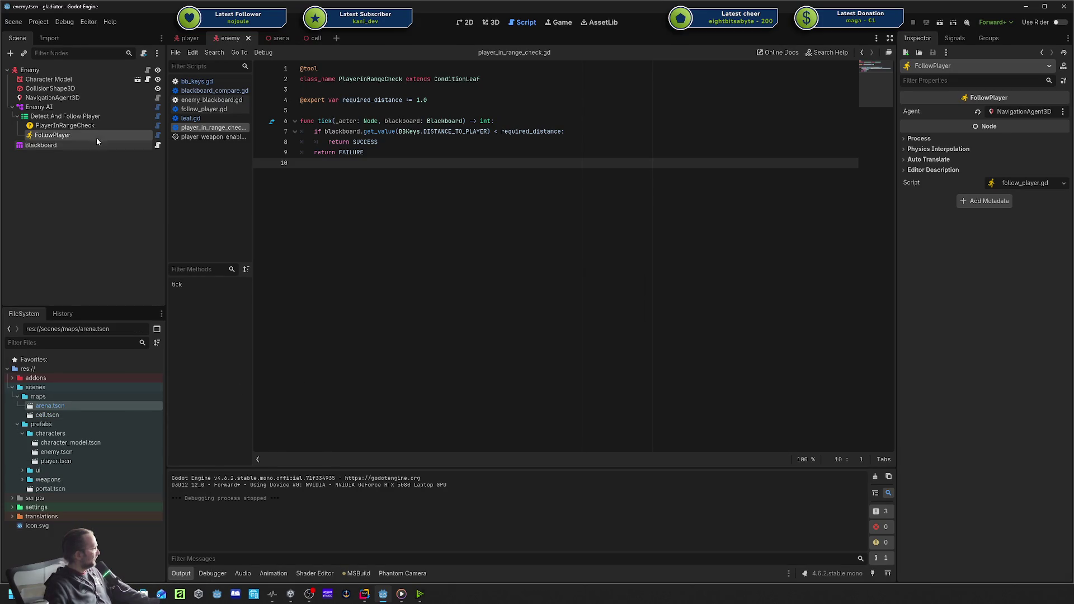
Select Enemy AI in the enemy's behaviour tree and begin adding a child node to it.
click(50, 116)
click(18, 116)
click(45, 107)
click(39, 116)
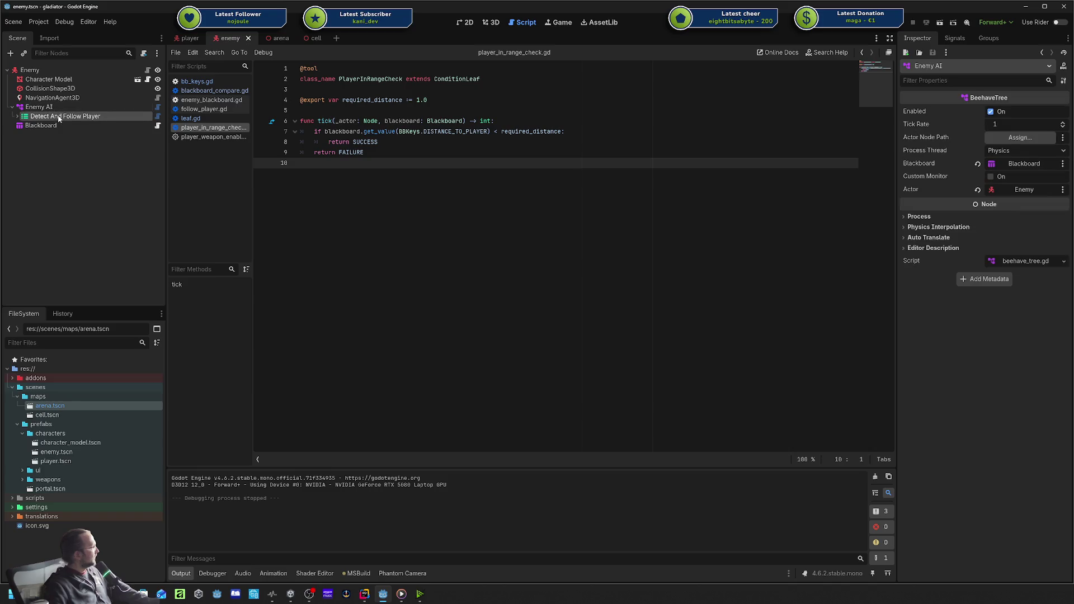
click(18, 116)
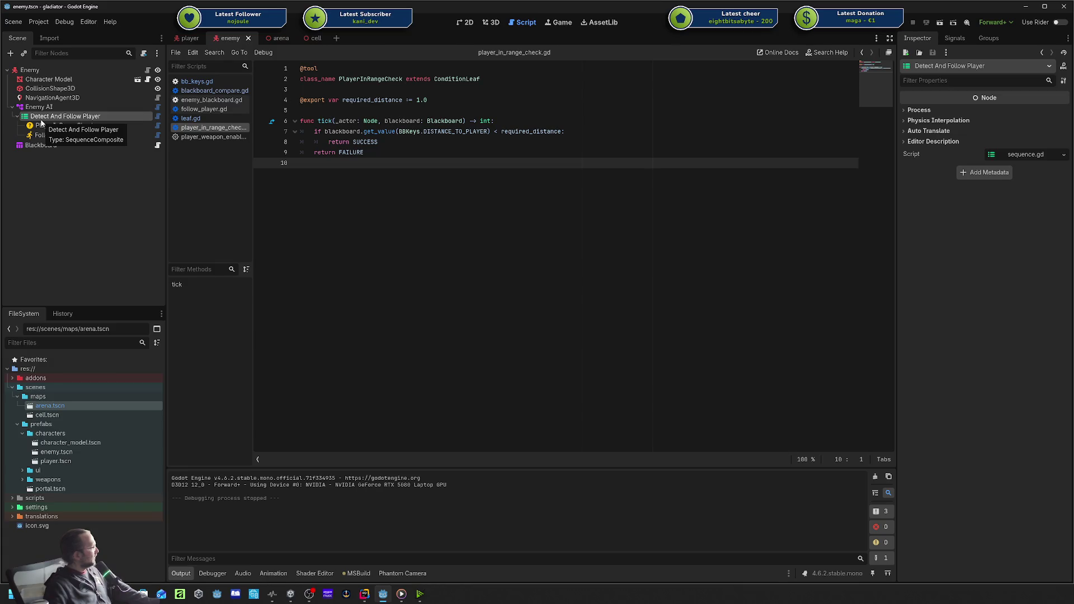
click(17, 116)
right_click(47, 108)
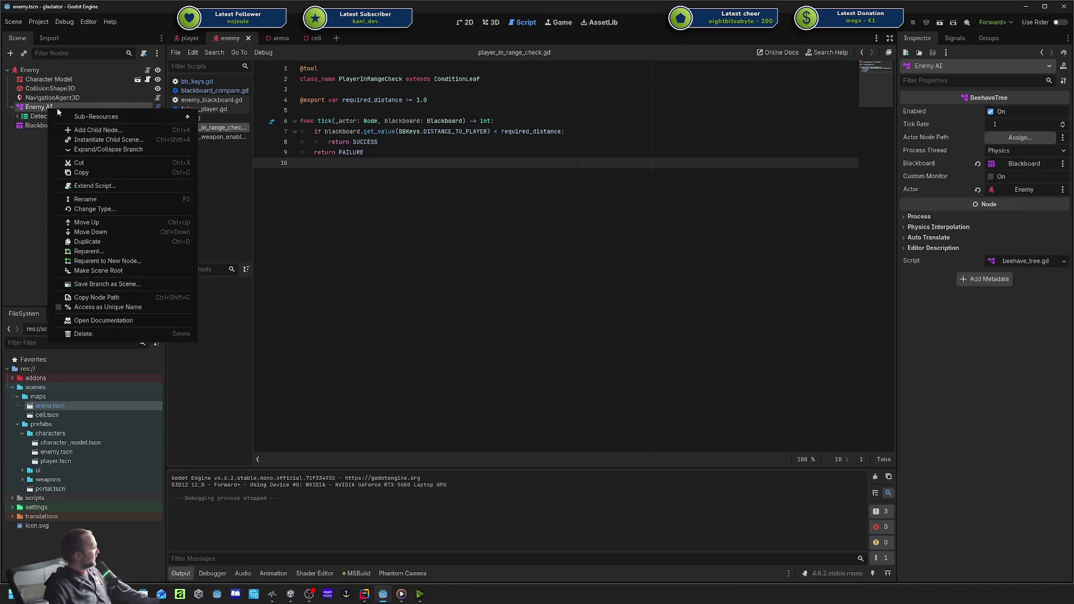
key(Escape)
key(ctrl+a)
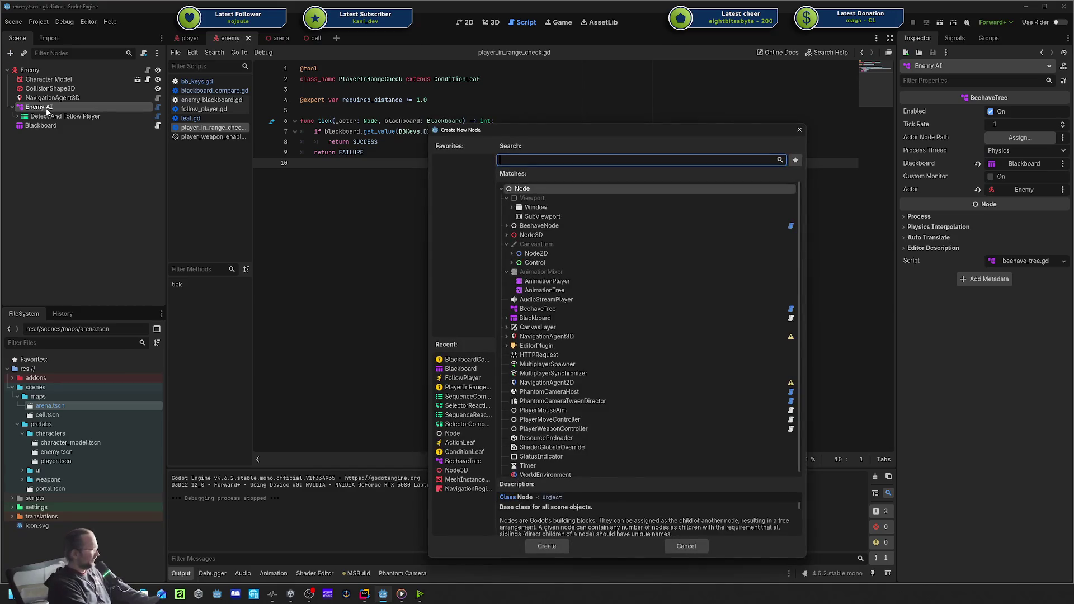
Add a SelectorReactiveComposite under Enemy AI, move Detect And Follow Player into it, and save enemy.tscn.
text(sel)
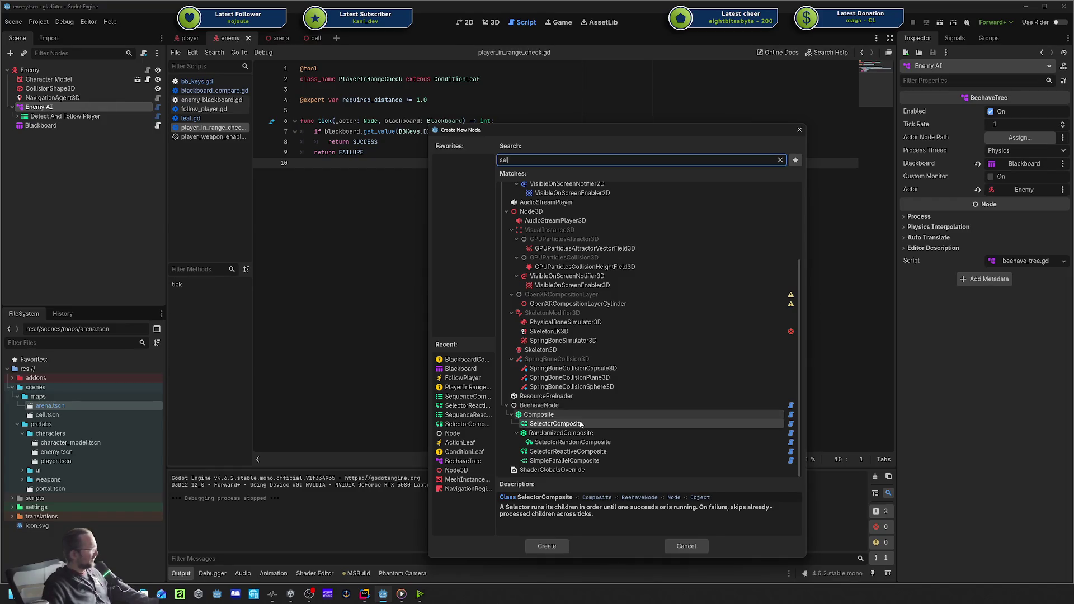
click(562, 452)
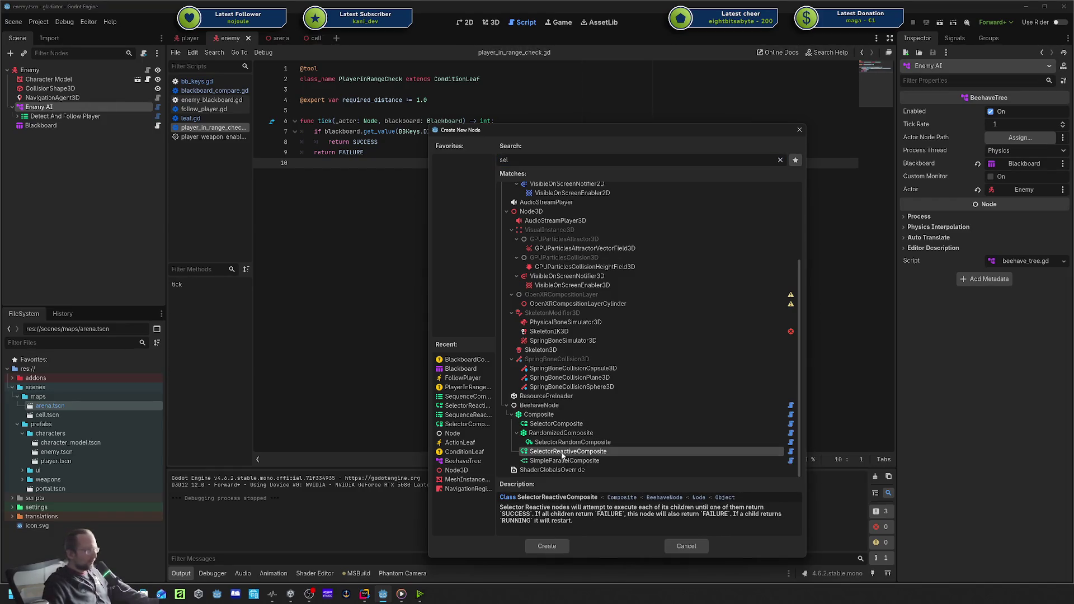
double_click(562, 452)
drag(67, 126, 56, 116)
key(ctrl+s)
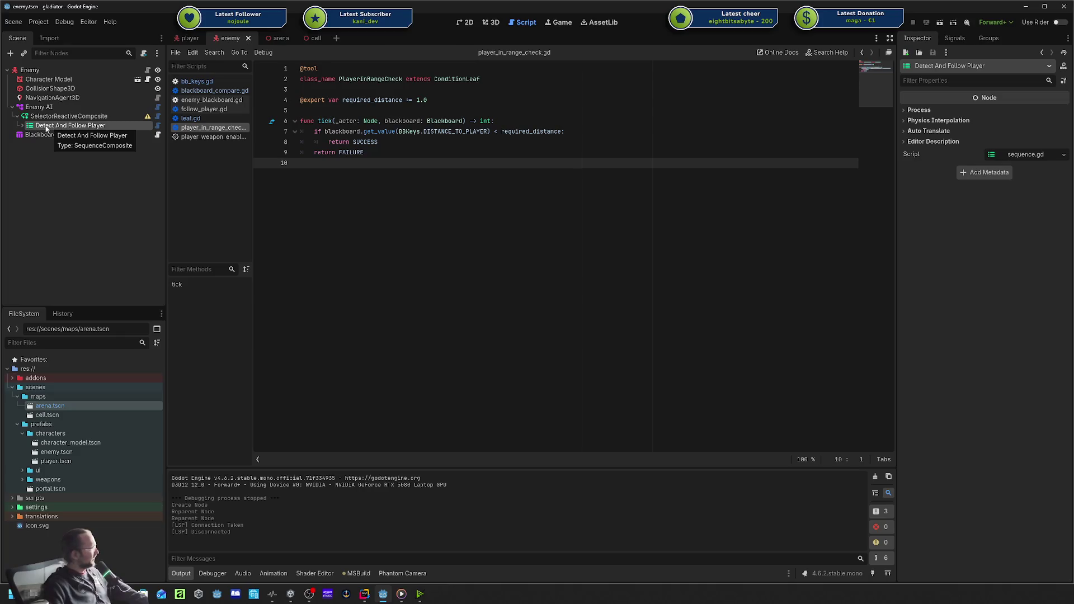
click(28, 127)
click(59, 145)
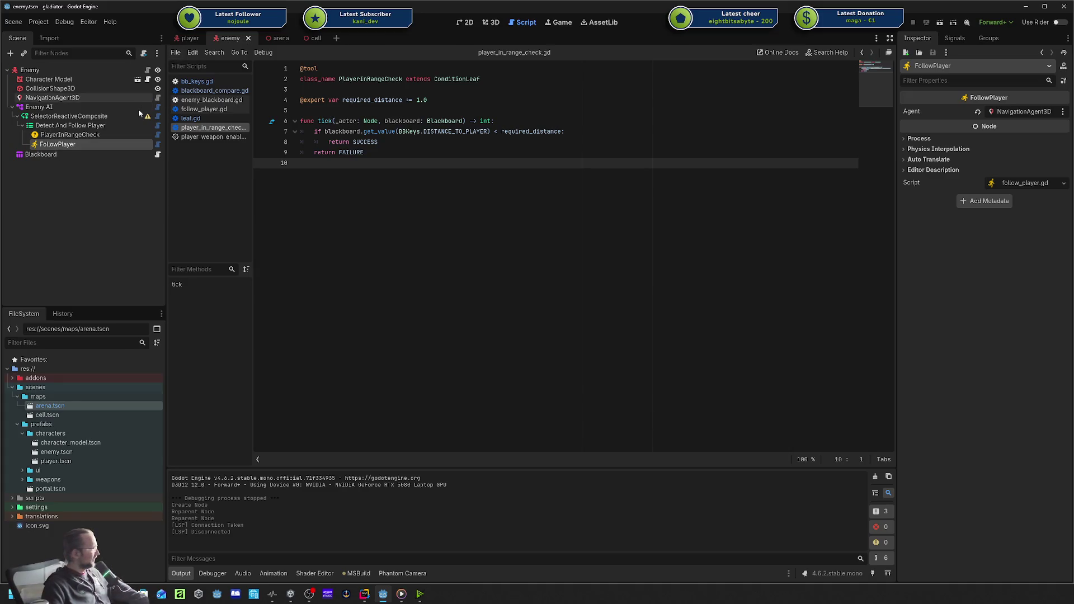
click(157, 145)
mouse_move(515, 184)
mouse_down()
mouse_move(344, 184)
mouse_move(282, 153)
mouse_up()
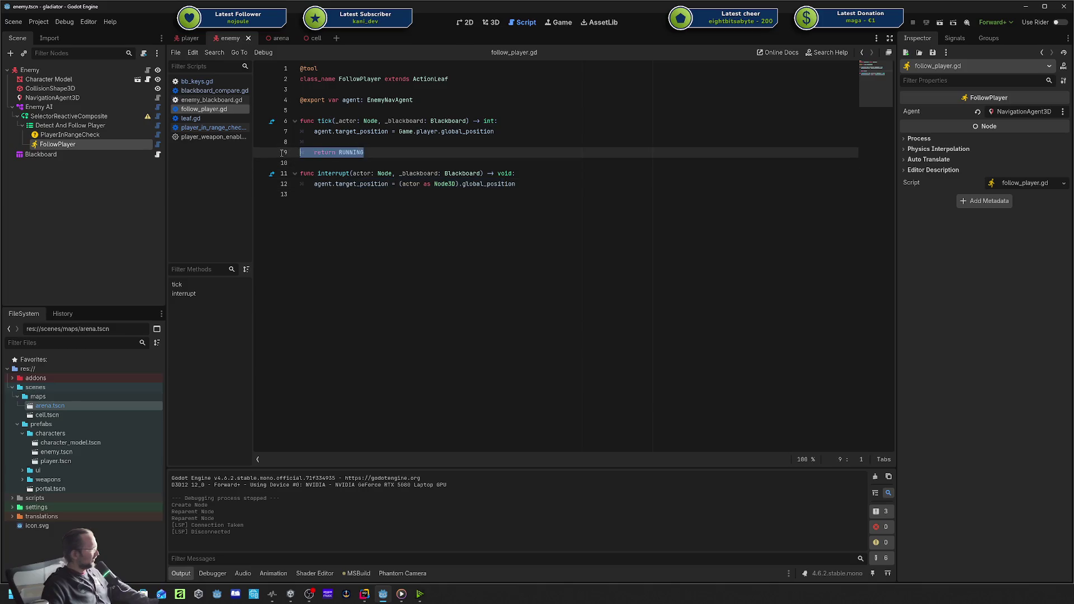
double_click(338, 152)
drag(364, 152, 309, 122)
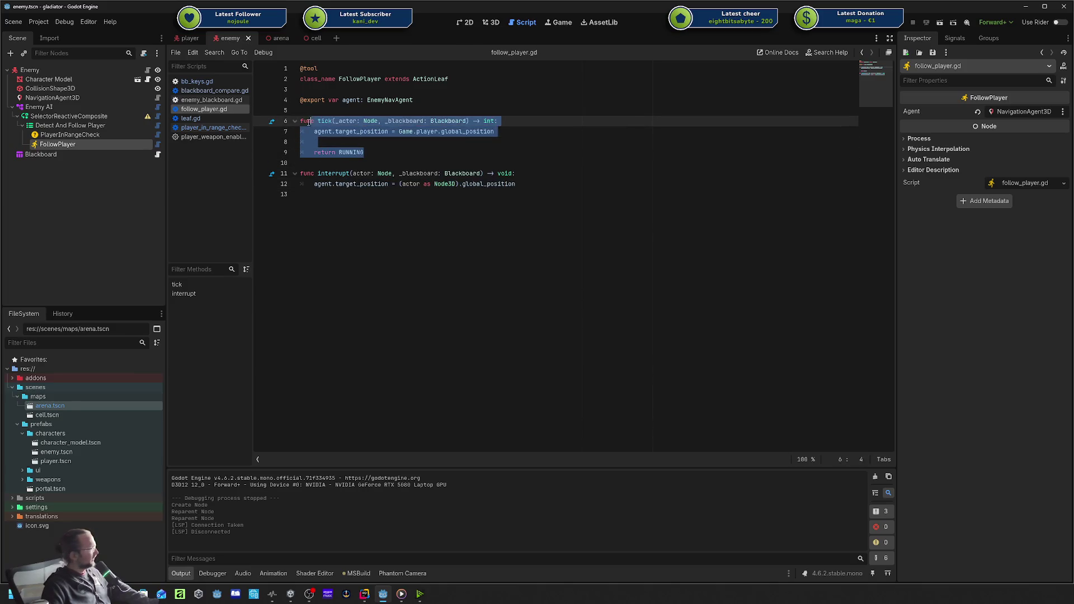
drag(365, 152, 329, 130)
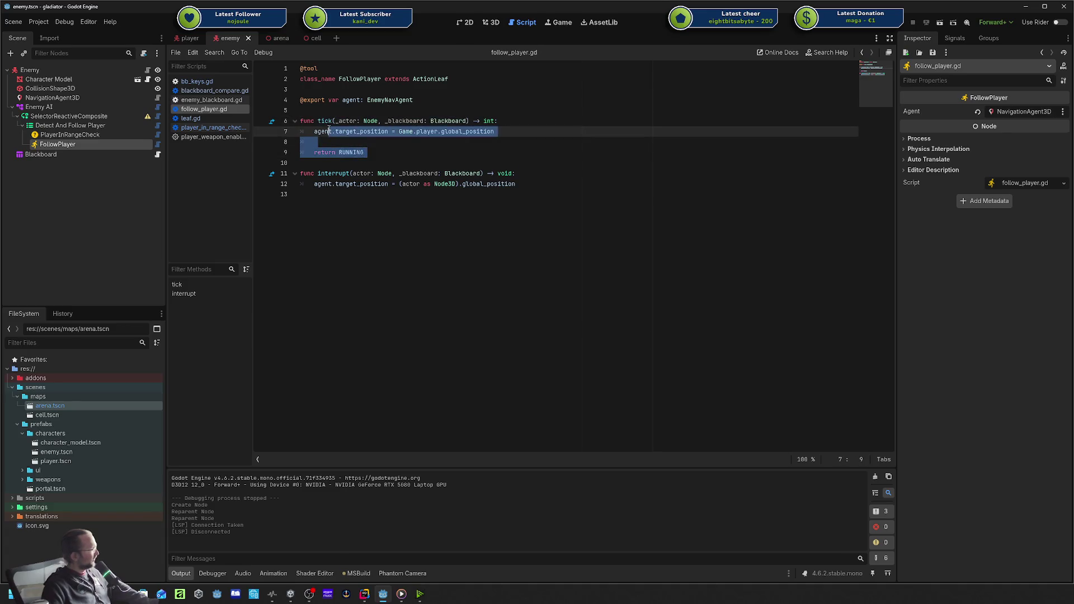
click(329, 131)
click(313, 163)
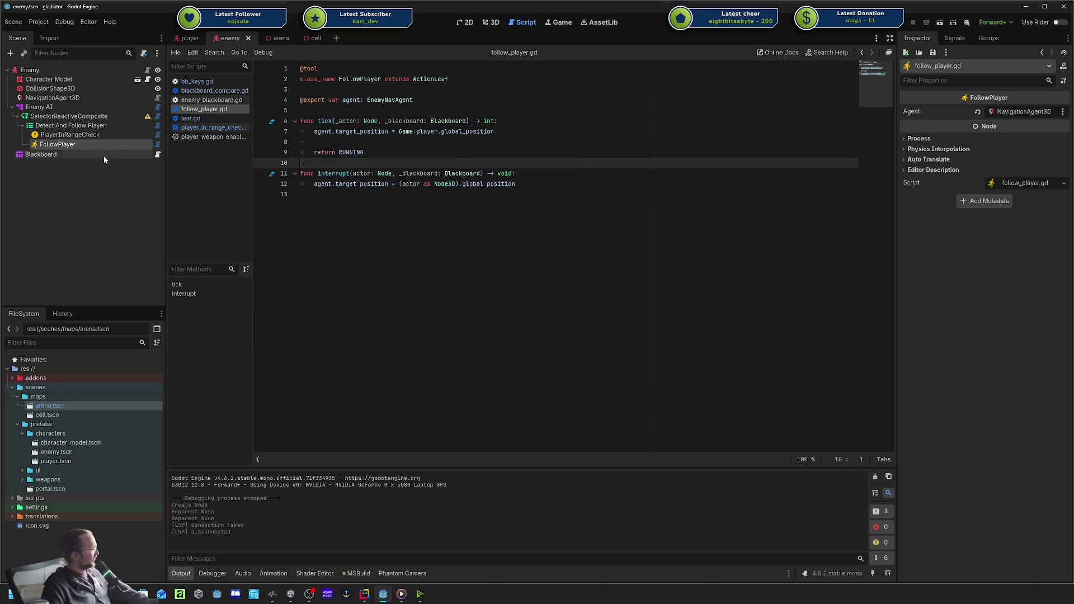
click(56, 133)
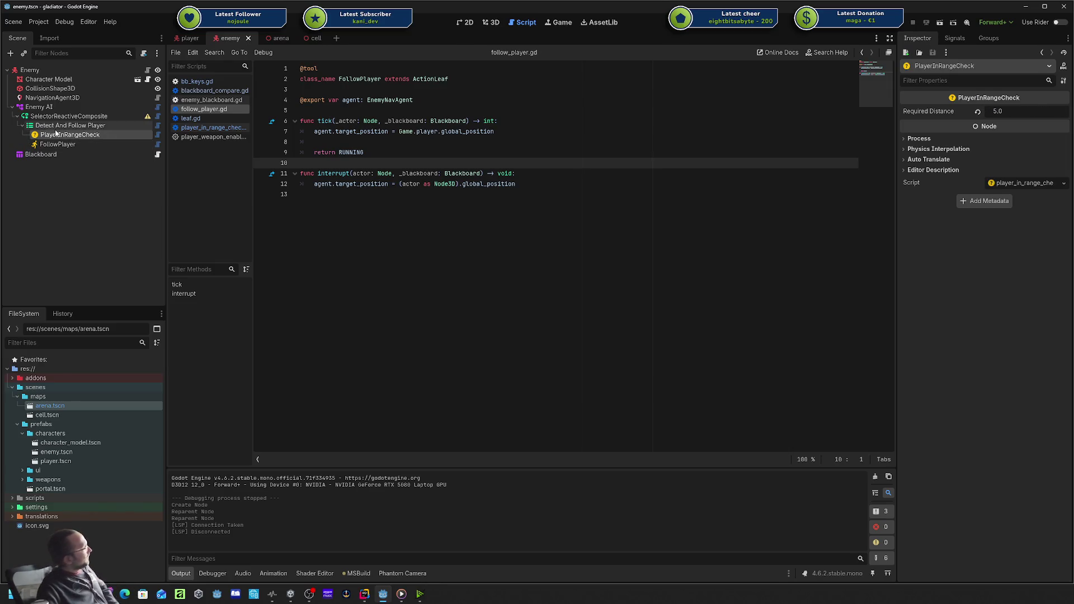
click(56, 125)
click(54, 144)
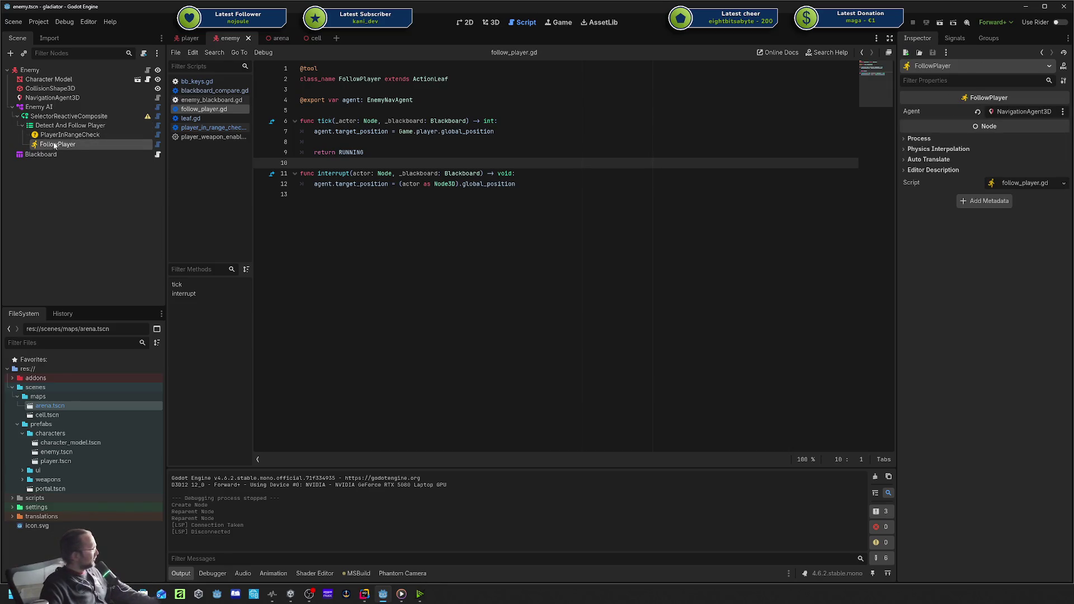
mouse_move(54, 145)
mouse_down()
mouse_move(84, 126)
mouse_move(330, 140)
mouse_move(67, 100)
mouse_move(34, 128)
mouse_up()
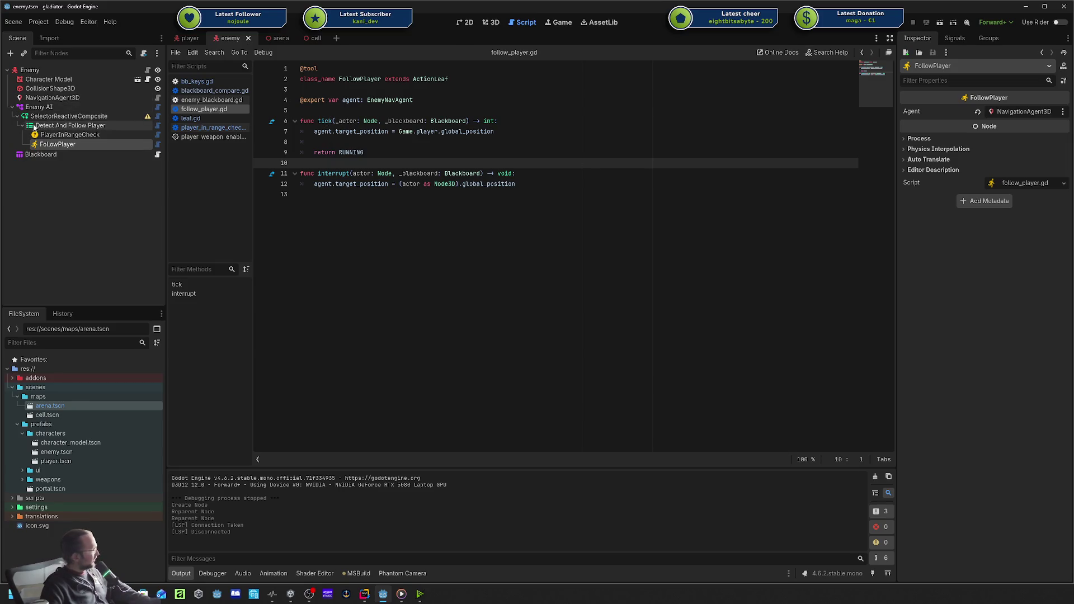
click(70, 116)
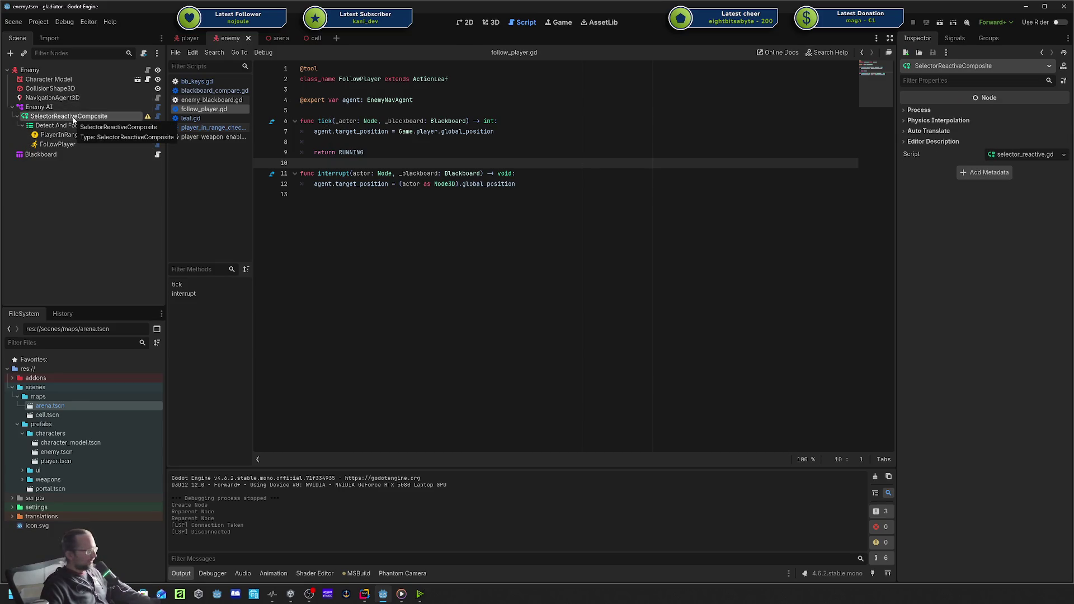
click(23, 126)
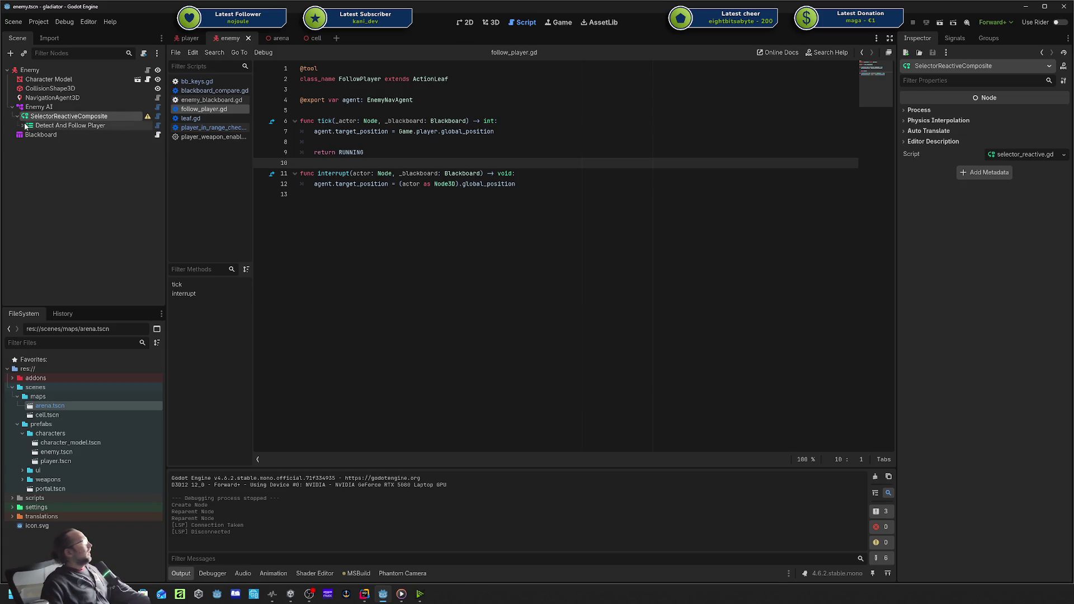
click(22, 126)
click(61, 136)
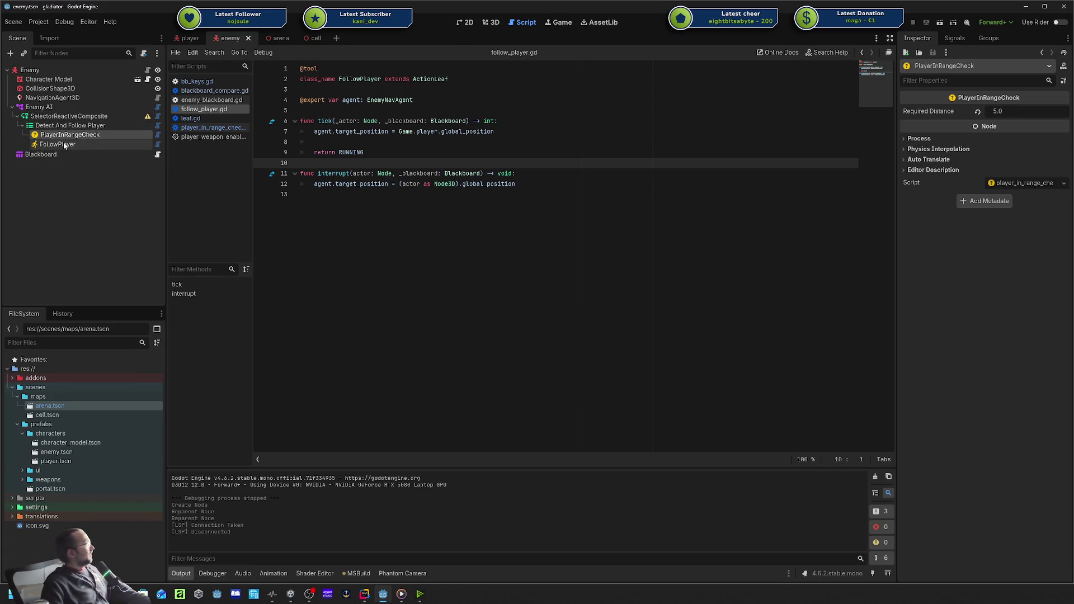
click(65, 145)
click(63, 136)
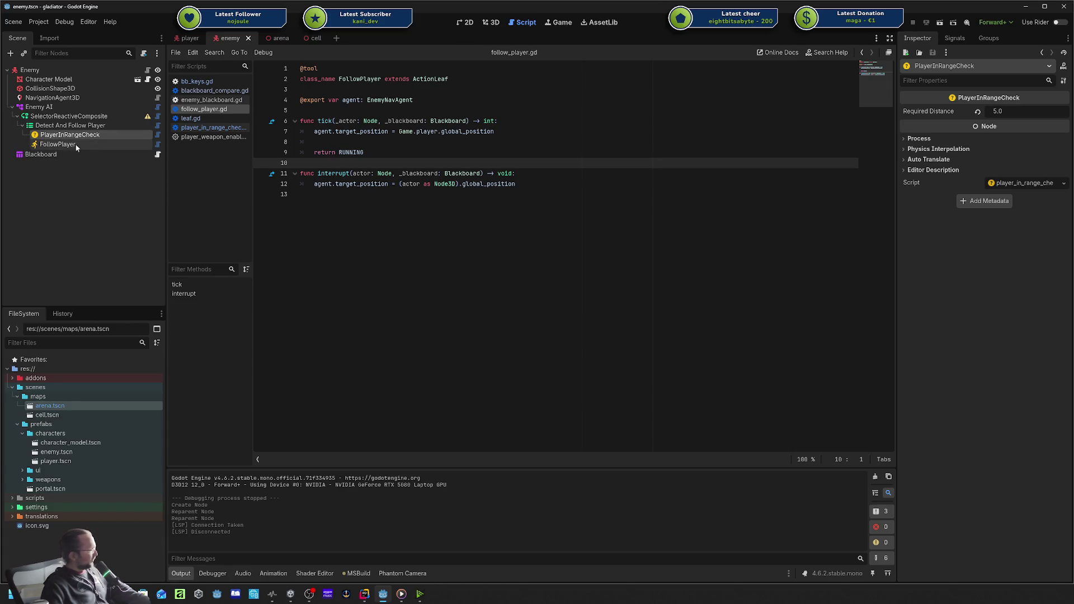
click(22, 125)
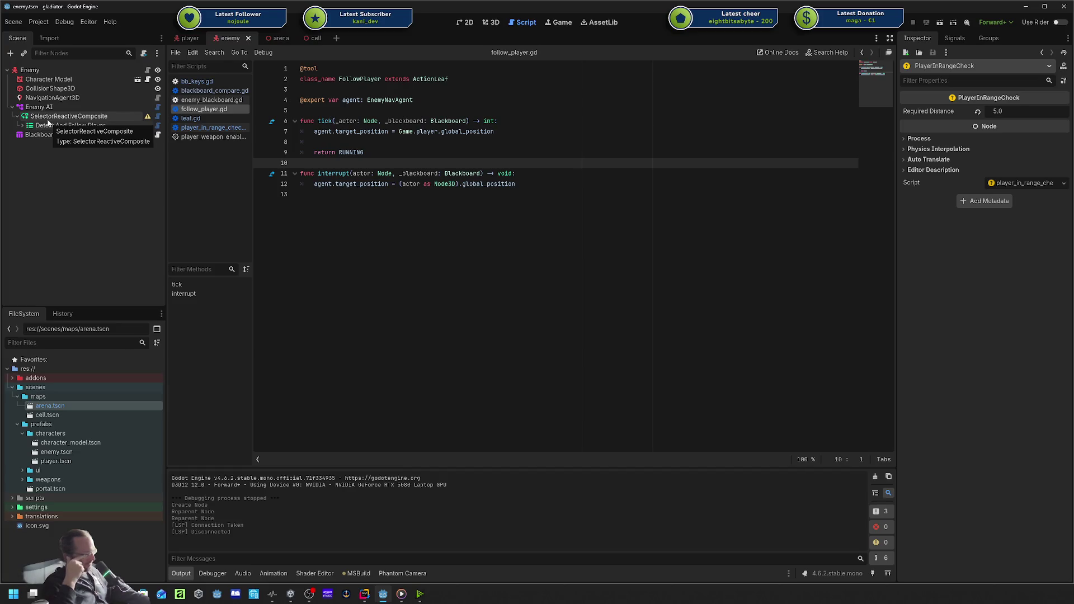
click(22, 125)
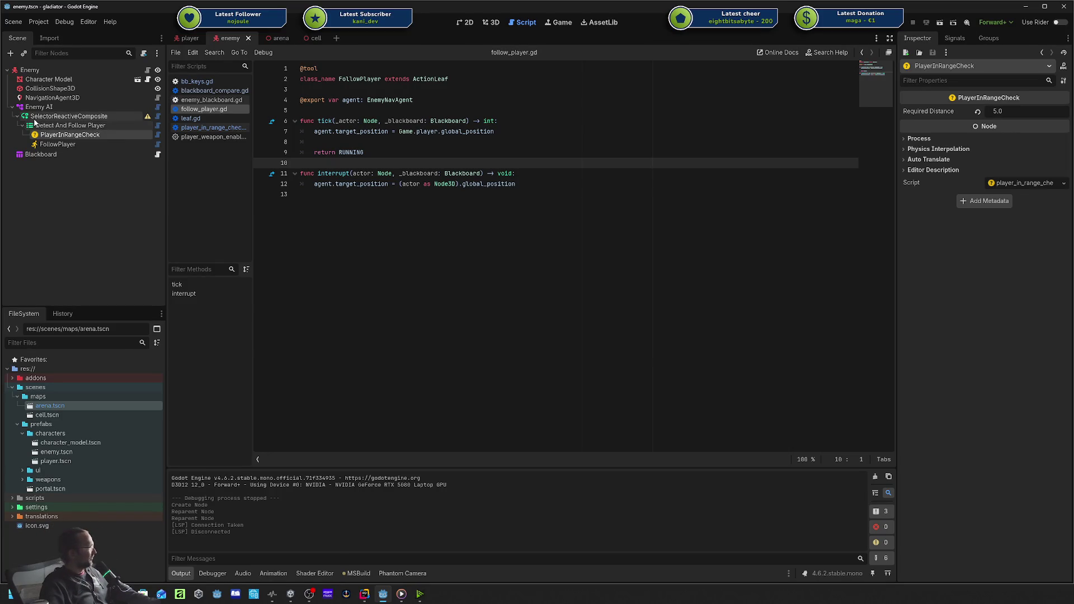
click(23, 126)
click(63, 128)
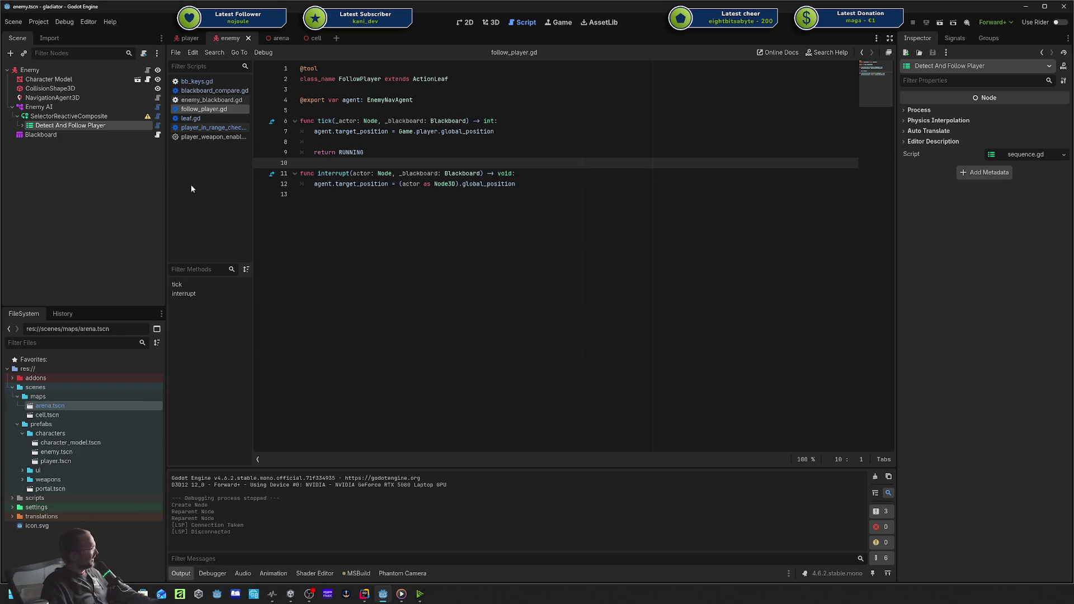
click(48, 116)
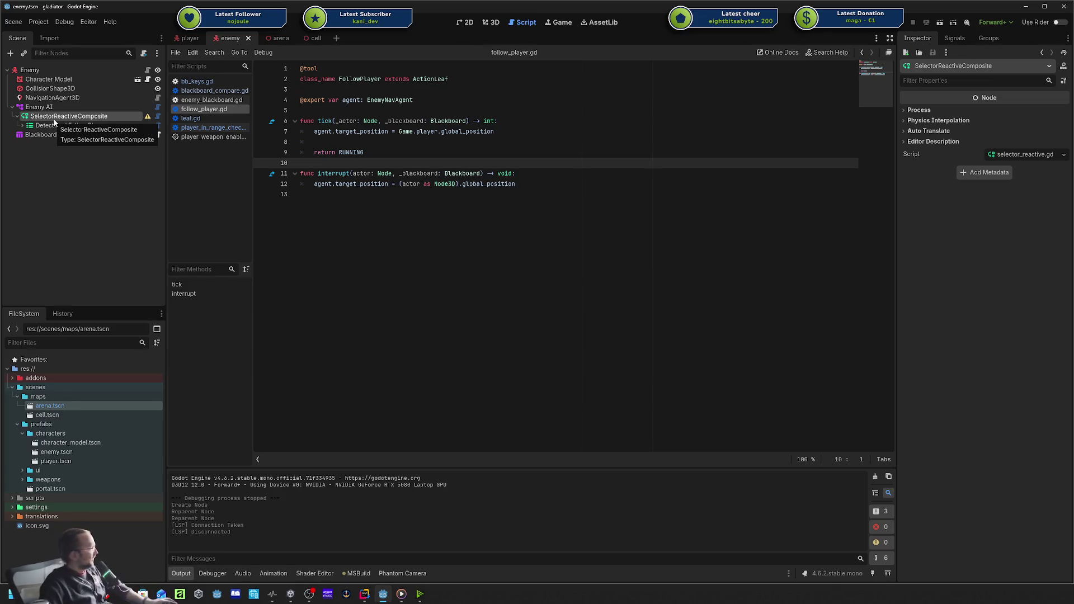
right_click(54, 122)
click(54, 126)
click(54, 127)
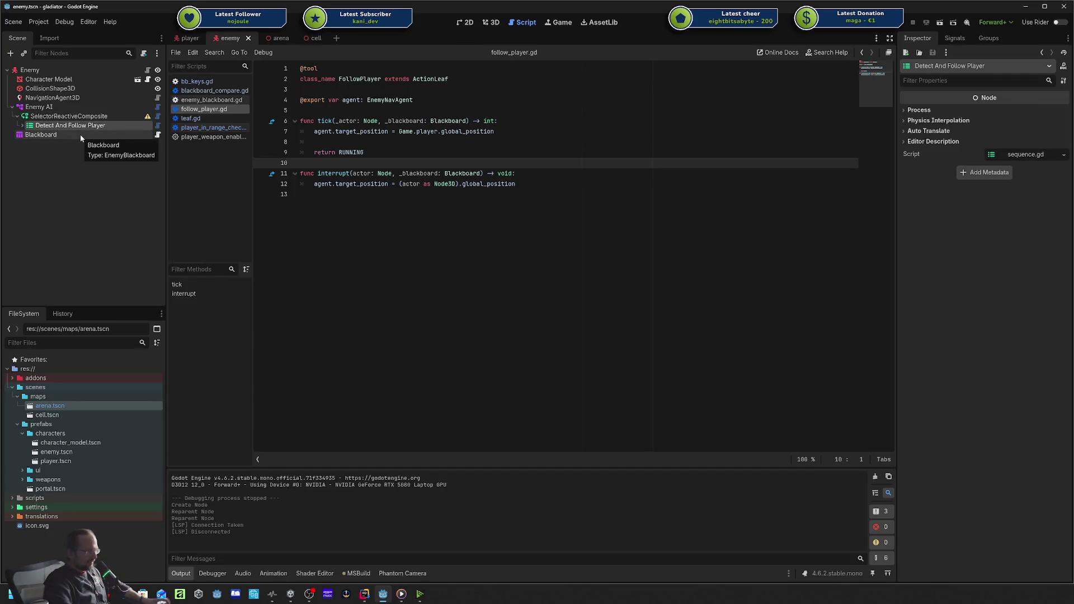
click(56, 118)
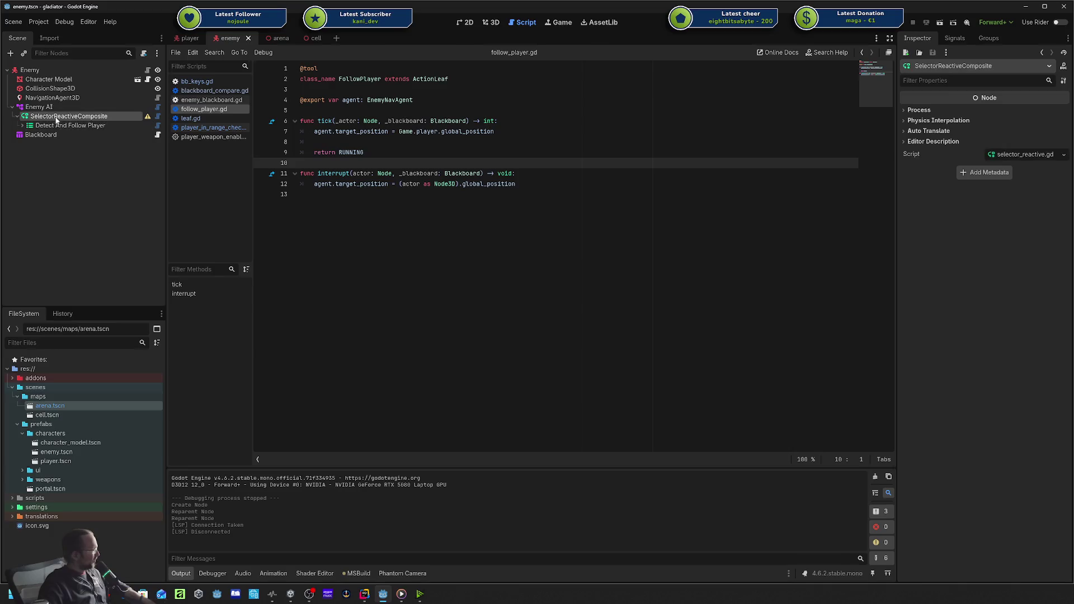
click(51, 126)
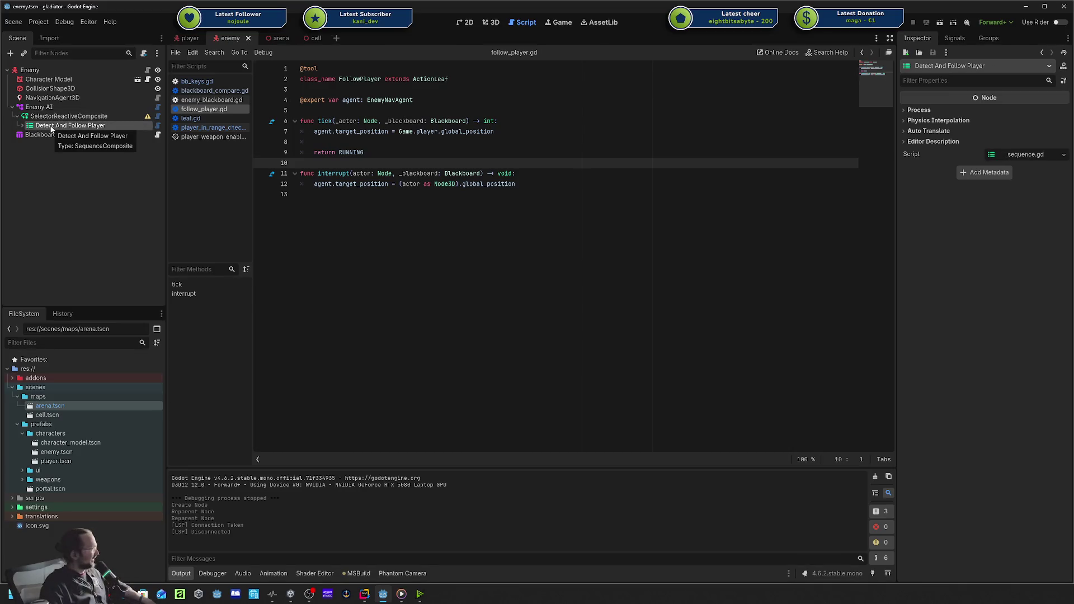
click(57, 118)
Add a SequenceComposite under the selector, placed above Detect And Follow Player.
right_click(57, 119)
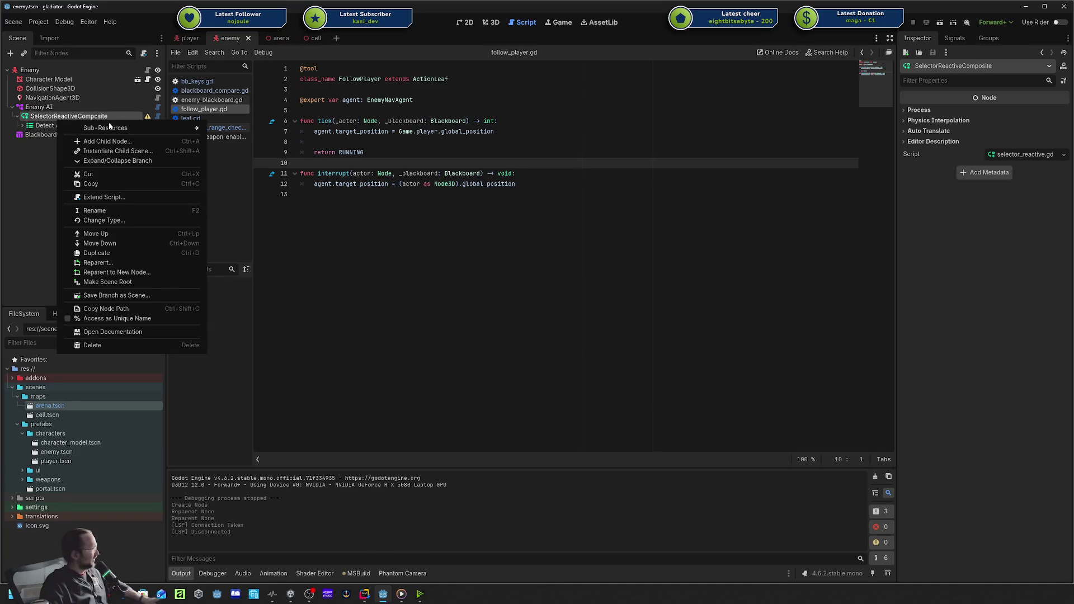
key(ctrl+a)
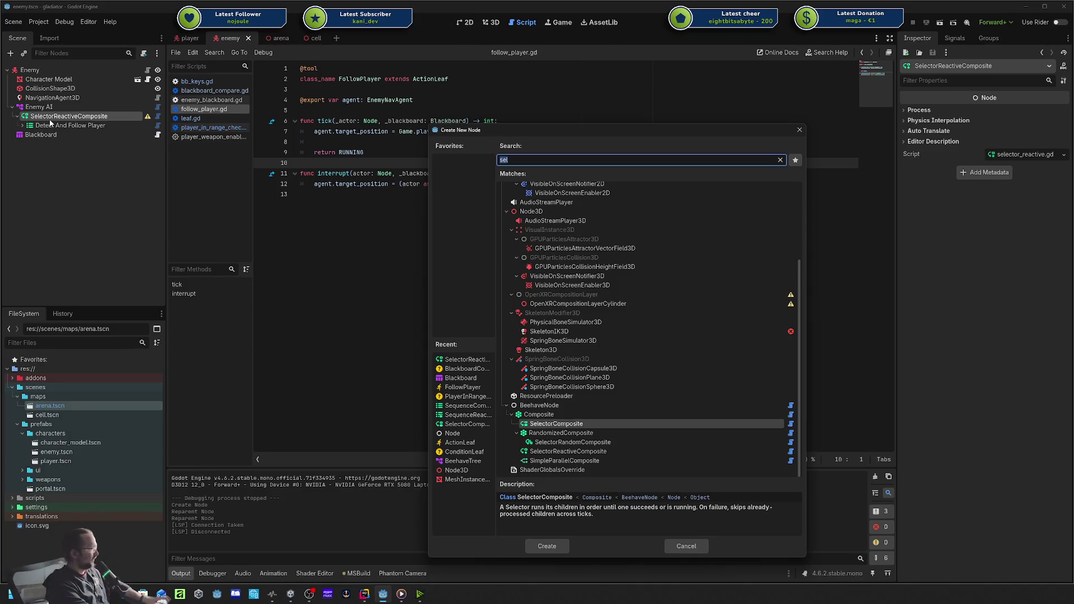
text(sequ)
key(Return)
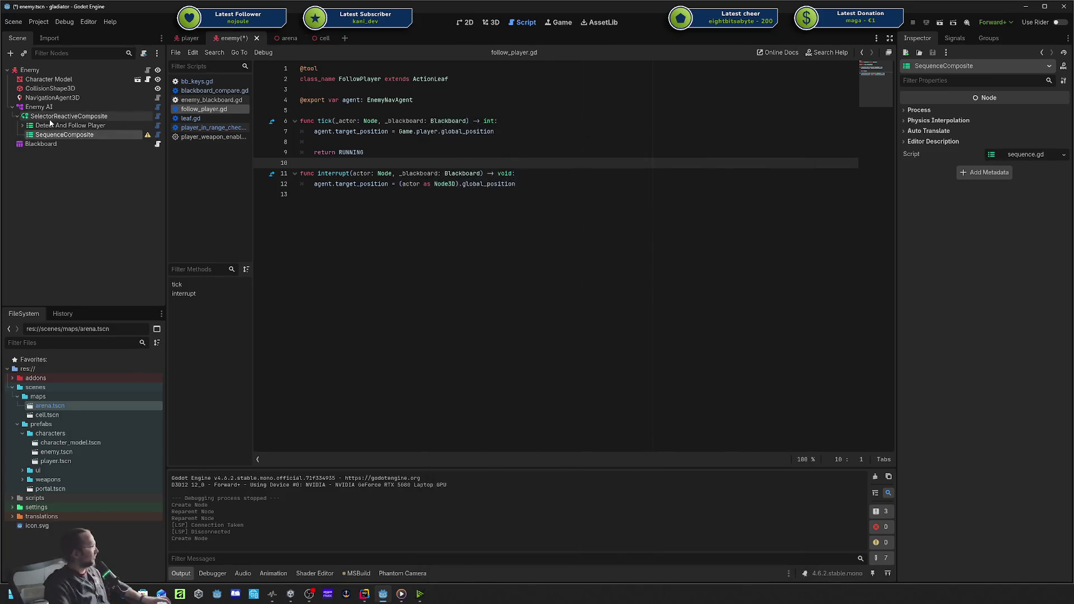
drag(37, 136, 53, 124)
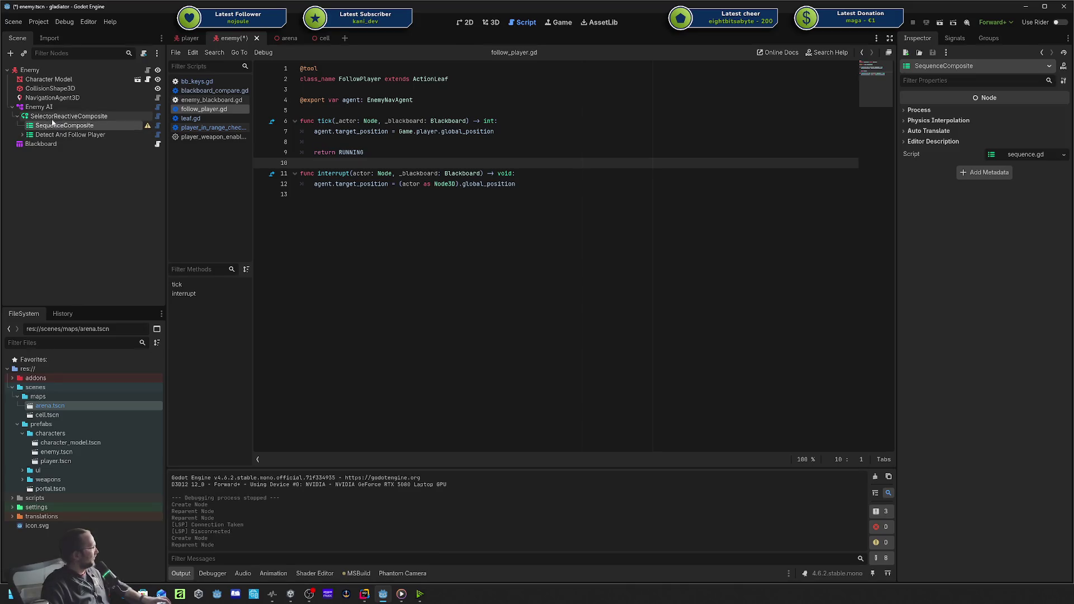
click(60, 126)
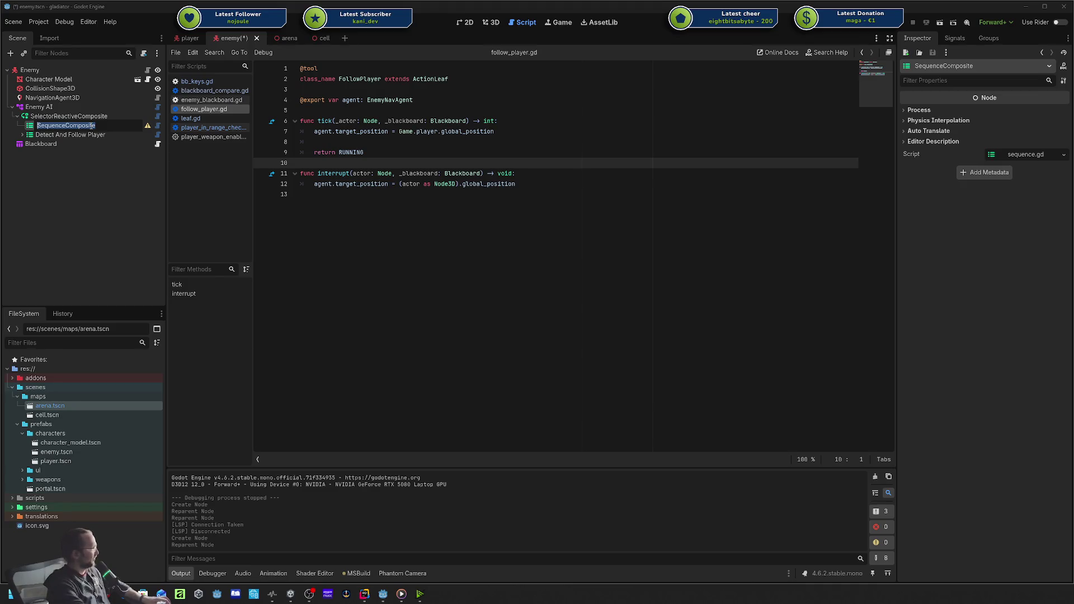
Rename the SelectorReactiveComposite node to 'Root'.
click(67, 107)
double_click(75, 115)
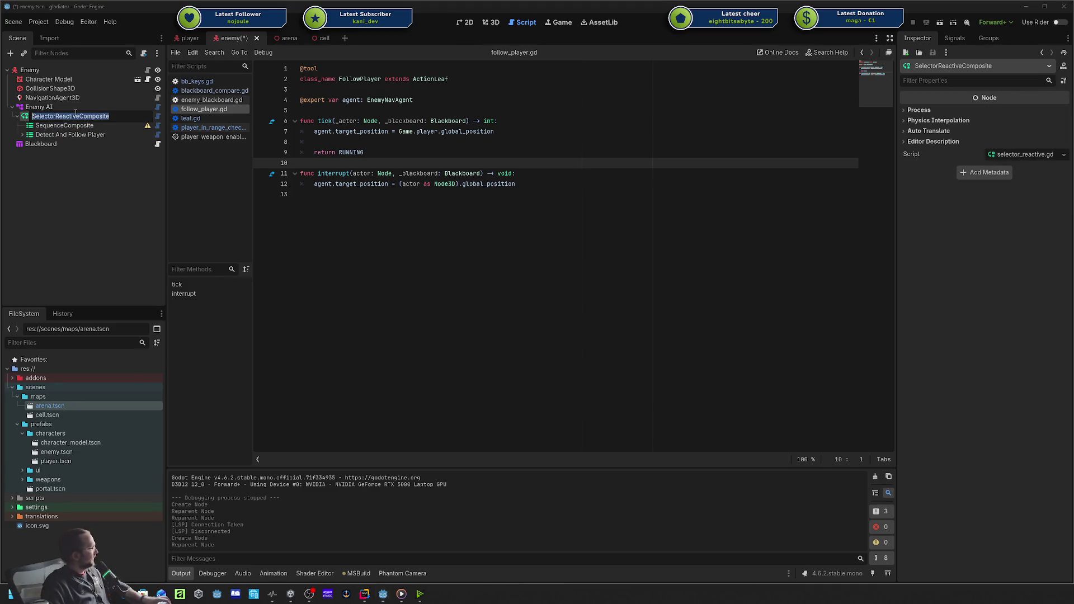
text(Root)
key(Return)
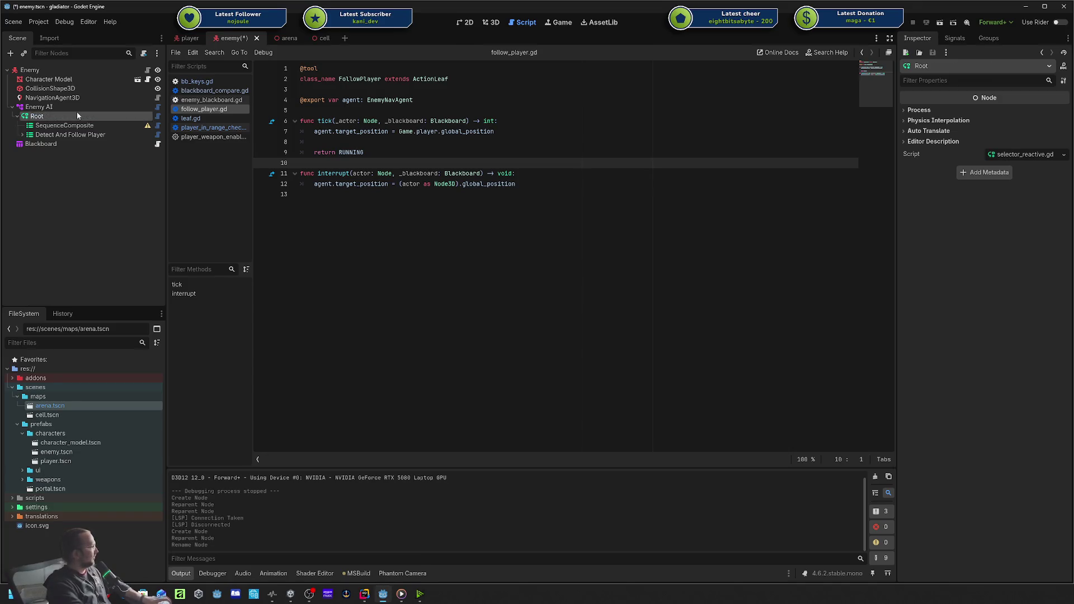
Rename the SequenceComposite node to 'Attack Player'.
double_click(68, 126)
text(Attack Player)
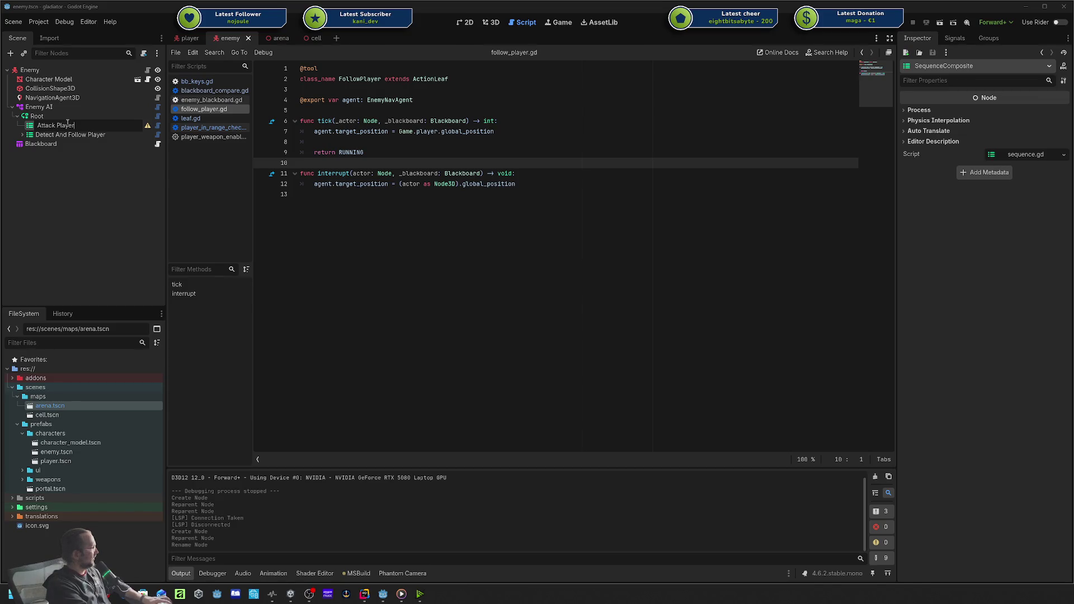
key(Return)
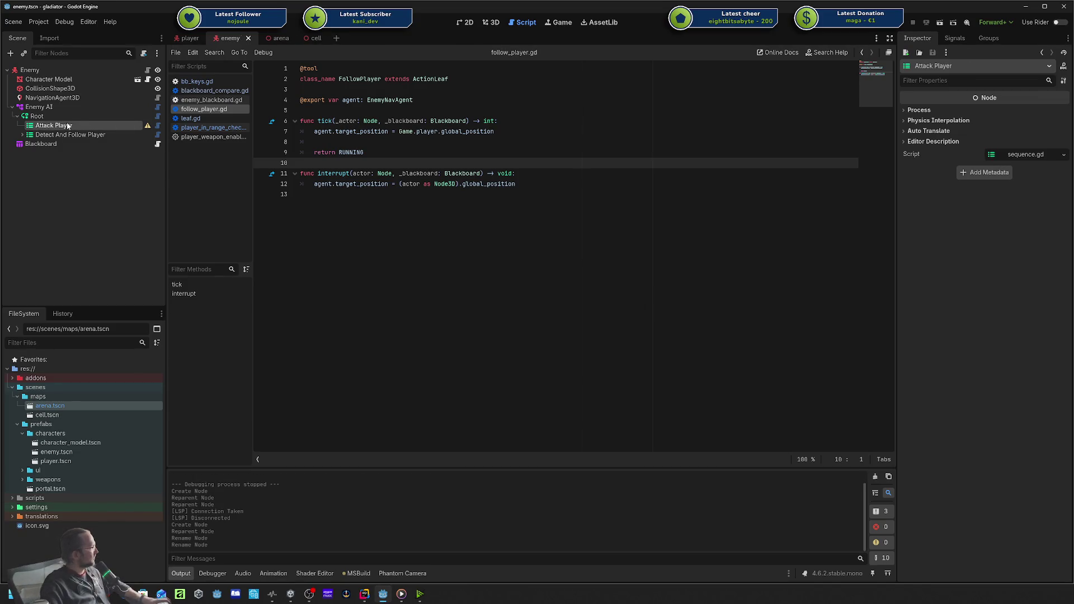
right_click(59, 128)
key(Escape)
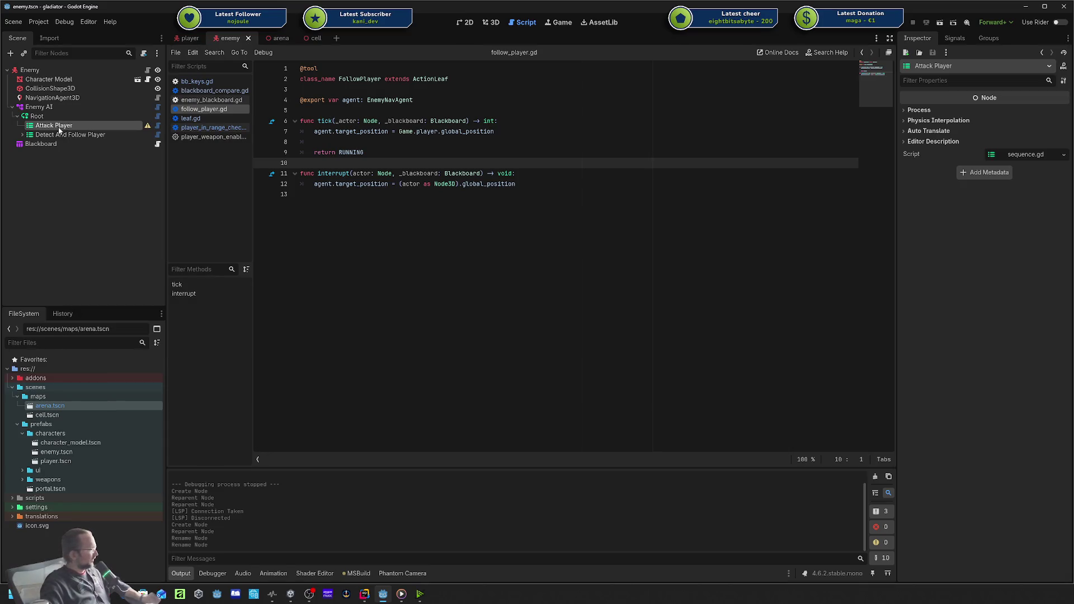
right_click(60, 129)
key(Escape)
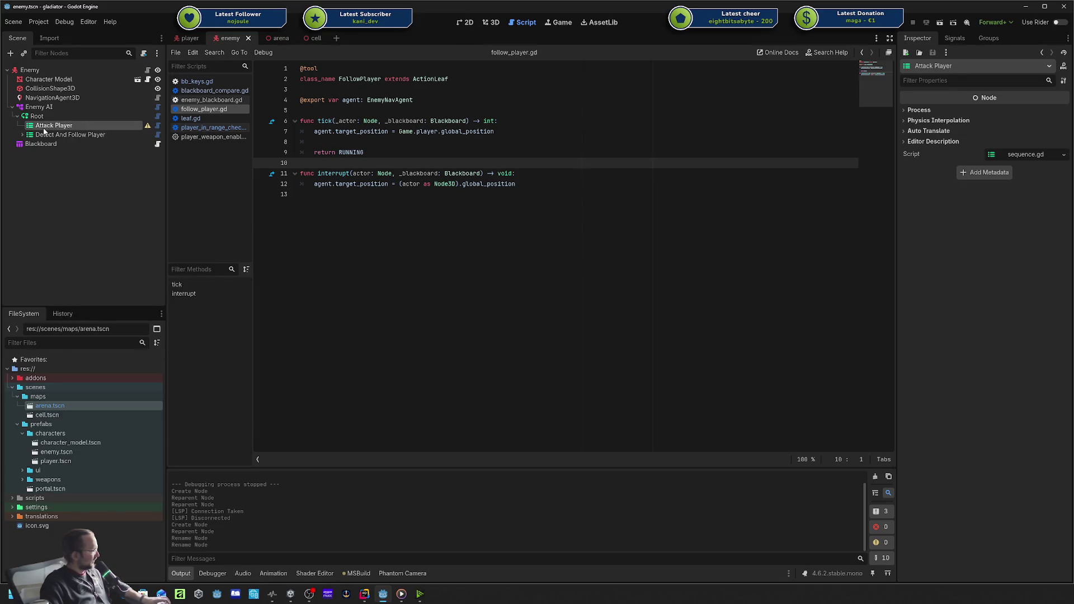
Add a PlayerInRangeCheck under Attack Player with Required Distance 3.0 and save the enemy scene.
key(ctrl+a)
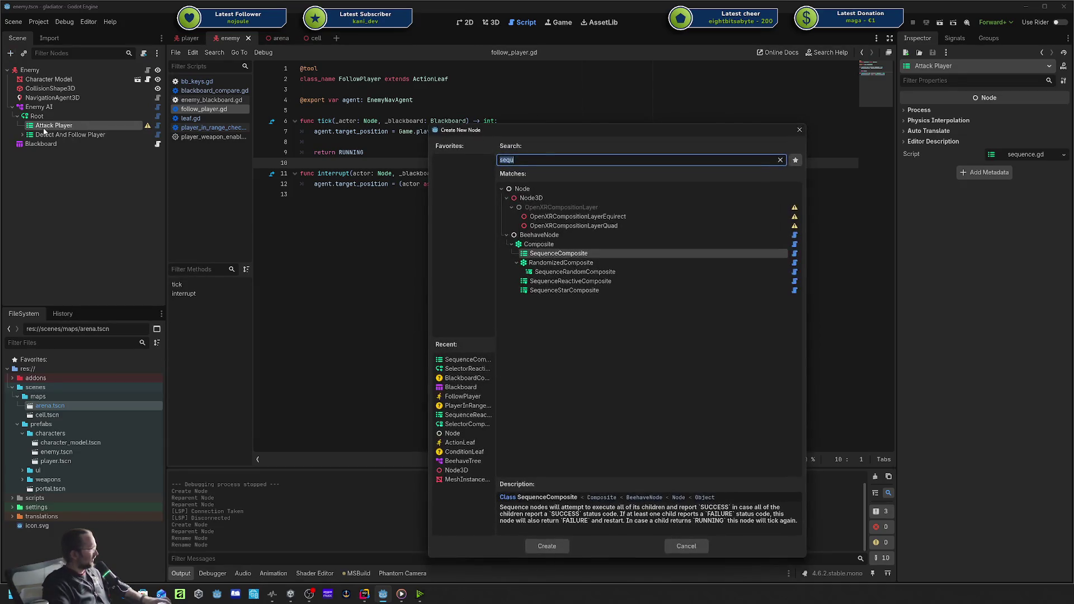
double_click(468, 405)
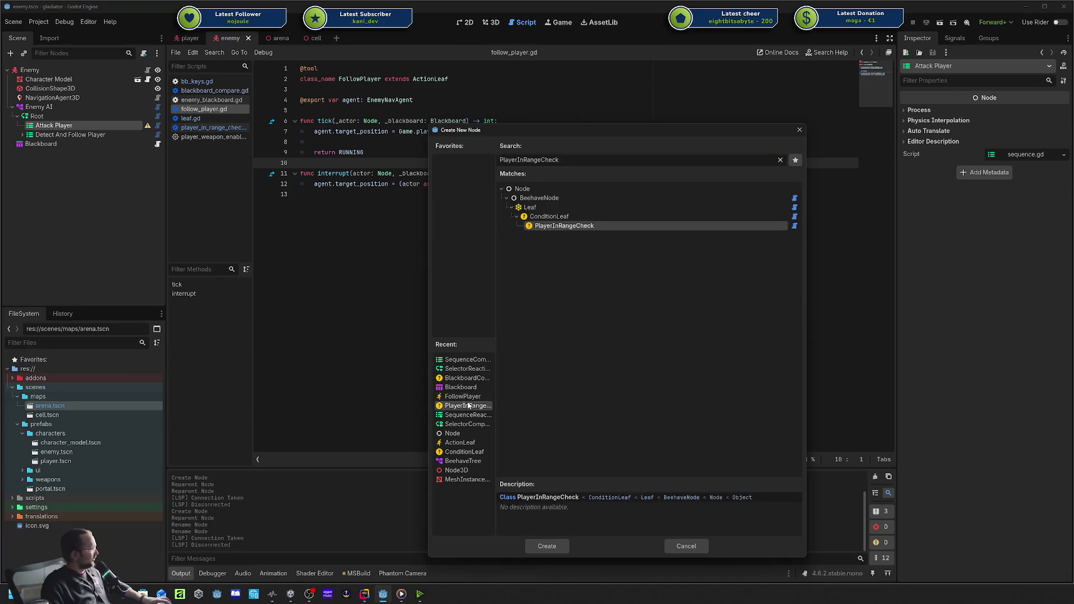
click(1019, 114)
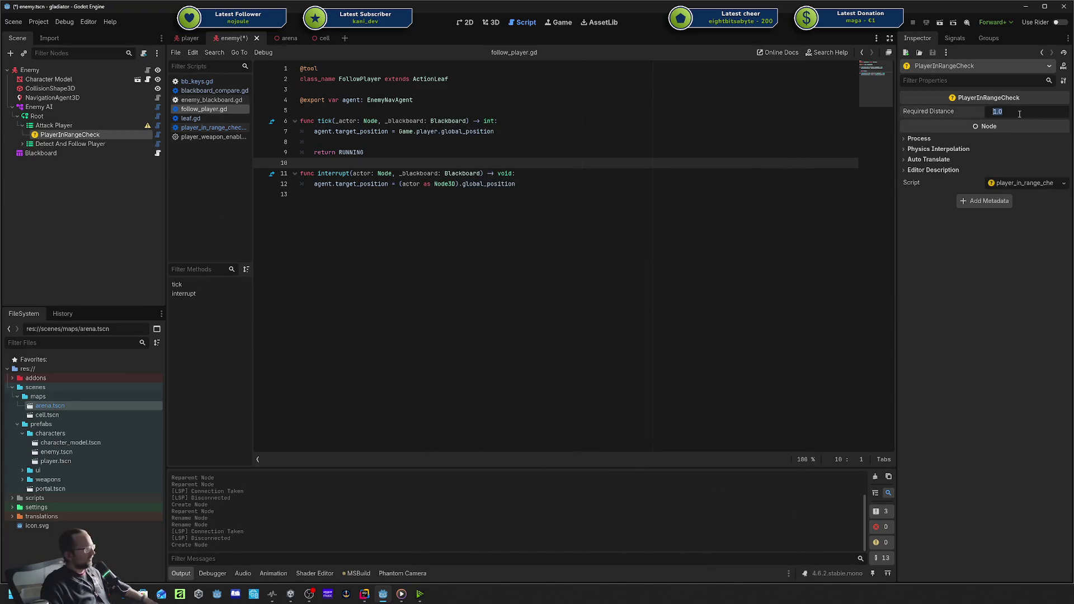
text(3)
key(Return)
key(ctrl+s)
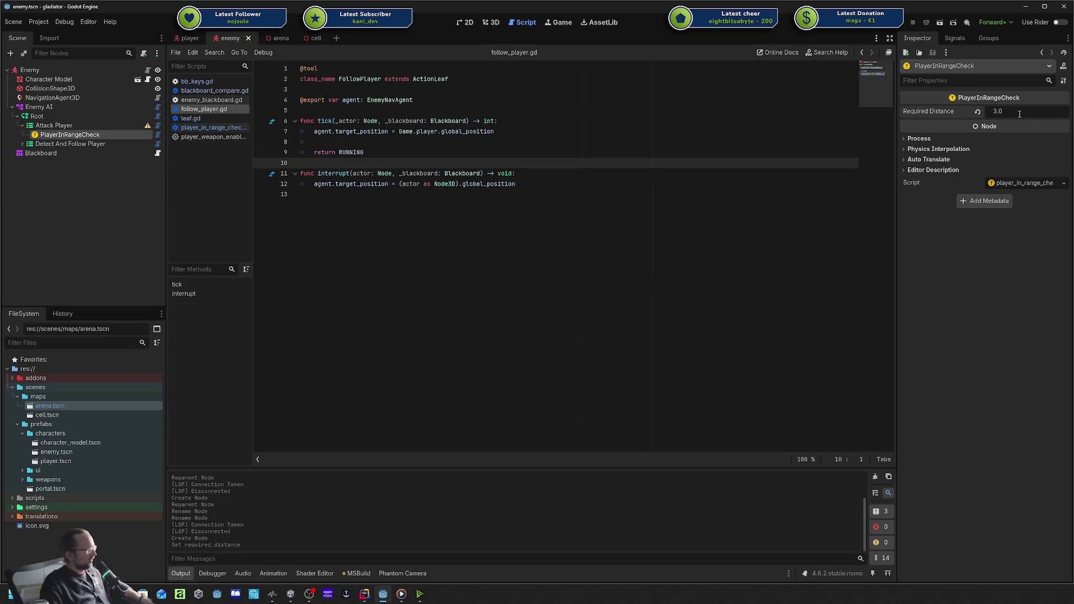
Reselect the PlayerInRangeCheck node and launch the game with F5.
click(84, 127)
click(78, 135)
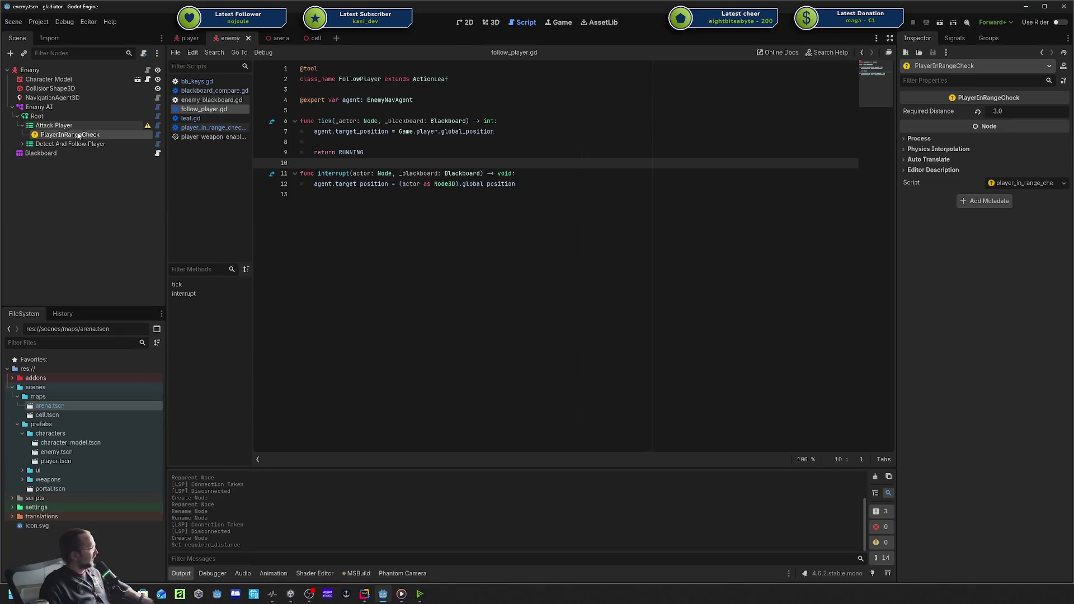
mouse_move(152, 128)
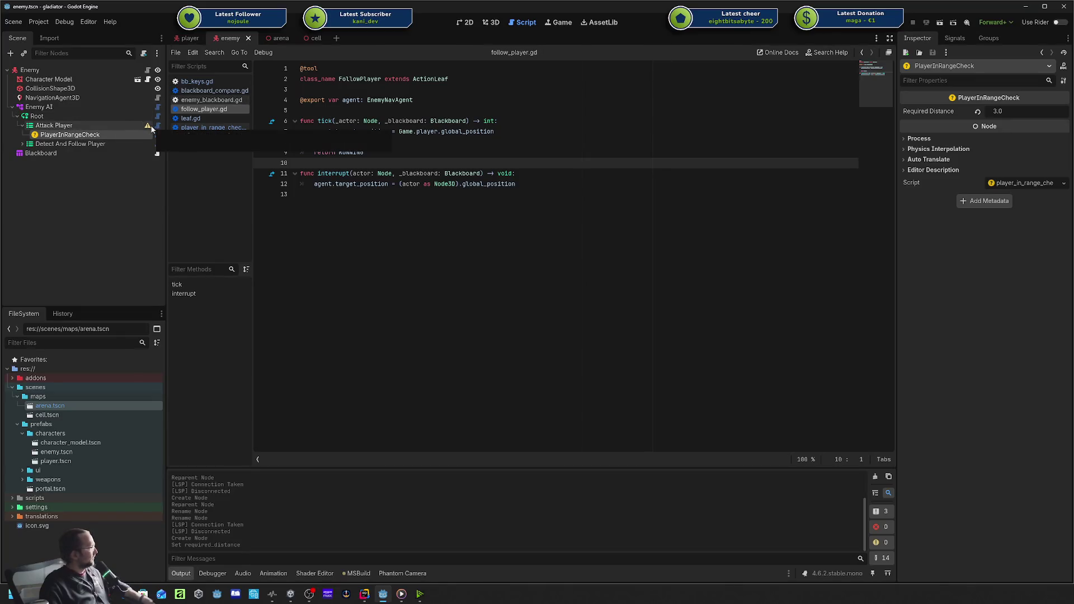
key(F5)
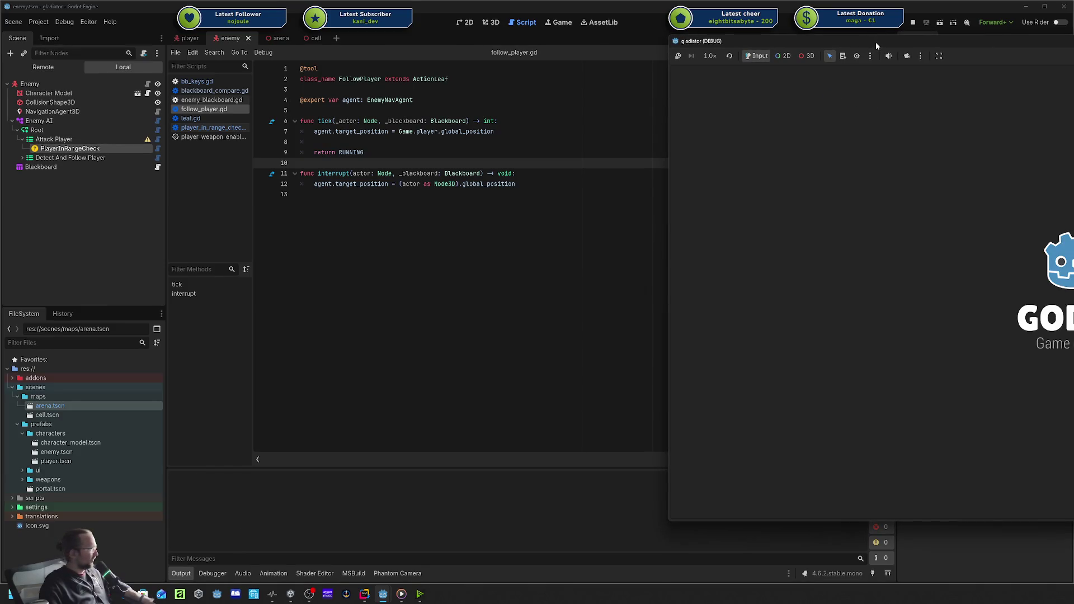
Show the Beehave tree graph in an enlarged debugger panel, keeping the vertical layout.
mouse_move(875, 42)
mouse_down()
mouse_move(830, 45)
mouse_move(841, 41)
mouse_up()
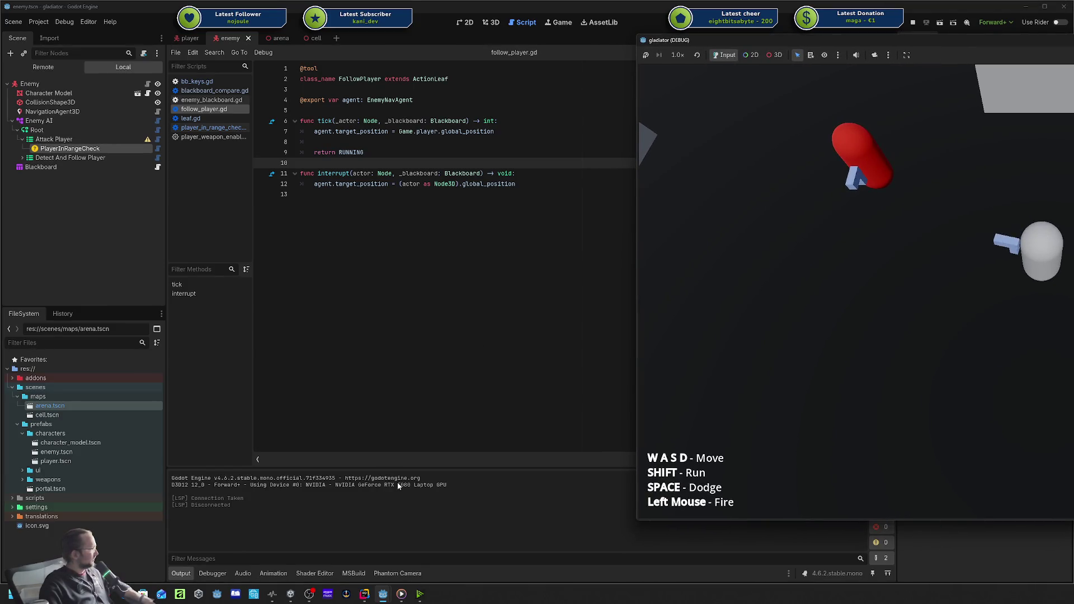
click(218, 572)
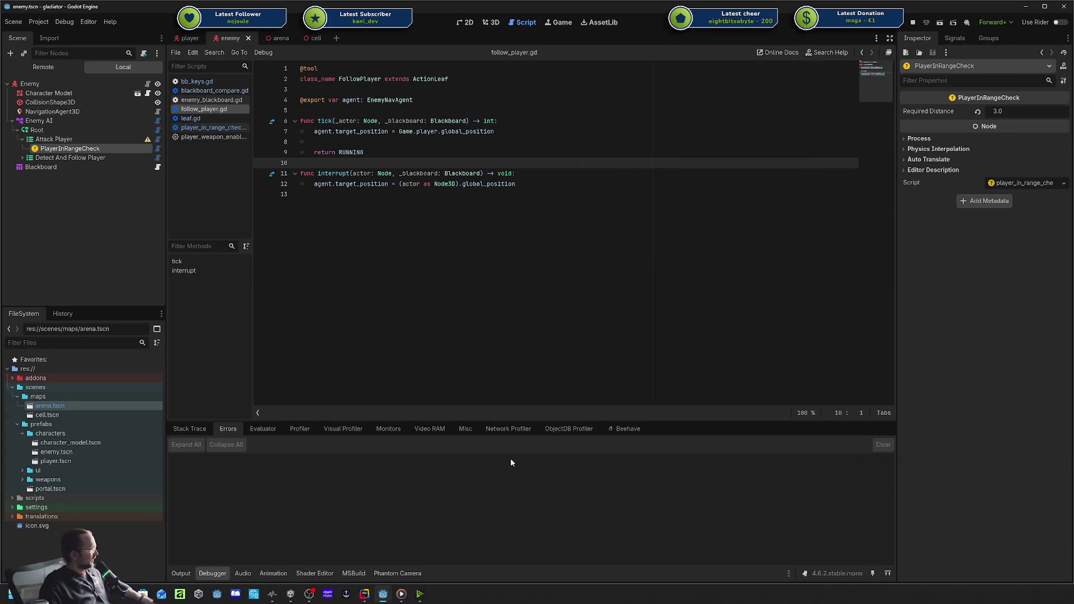
click(625, 429)
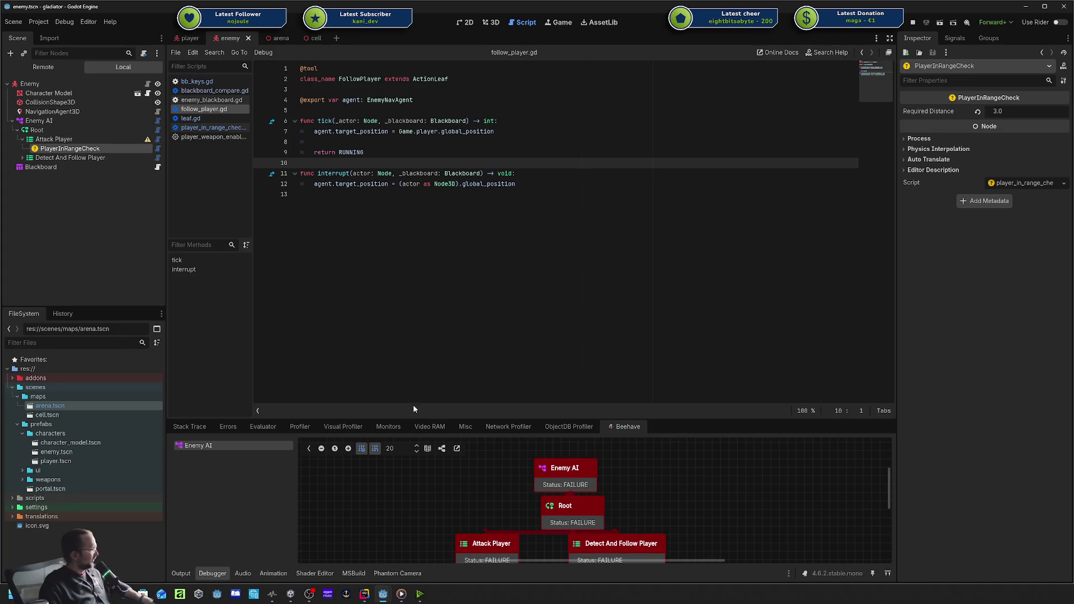
mouse_move(401, 418)
mouse_down()
mouse_move(416, 274)
mouse_move(423, 284)
mouse_up()
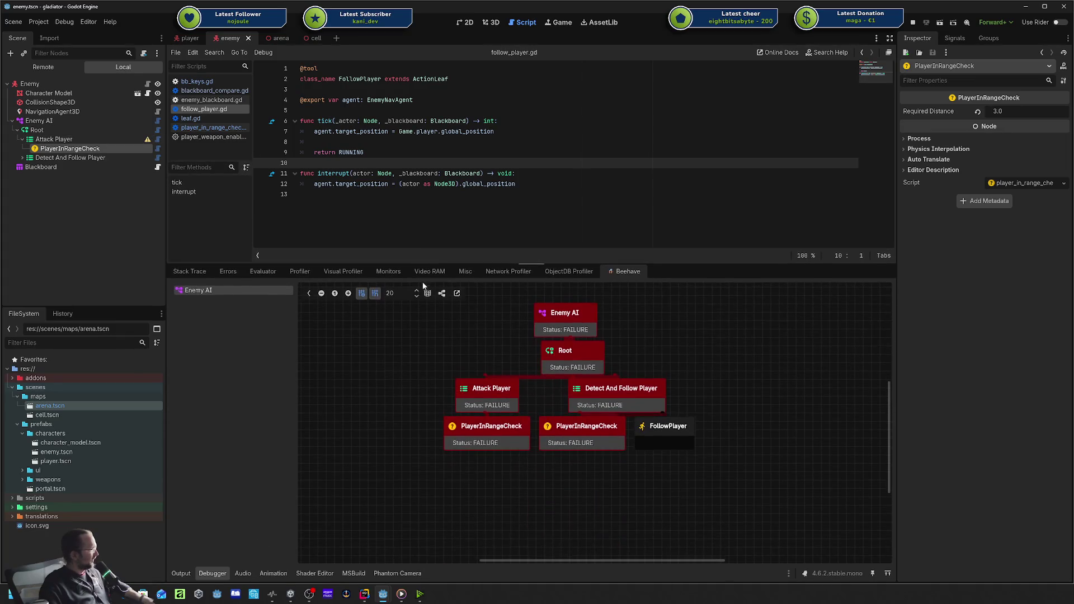
click(439, 296)
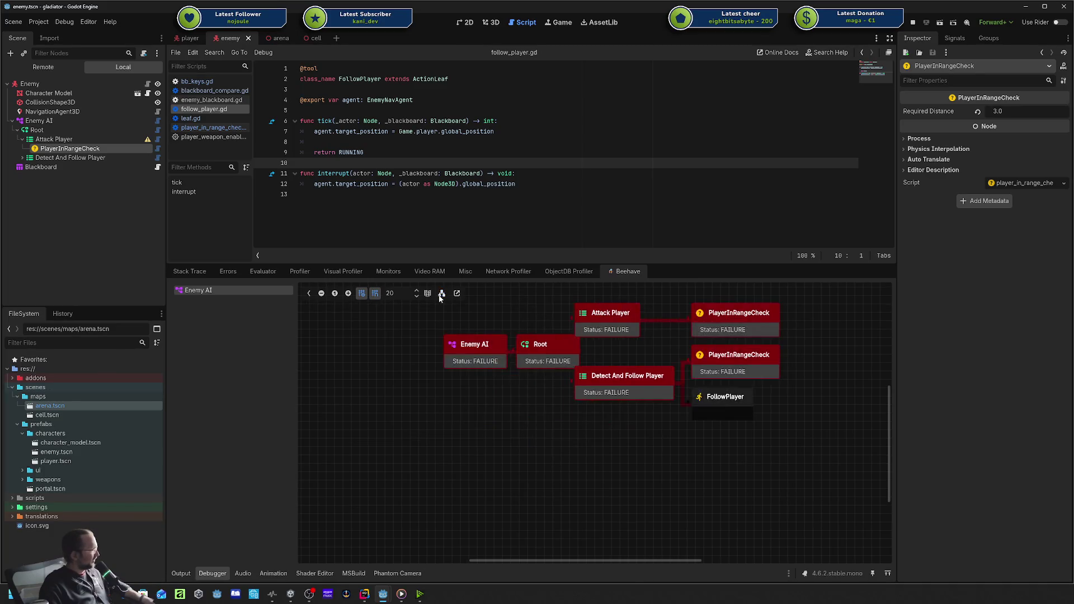
click(439, 296)
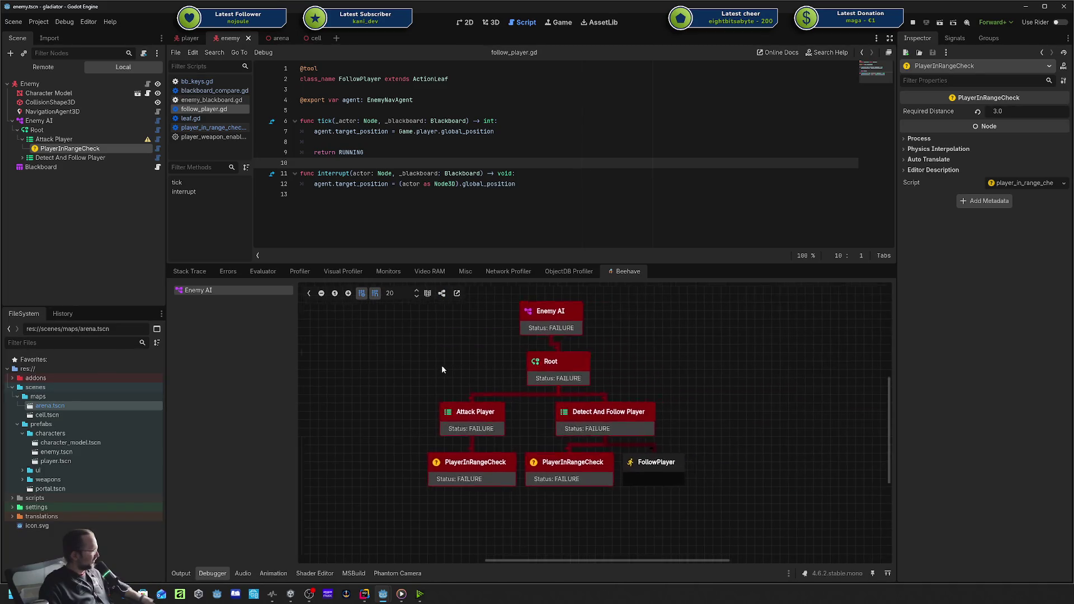
Inspect the Attack Player node's blackboard data in the live tree.
click(488, 413)
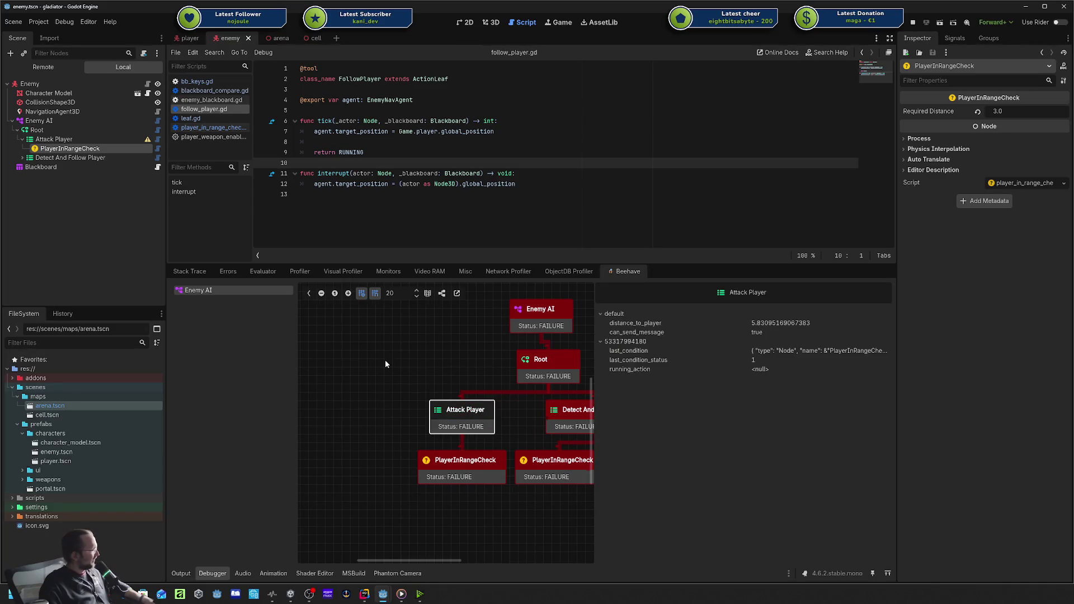
click(385, 364)
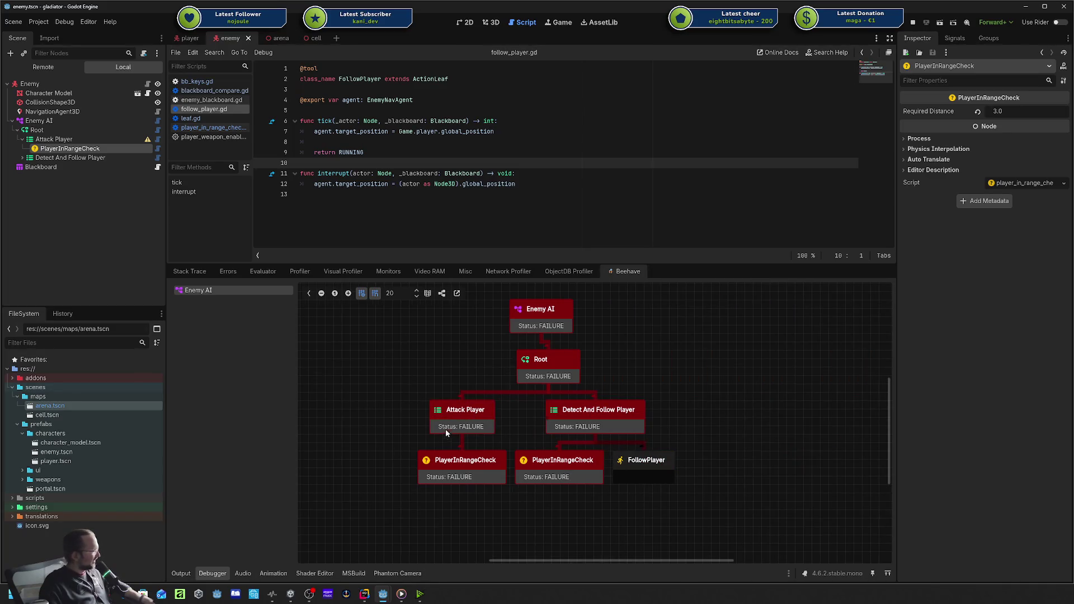
click(462, 425)
click(408, 383)
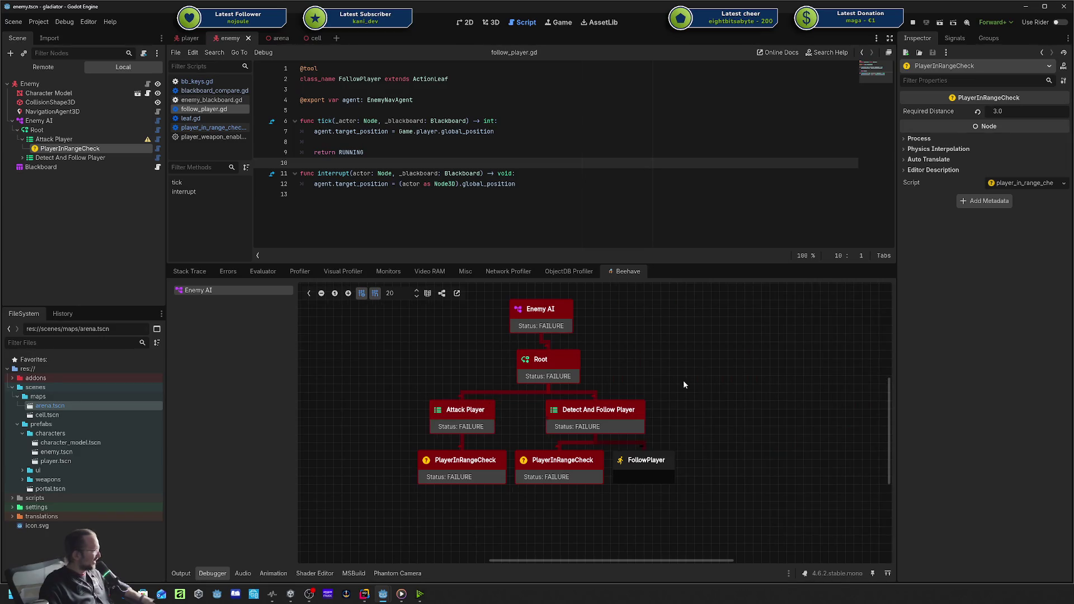
Move the player away from the enemy and back within range using W and S.
key(alt+Tab)
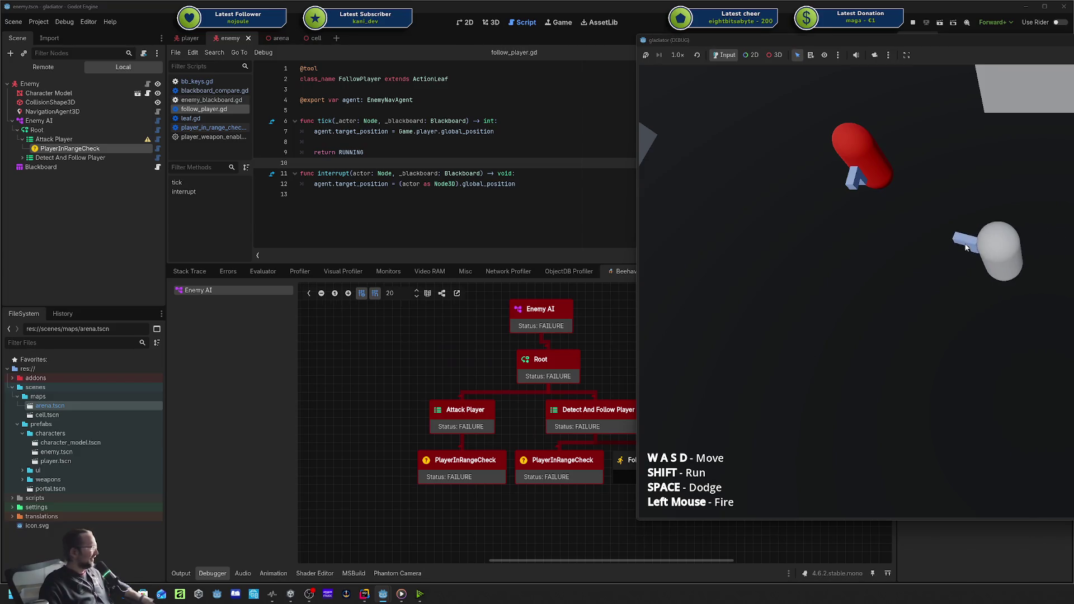
click(462, 350)
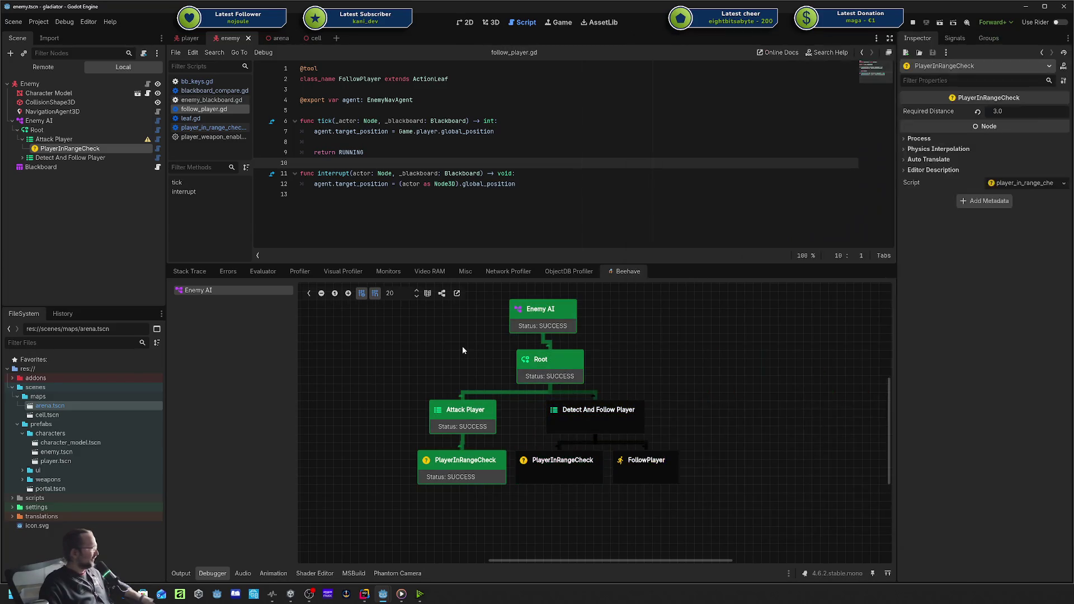
key(alt+Tab)
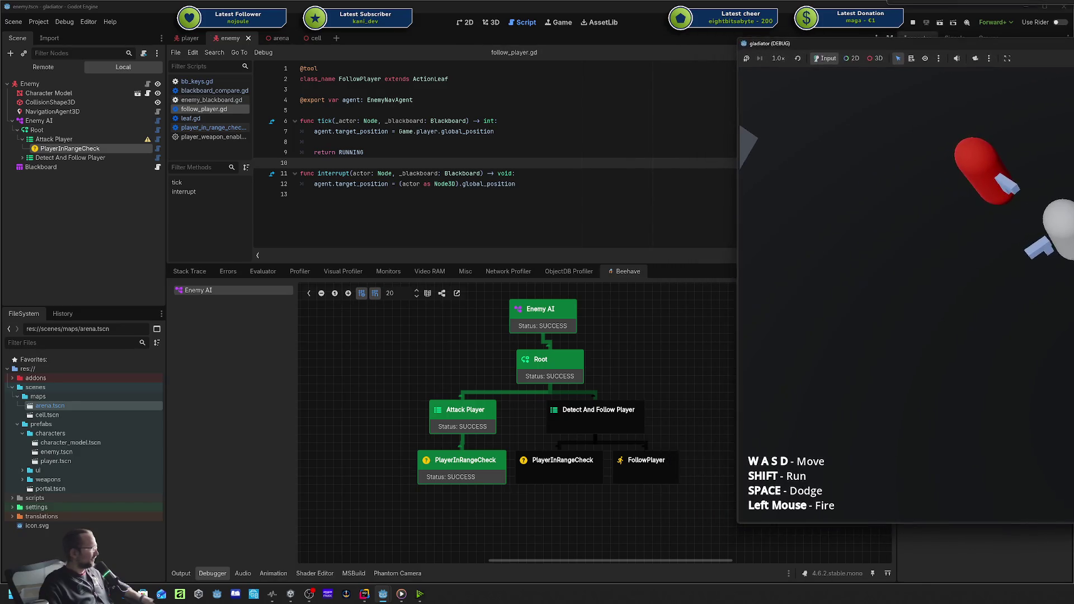
key(w)
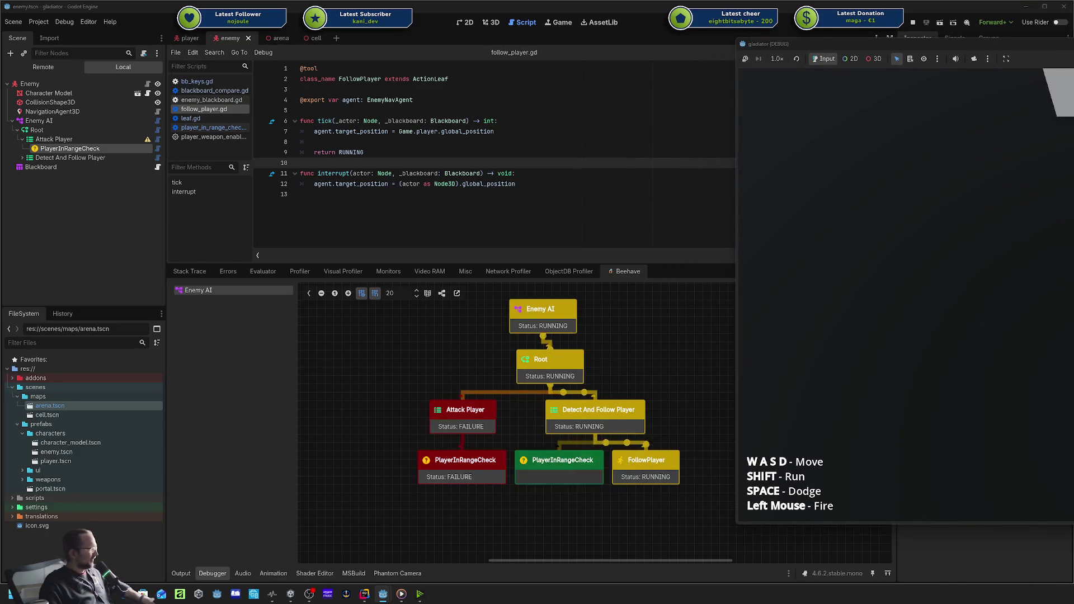
key(w)
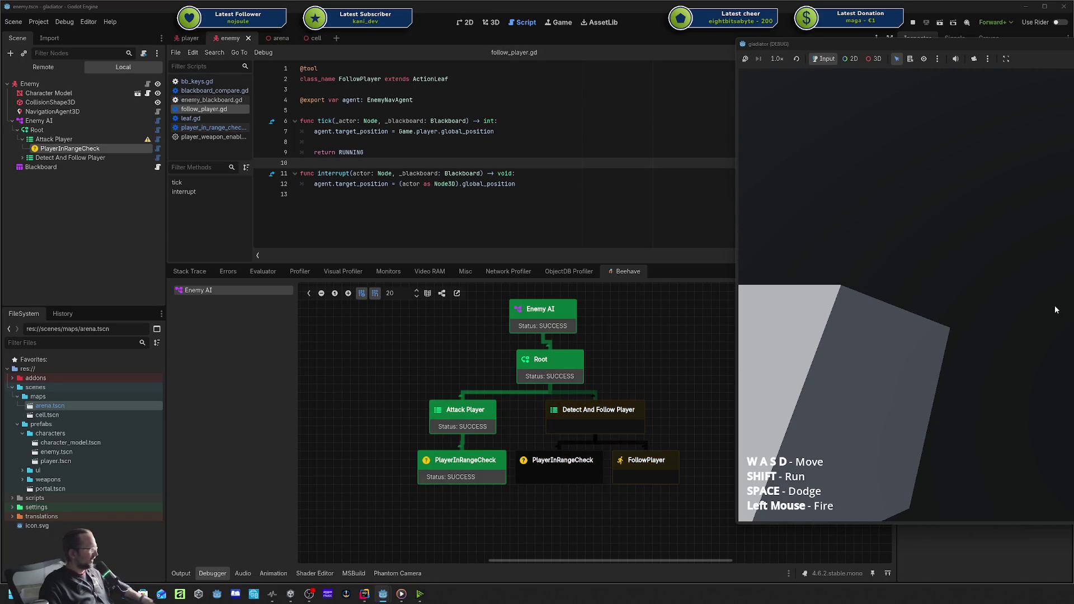
key(w)
key(w)
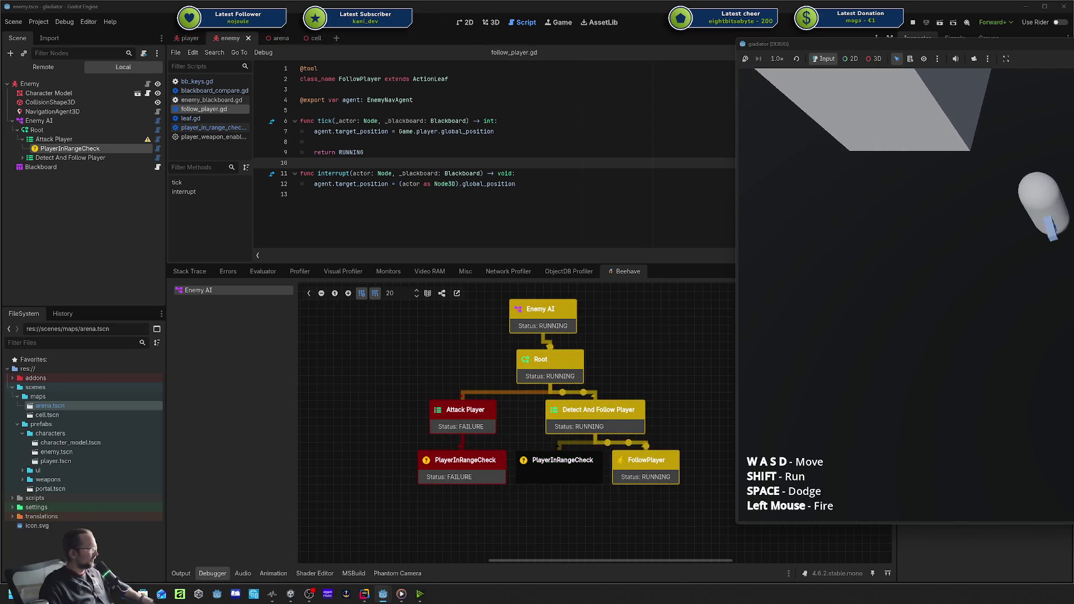
key(w)
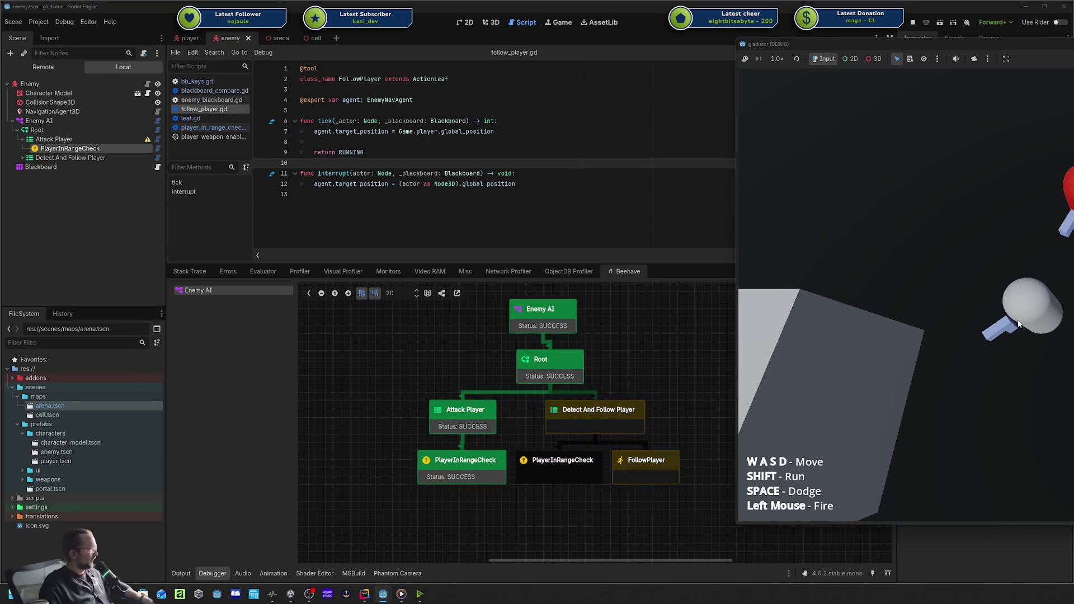
key(s)
key(s)
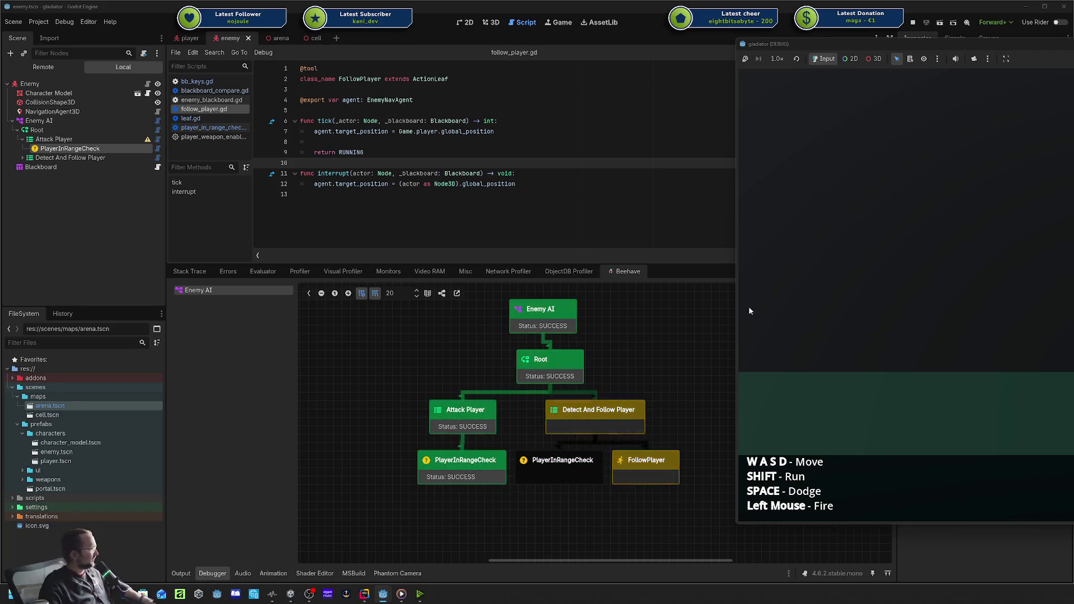
Check the PlayerInRangeCheck node's status in the debugger, then return to the game.
click(407, 452)
click(455, 462)
click(456, 463)
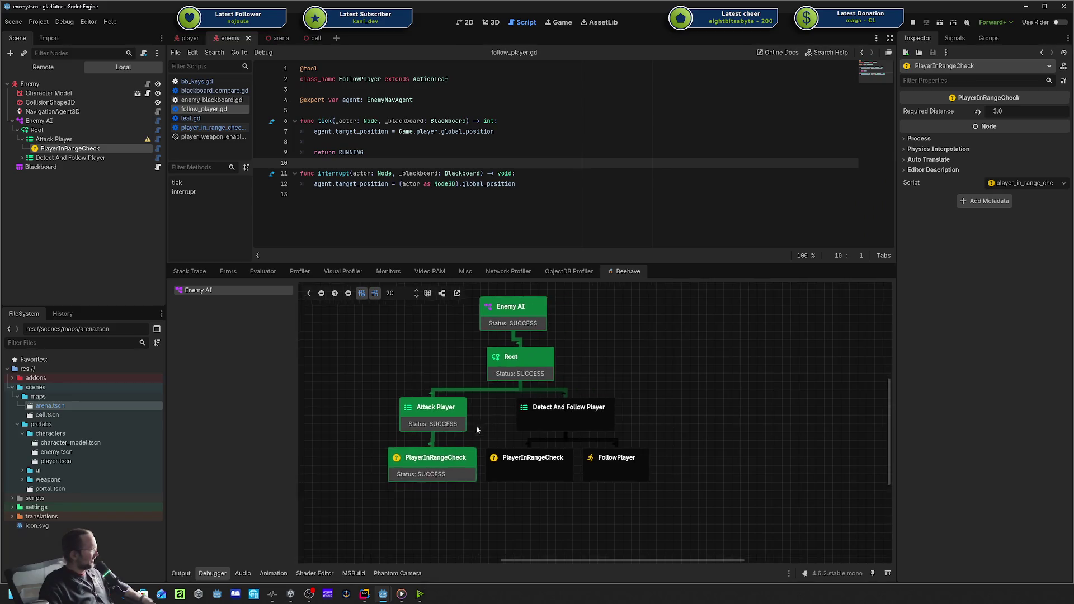
key(alt+Tab)
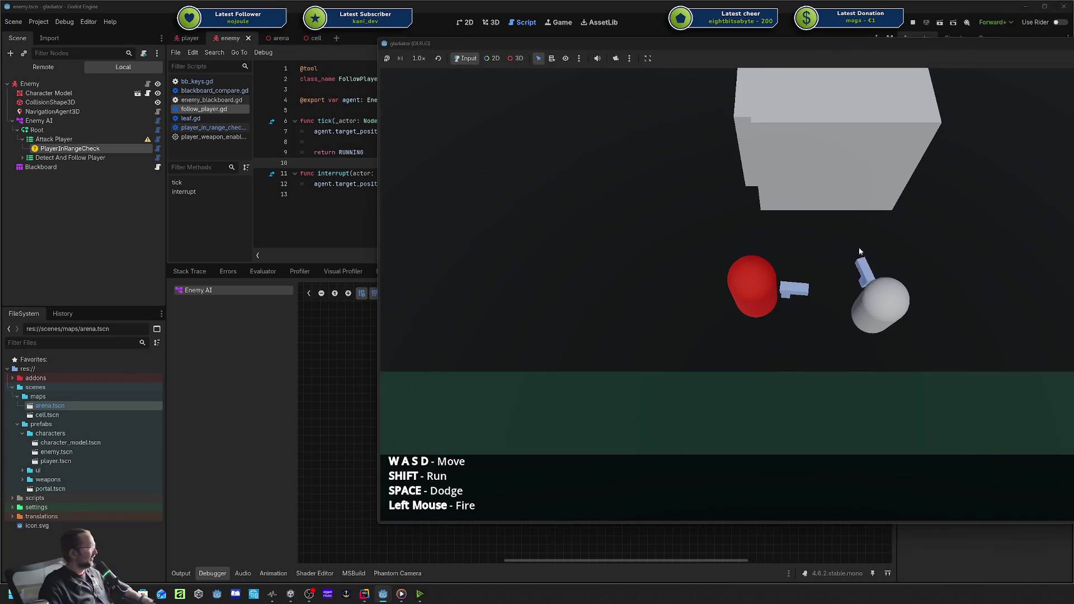
Move the player up the arena and circle around the red enemy with WASD.
key(w)
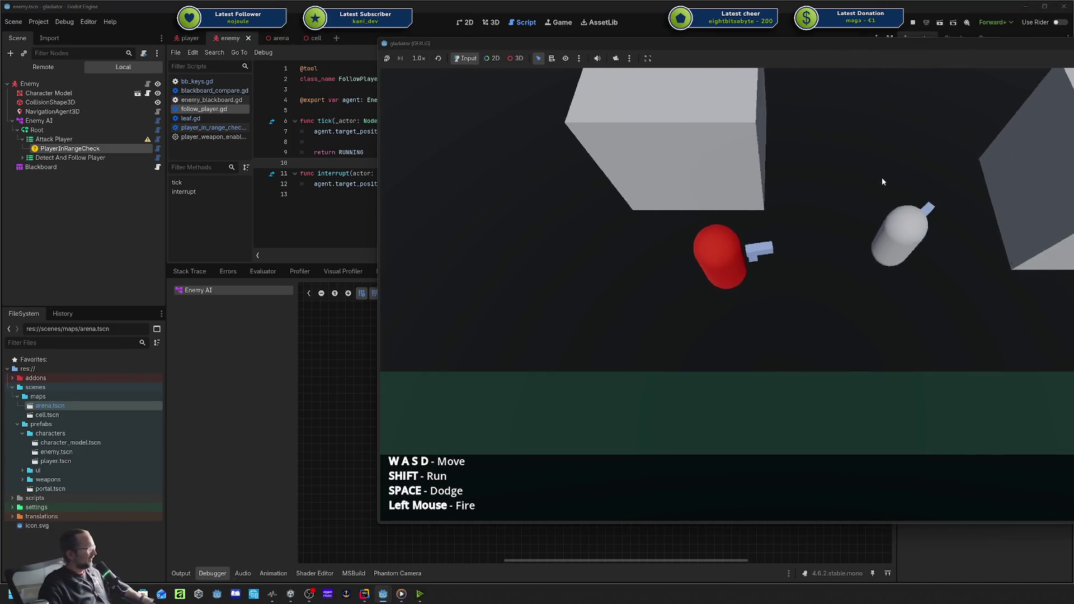
key(w)
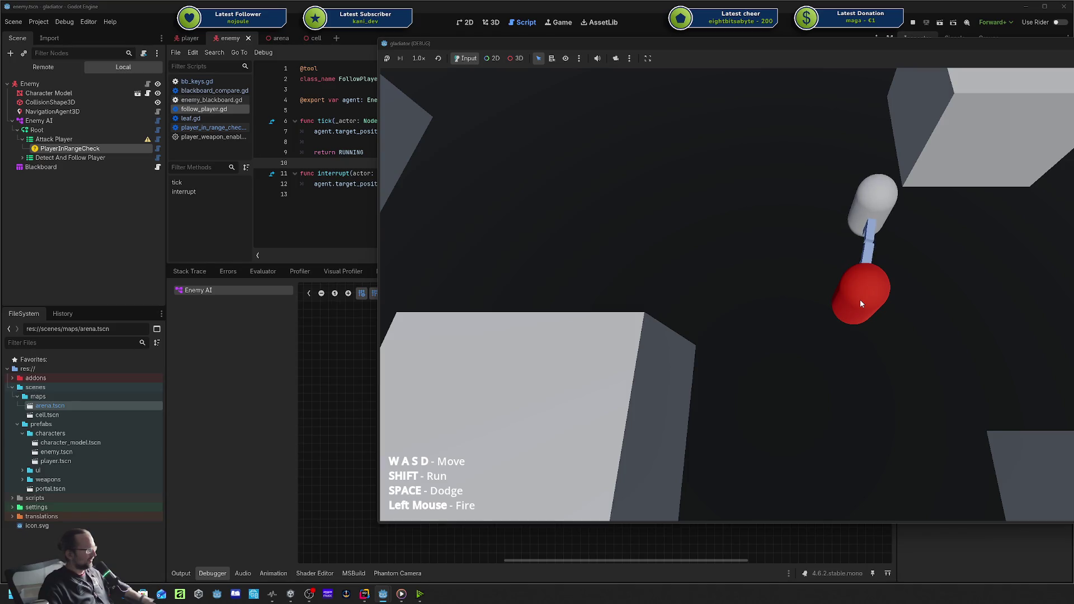
key(w)
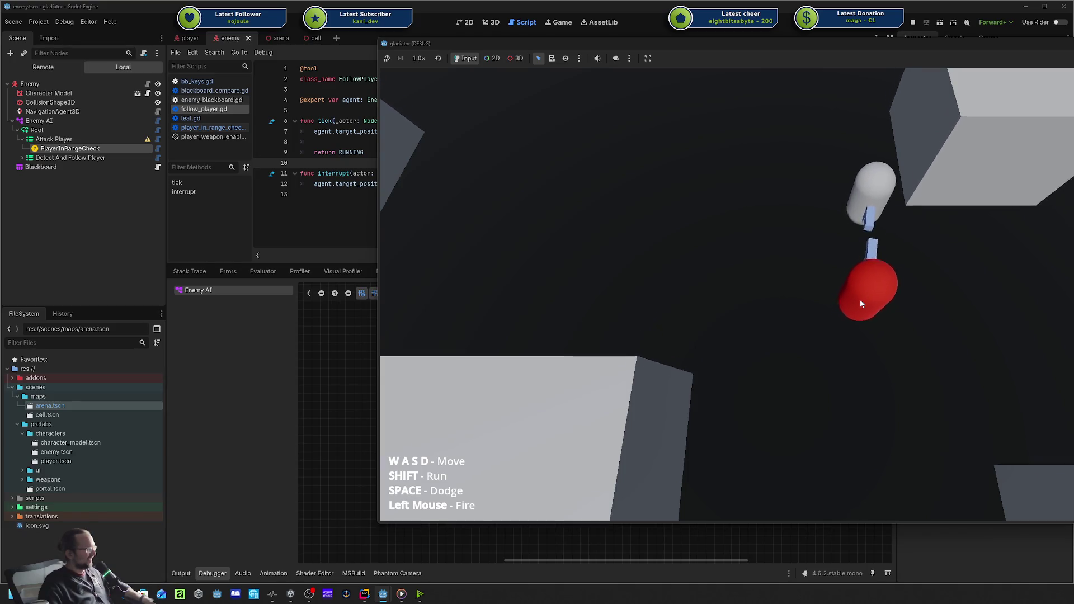
key(a)
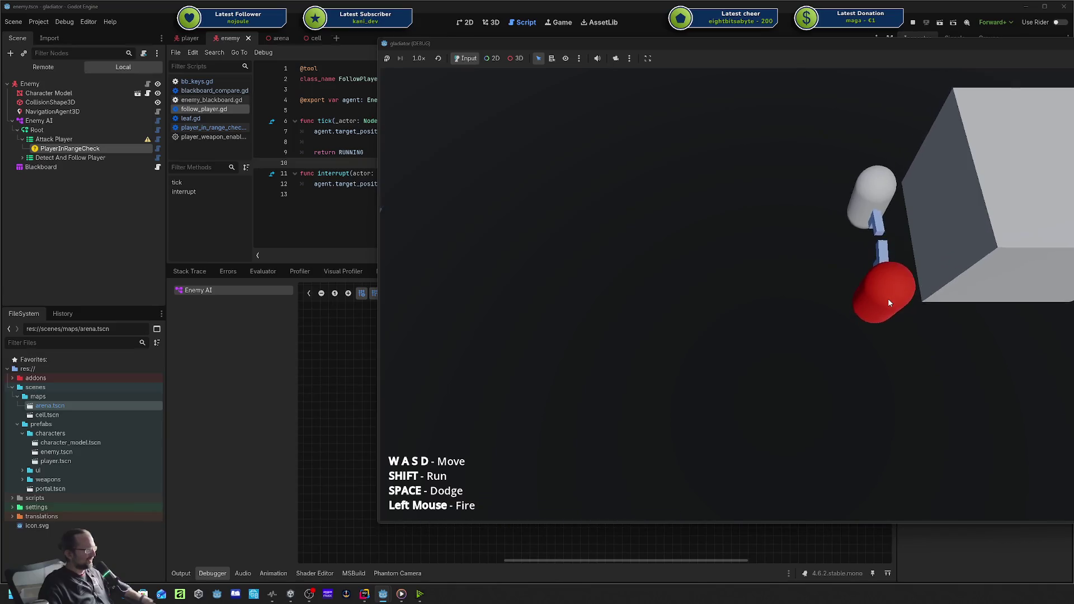
key(s)
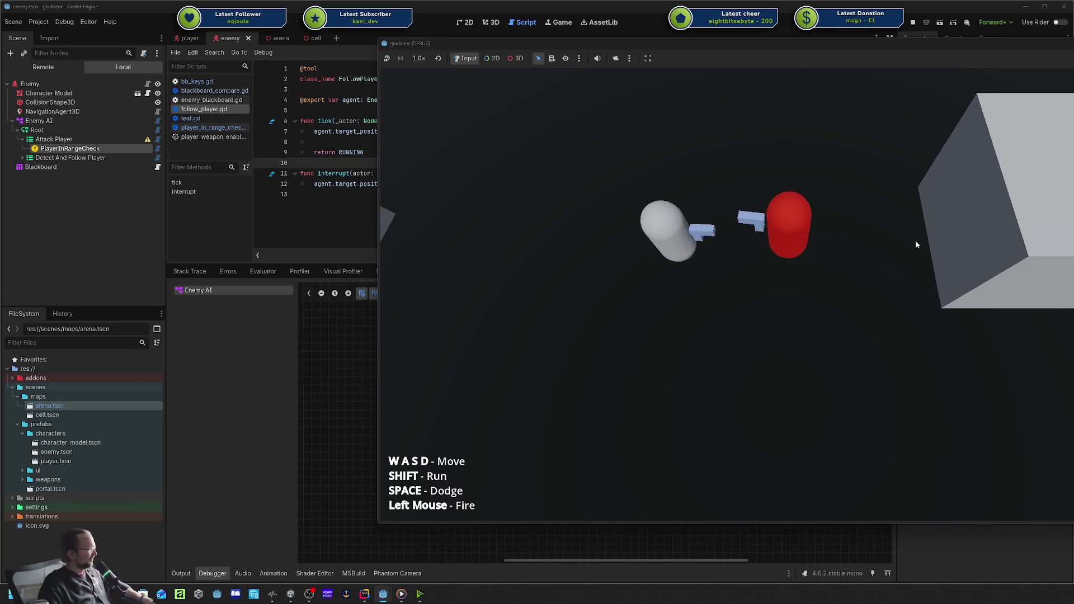
key(d)
key(w)
key(a)
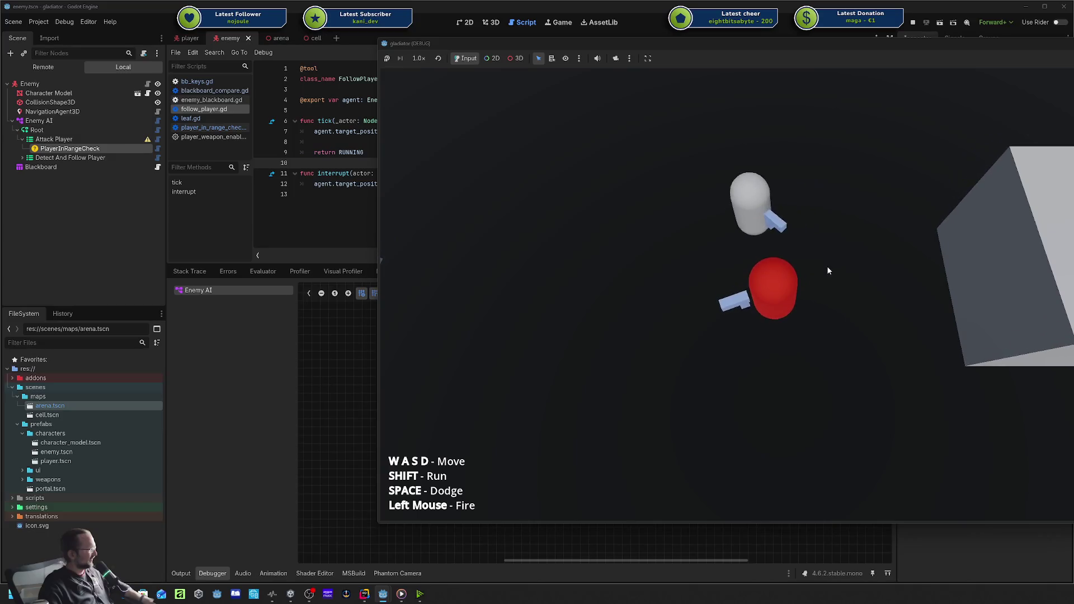
key(s)
key(d)
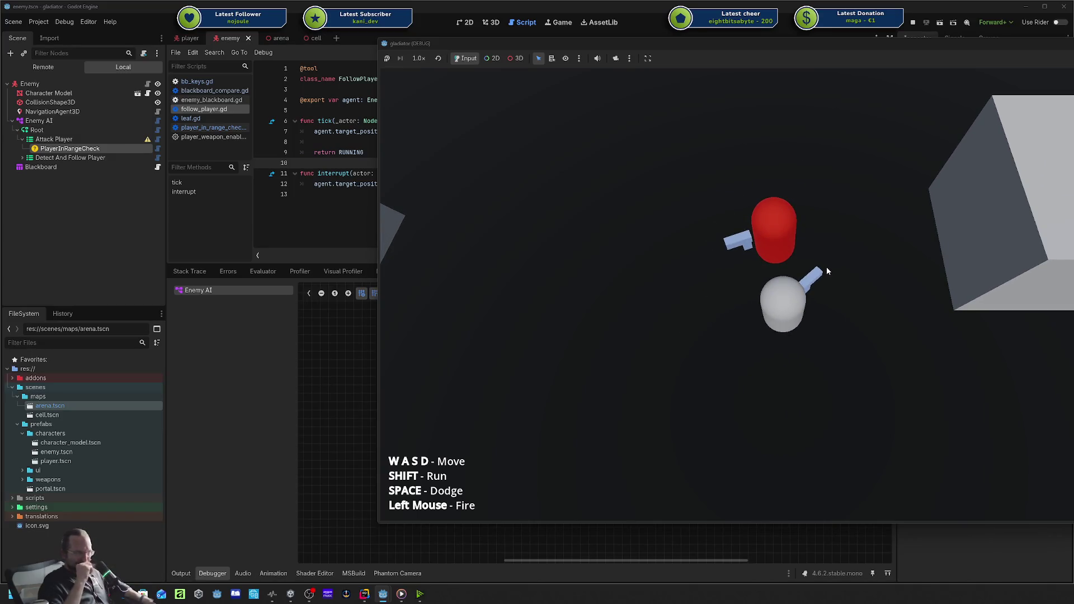
Move the player down and left away from the enemy, then return to the editor.
key(a)
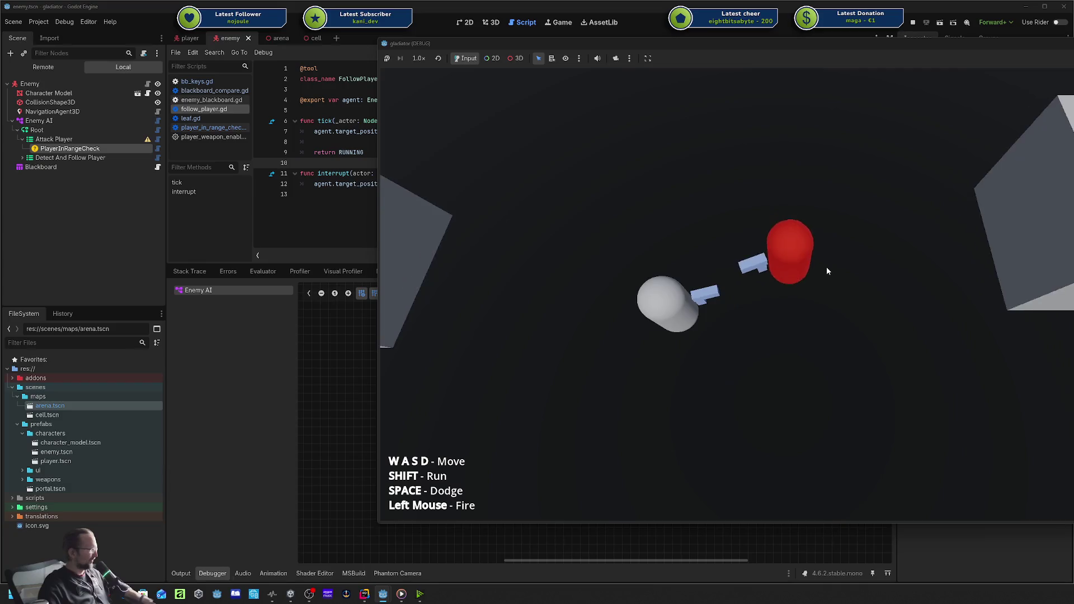
key(s)
key(a)
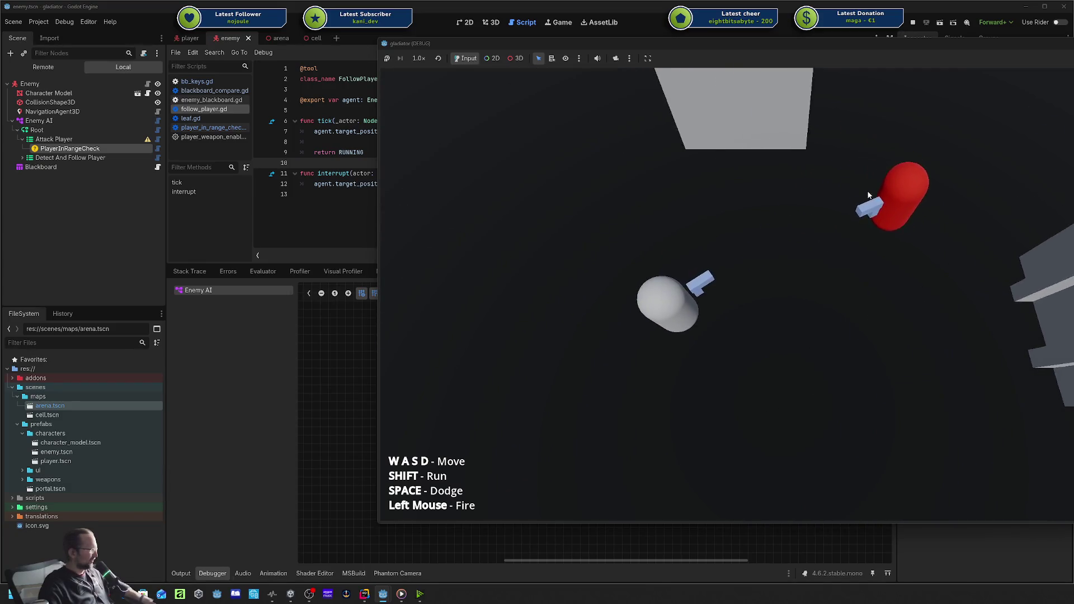
key(a)
key(s)
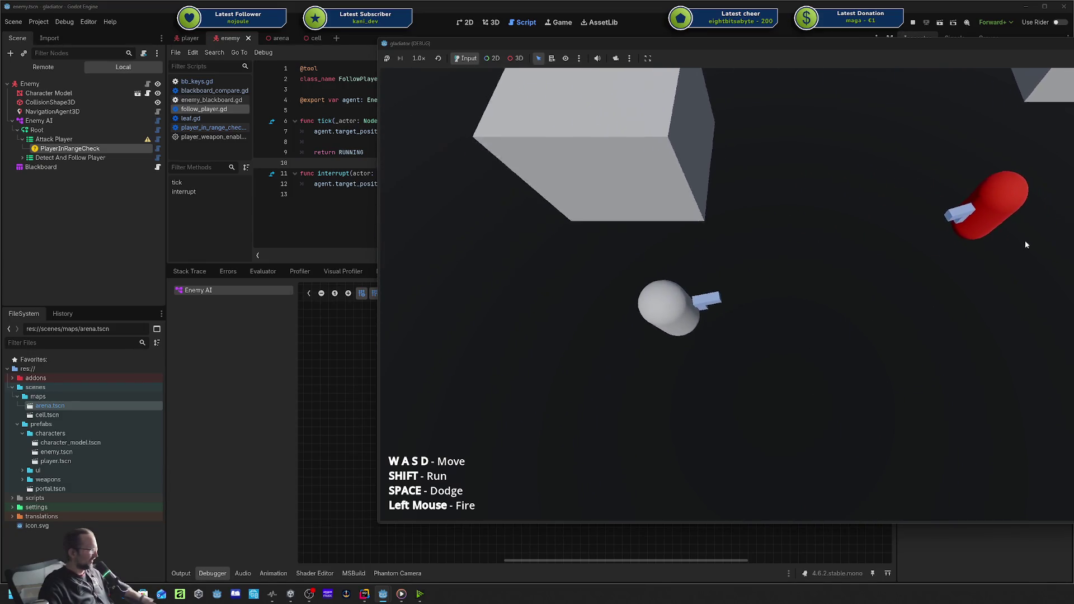
key(a)
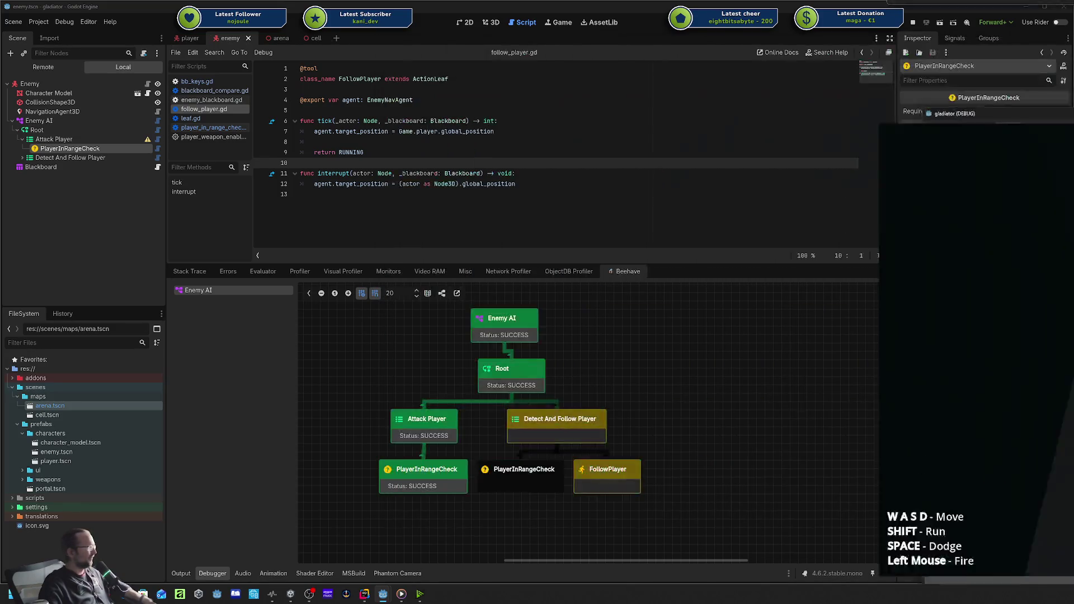
key(alt+Tab)
View the Enemy AI blackboard values, then stop the game with F8.
click(504, 321)
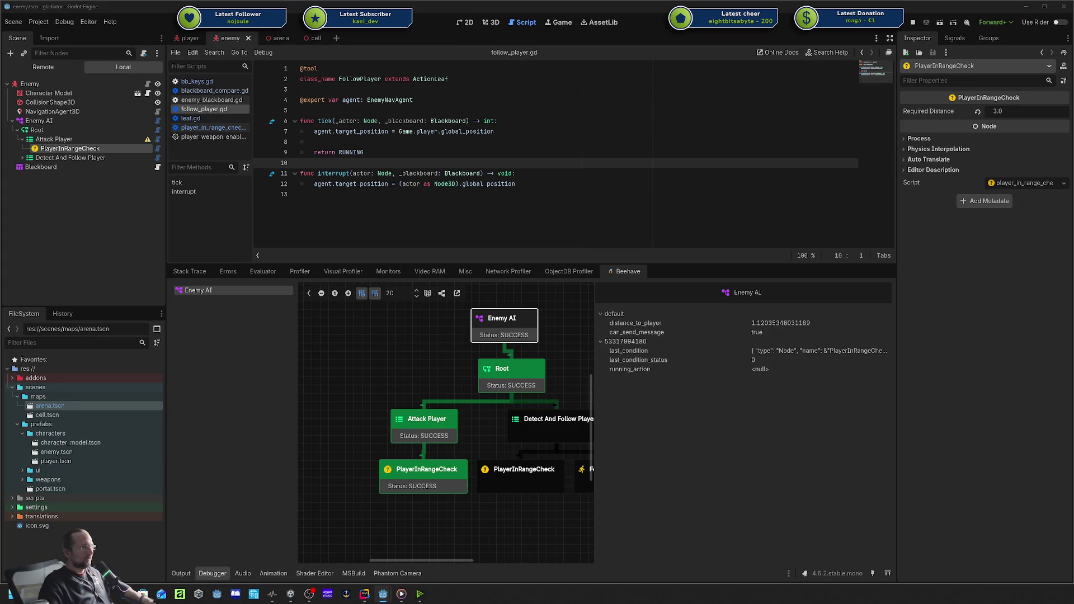
key(F8)
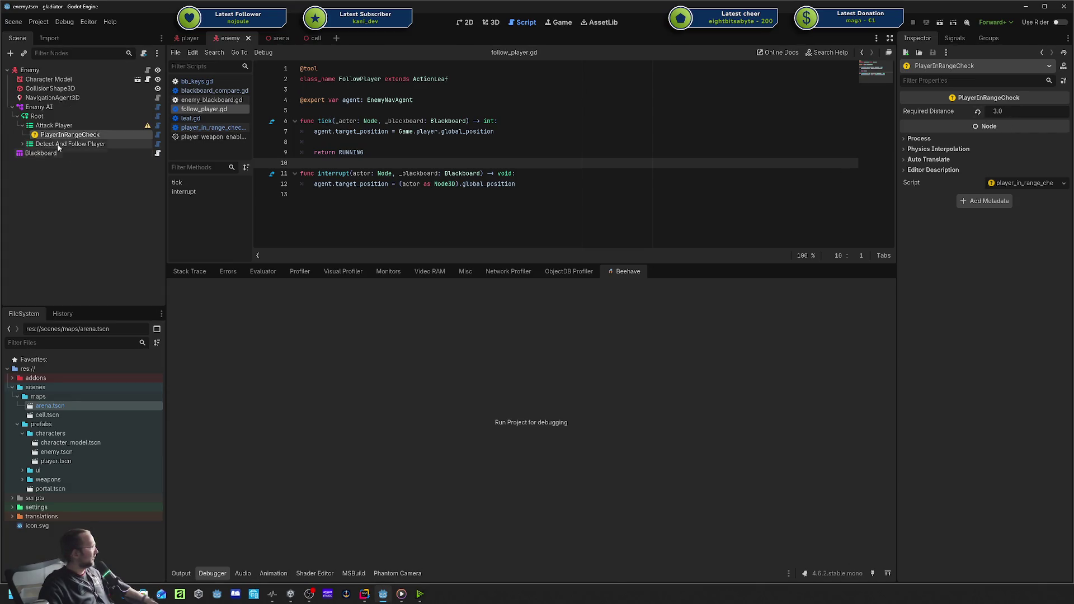
Set PlayerInRangeCheck's Required Distance to 6.0 and save the enemy scene.
click(1010, 112)
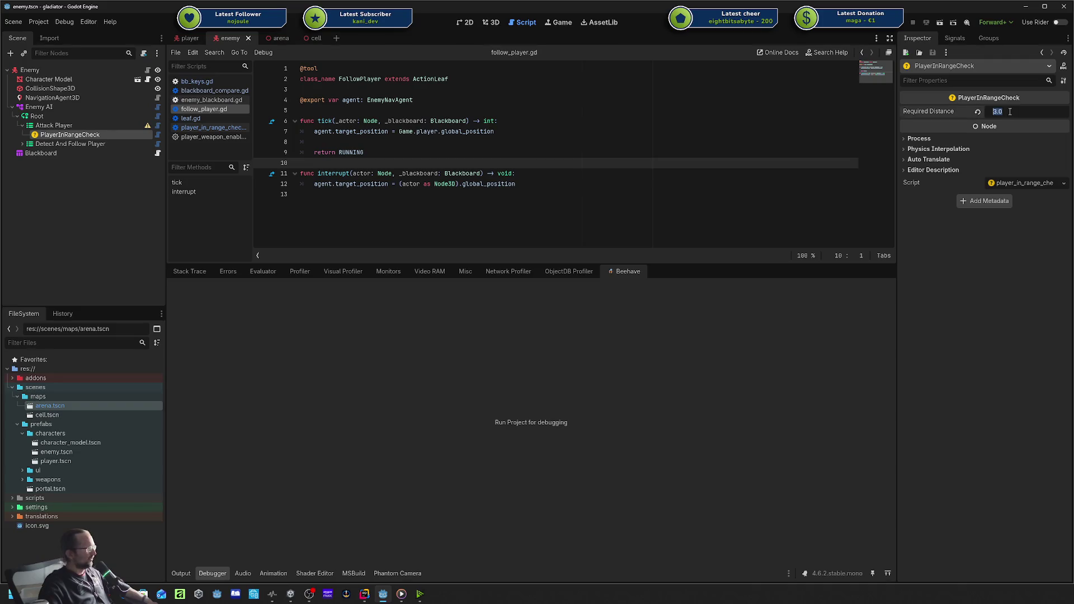
text(6)
key(Return)
key(ctrl+s)
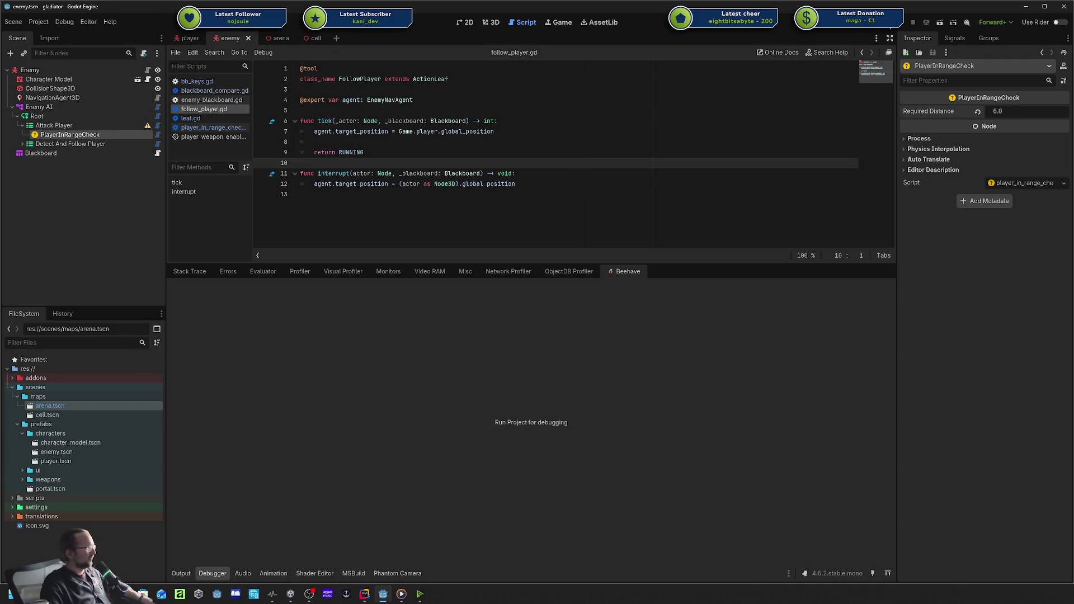
Run the project again and pop the Beehave tree debugger into a floating window.
key(F5)
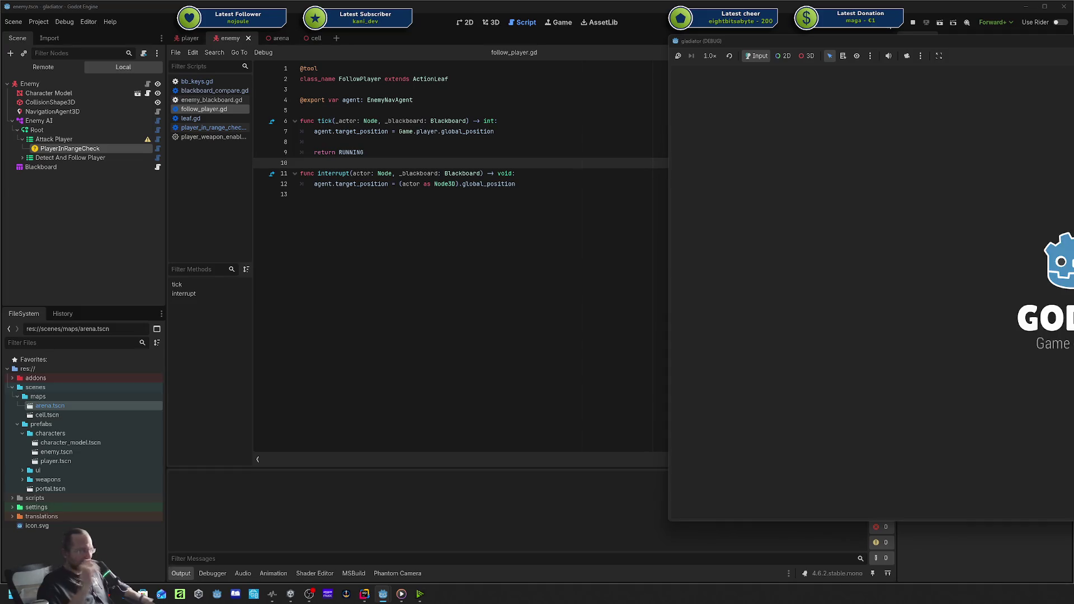
click(475, 401)
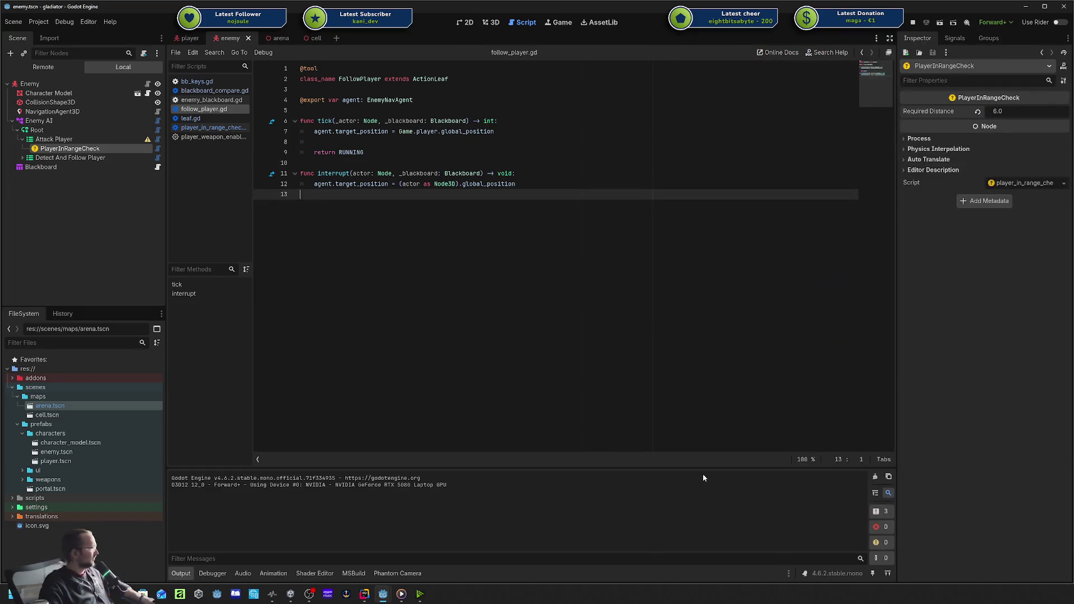
click(213, 573)
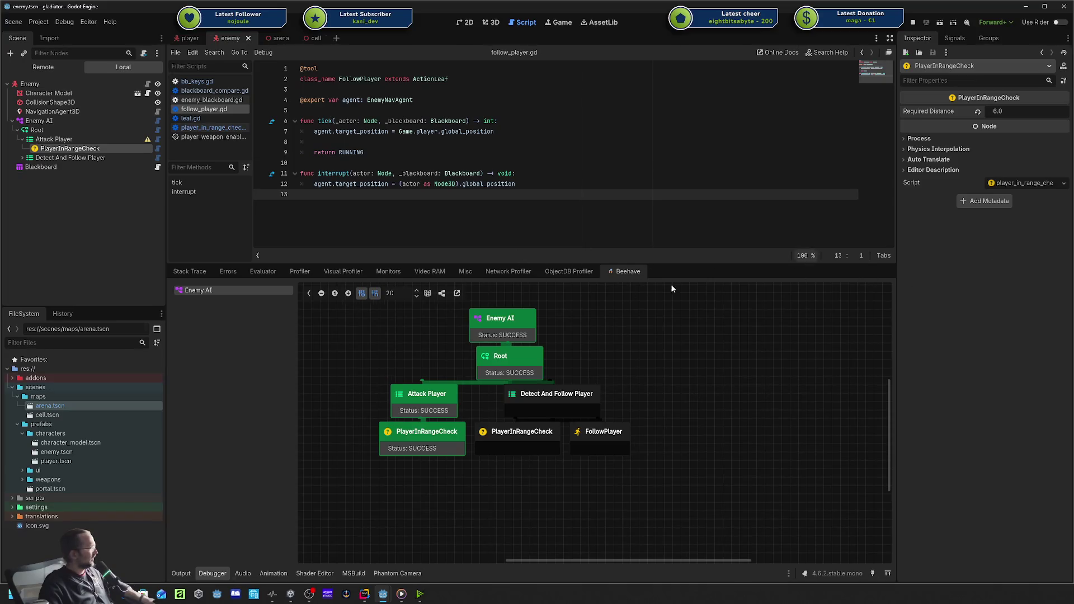
click(456, 293)
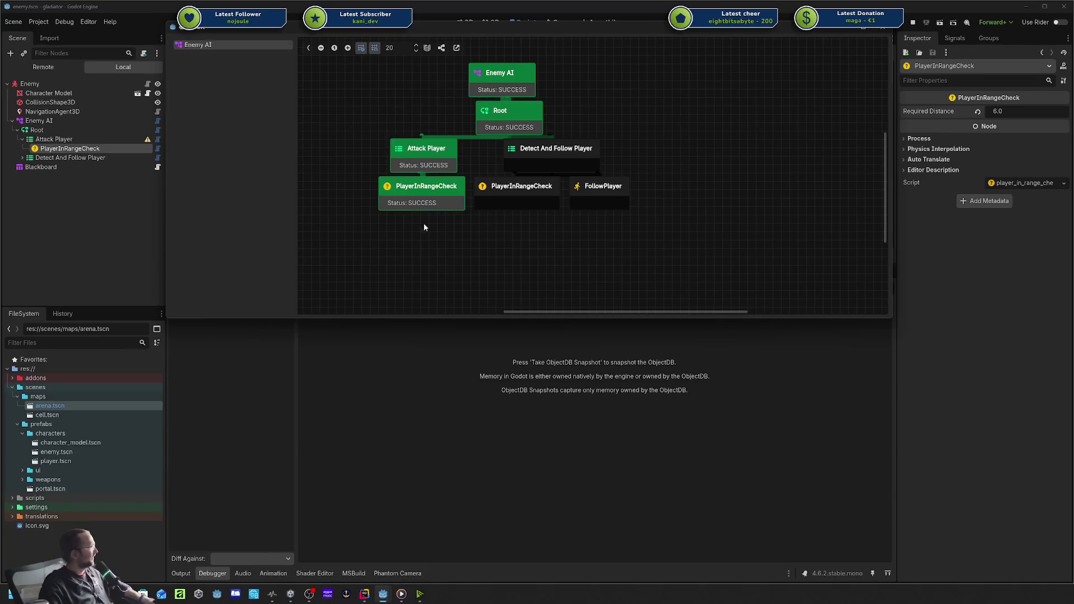
Make the floating debugger taller, move the player next to the enemy, and inspect Attack Player's blackboard.
mouse_move(404, 318)
mouse_down()
mouse_move(403, 465)
mouse_move(403, 342)
mouse_up()
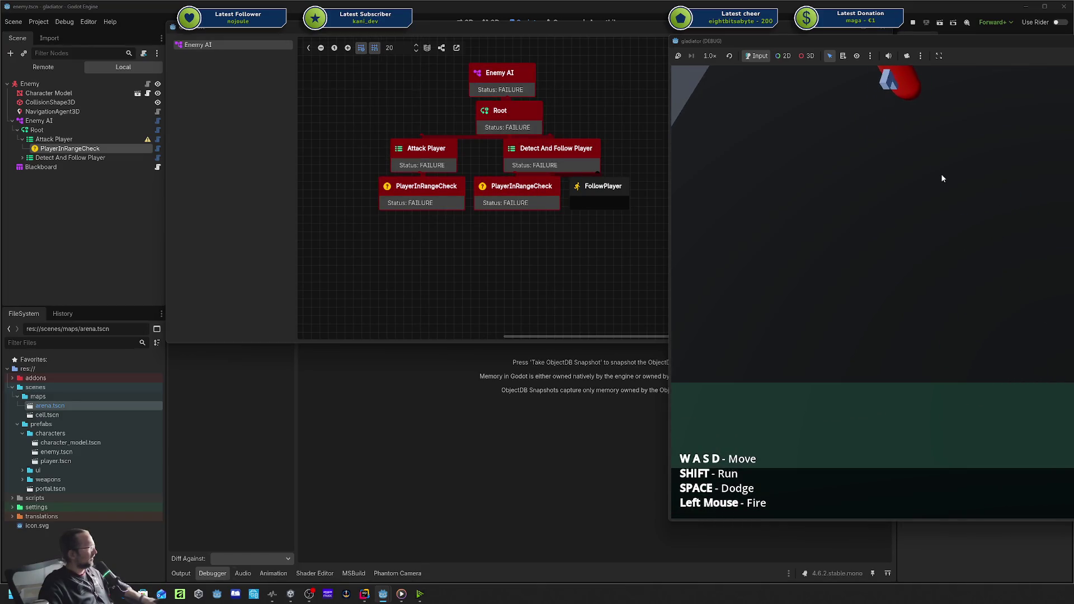
key(a)
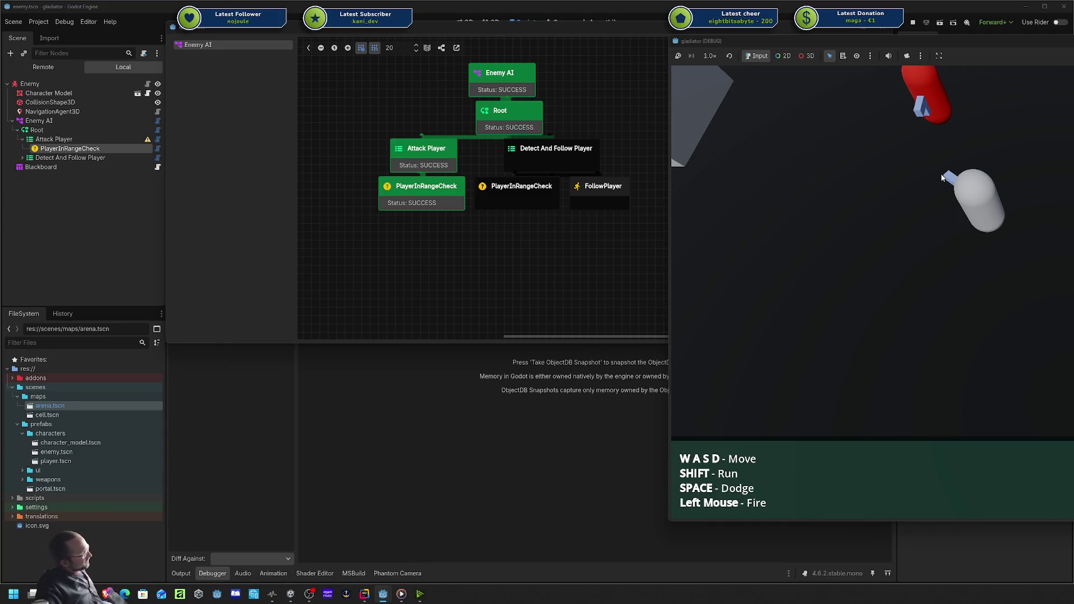
click(572, 242)
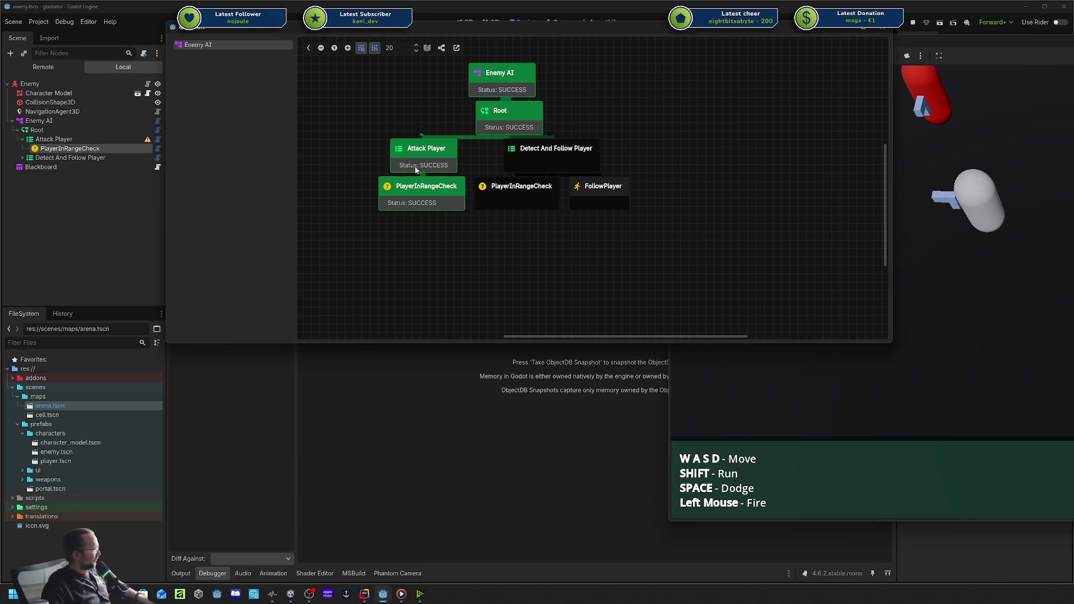
click(411, 202)
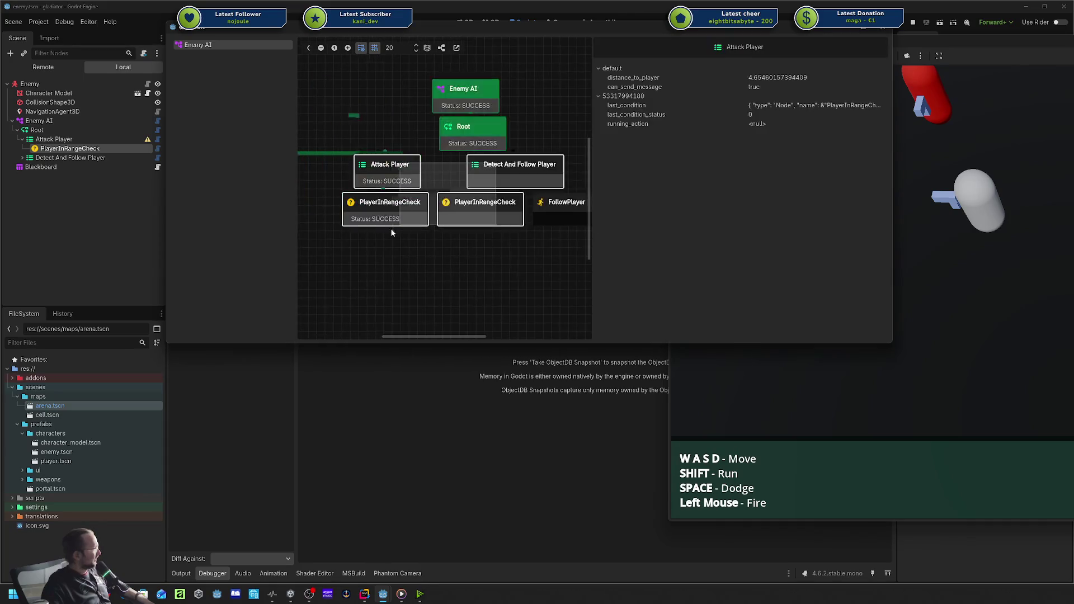
Compare blackboard values of the first and second PlayerInRangeCheck nodes.
click(556, 211)
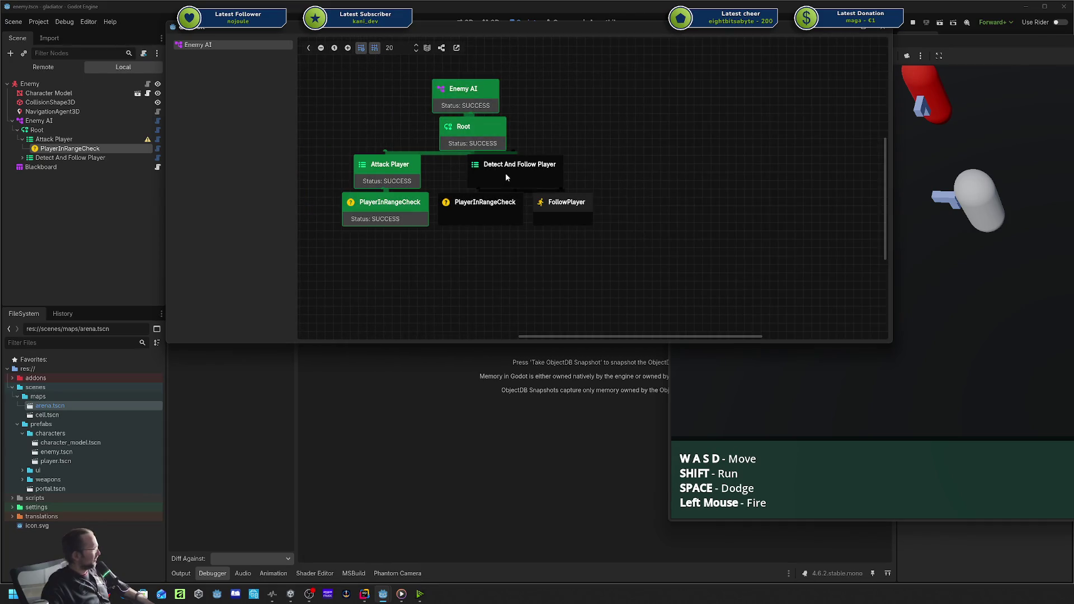
click(488, 209)
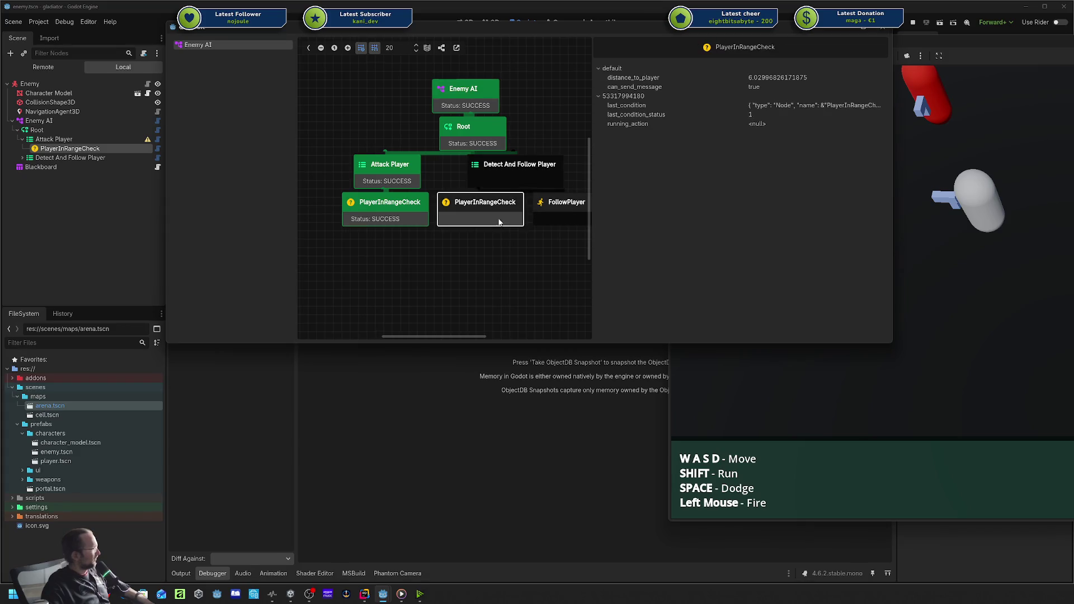
click(510, 261)
drag(510, 262, 487, 268)
click(364, 219)
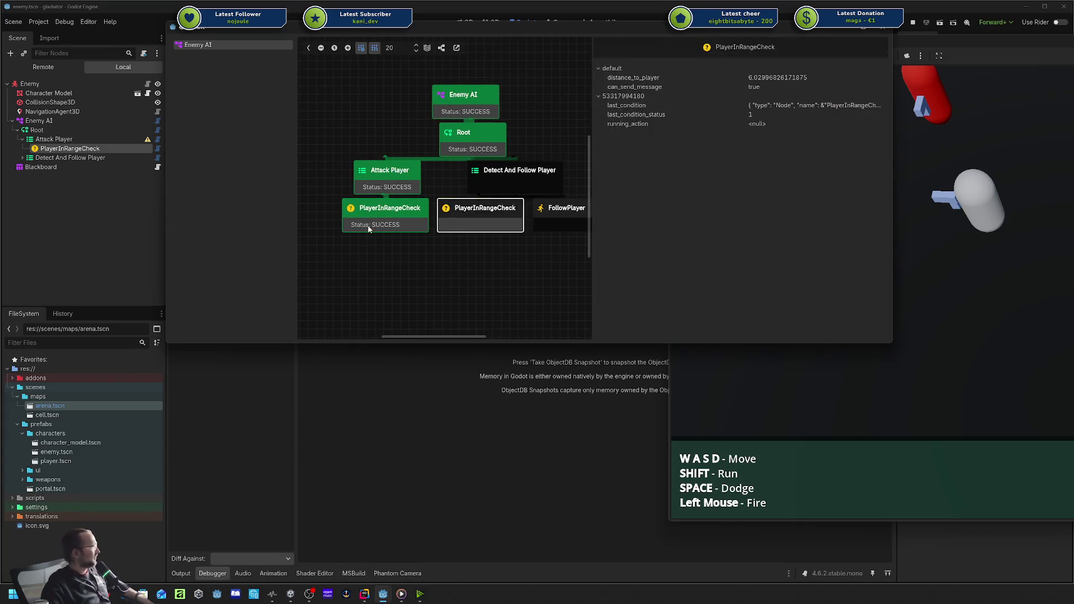
click(461, 223)
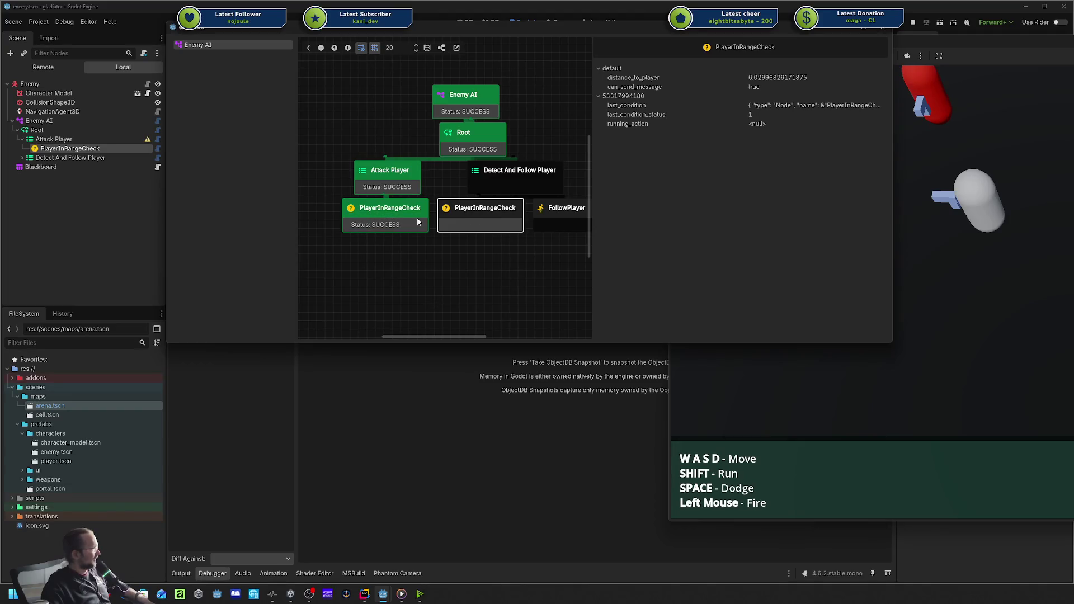
click(345, 220)
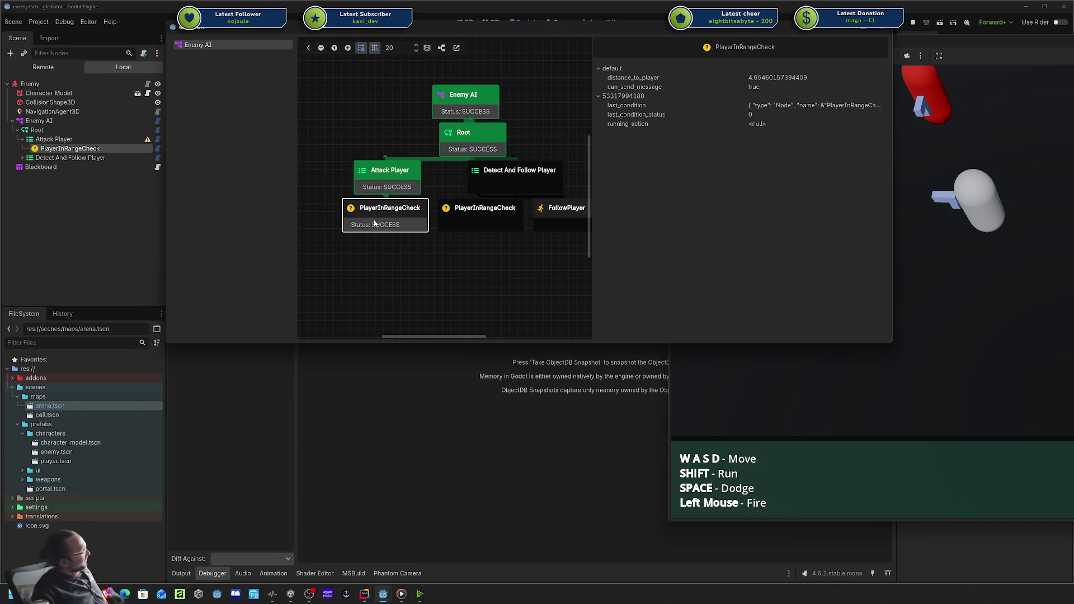
click(473, 214)
click(447, 245)
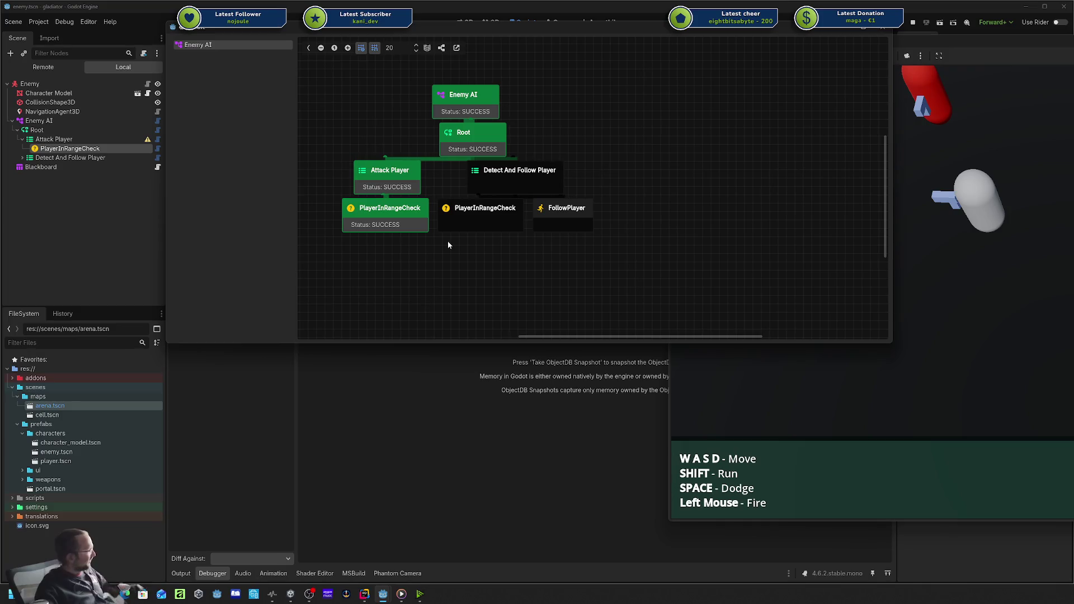
click(482, 220)
click(472, 249)
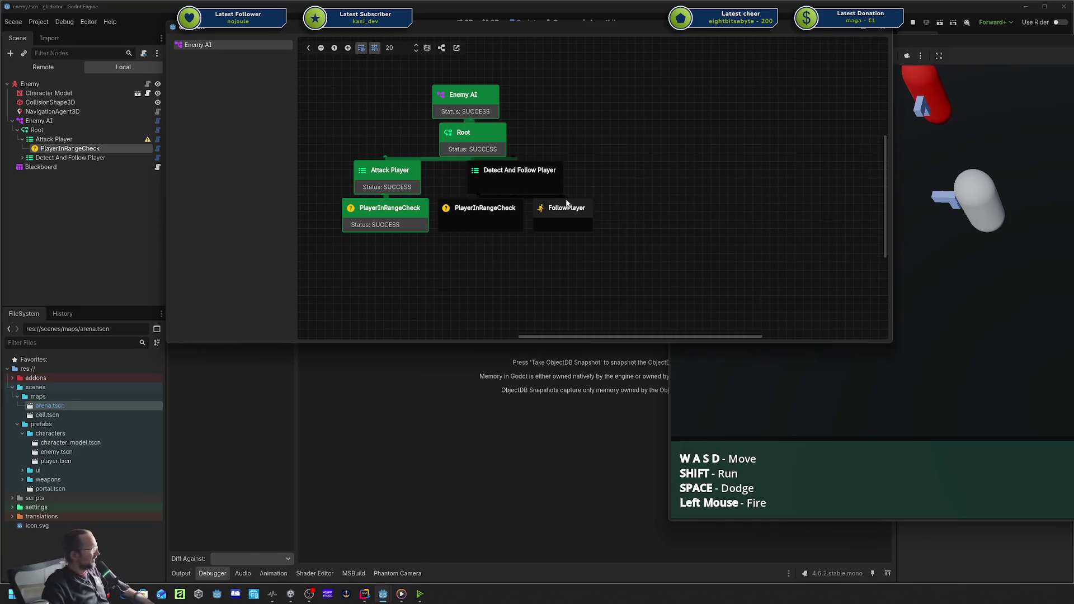
Review the FollowPlayer, Enemy AI, Root and Detect And Follow Player node details.
click(566, 204)
click(524, 196)
click(473, 102)
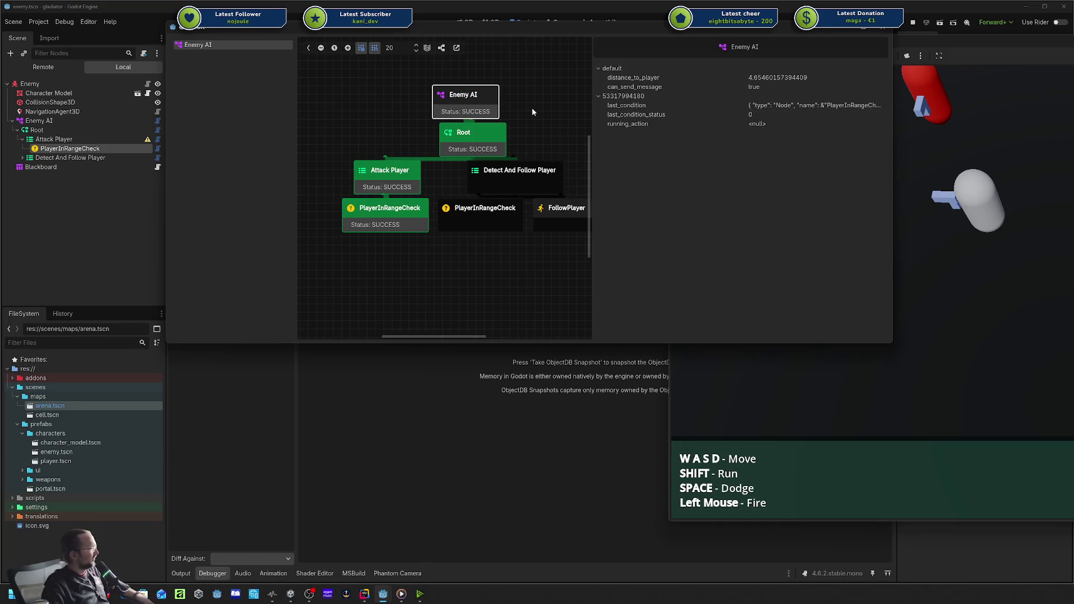
click(531, 107)
drag(531, 107, 541, 163)
click(473, 204)
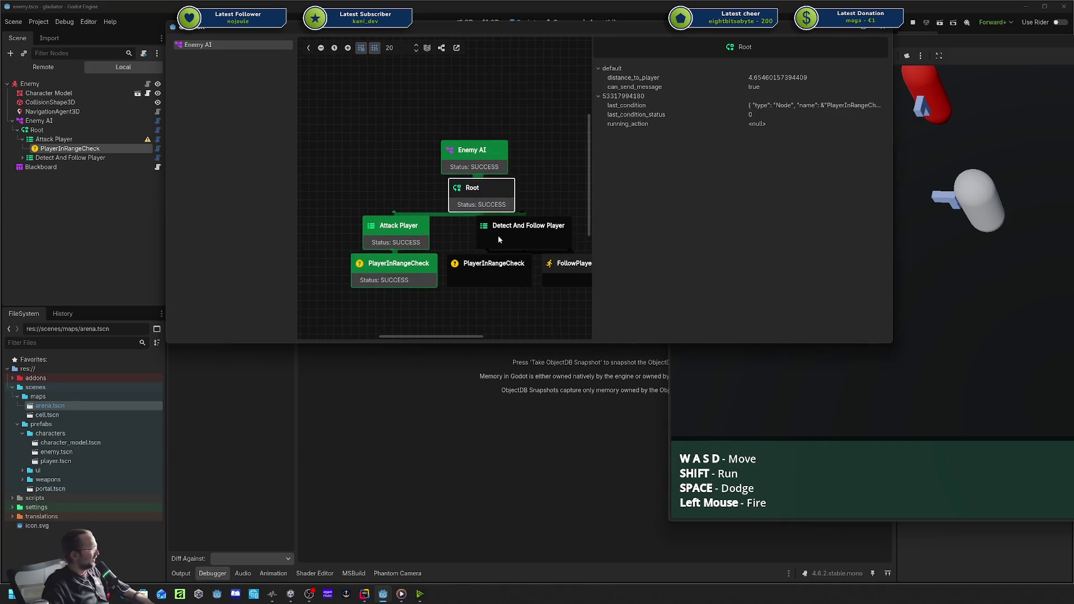
click(479, 235)
click(363, 204)
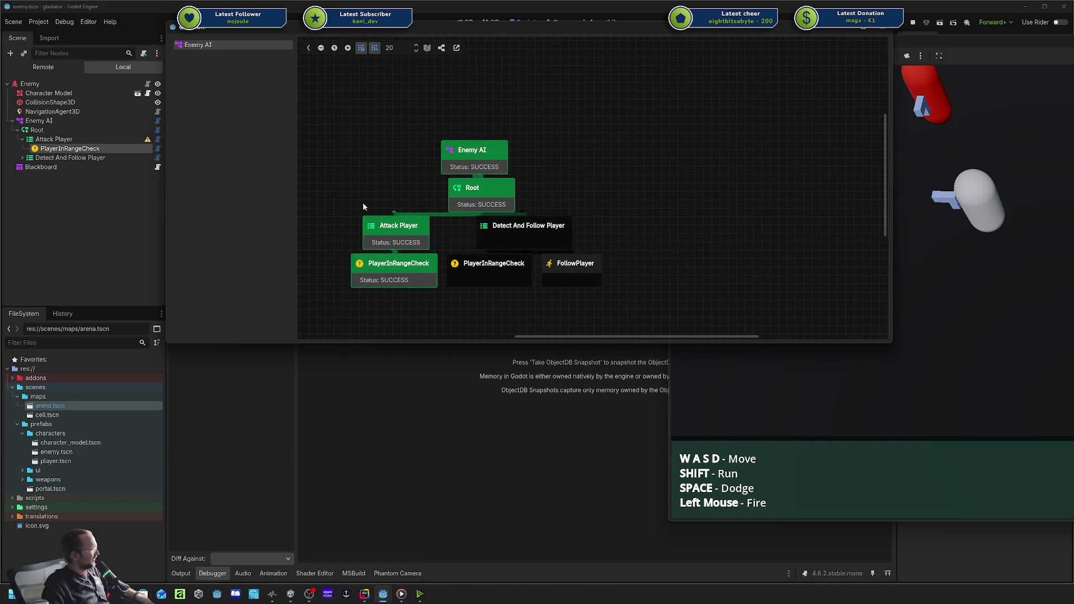
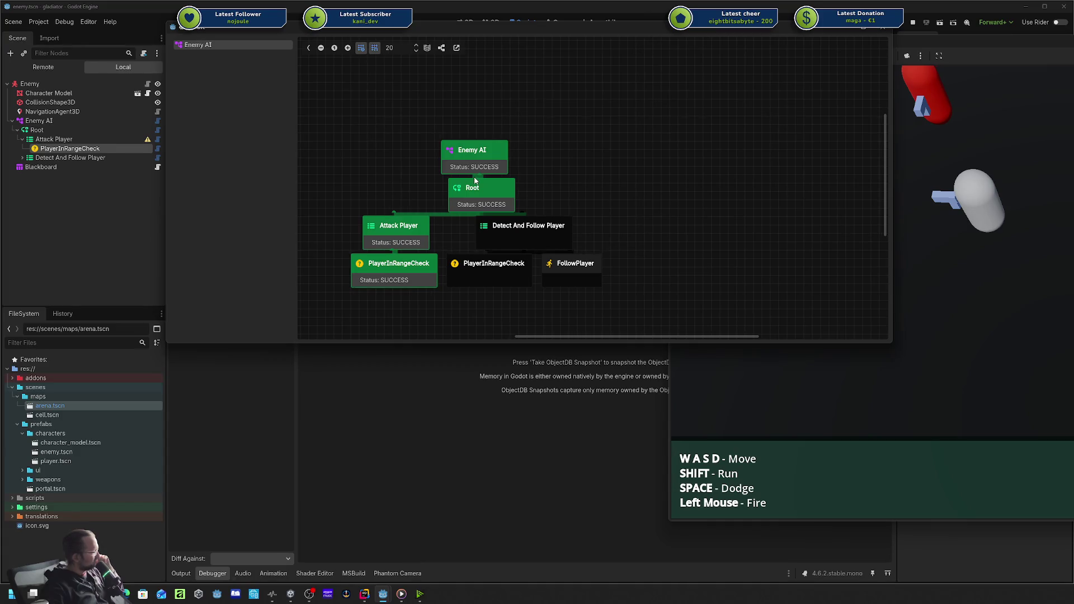
View the live blackboard data of Root, Enemy AI and Detect And Follow Player.
click(491, 189)
click(469, 152)
click(420, 163)
click(499, 224)
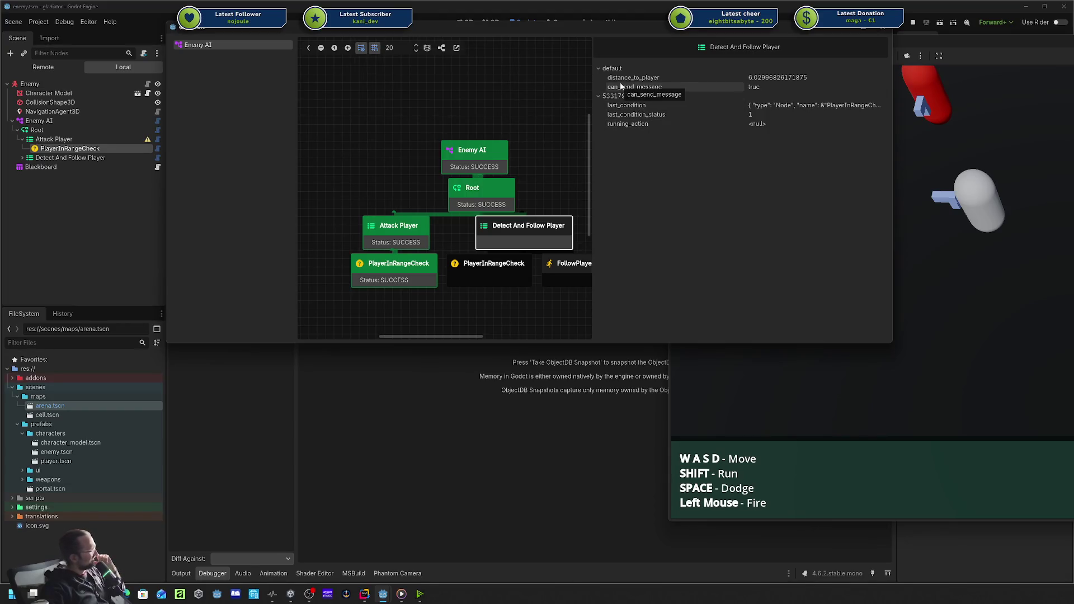
click(555, 125)
click(547, 226)
click(571, 179)
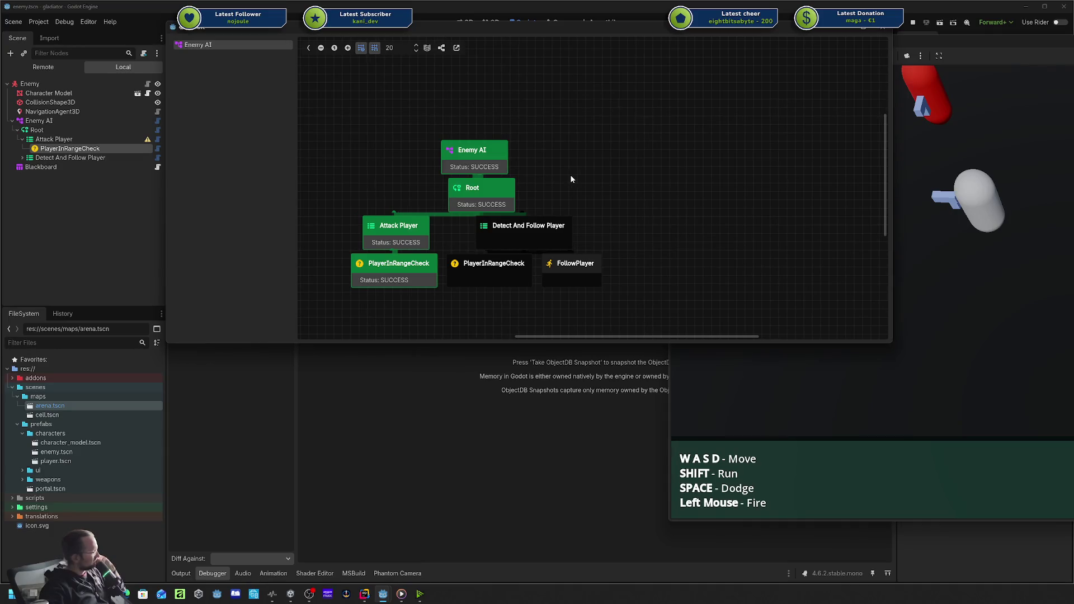
click(459, 148)
click(489, 129)
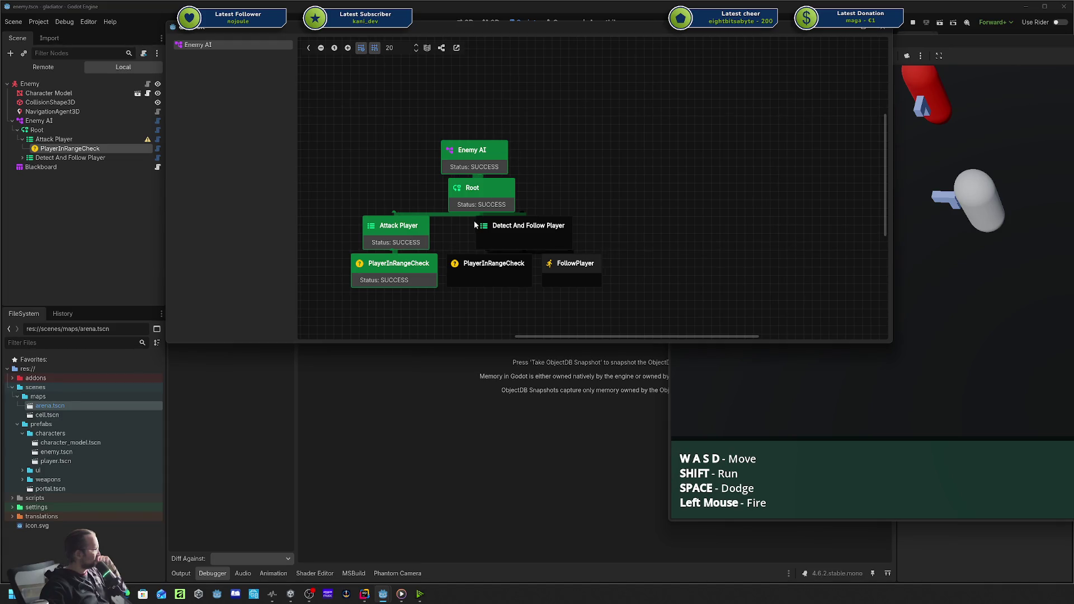
Step through PlayerInRangeCheck, Attack Player, Enemy AI, Detect And Follow Player and Root data.
click(416, 230)
click(504, 232)
click(413, 262)
click(474, 273)
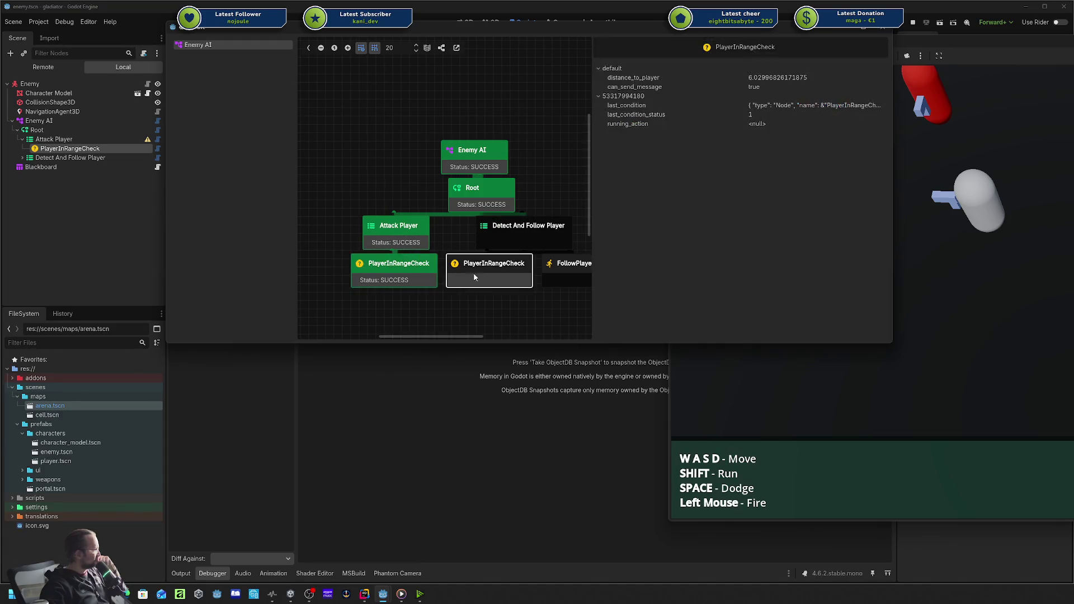
click(550, 185)
click(386, 235)
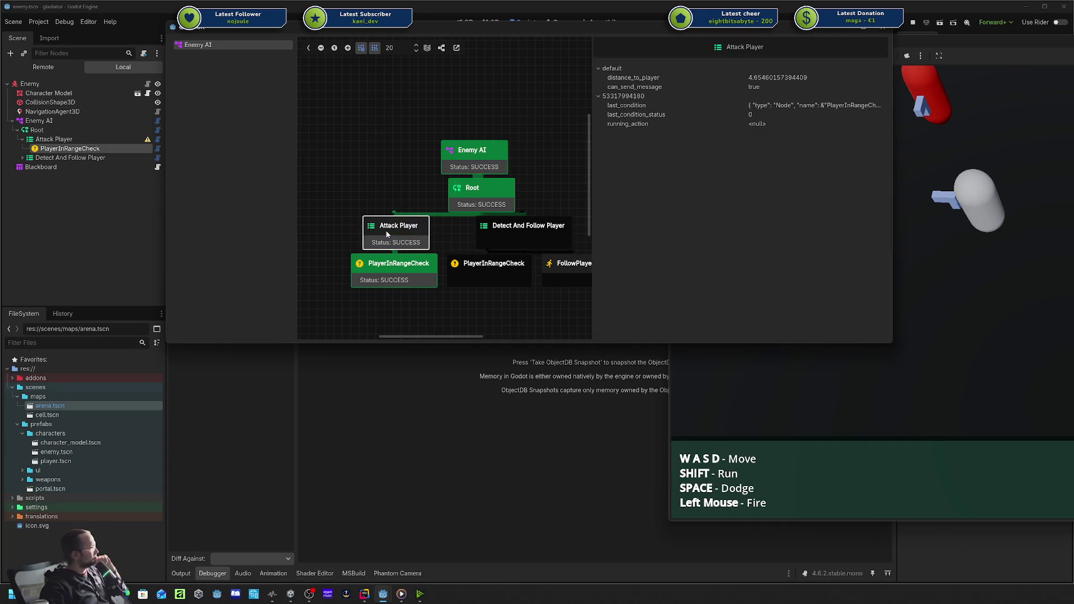
click(499, 147)
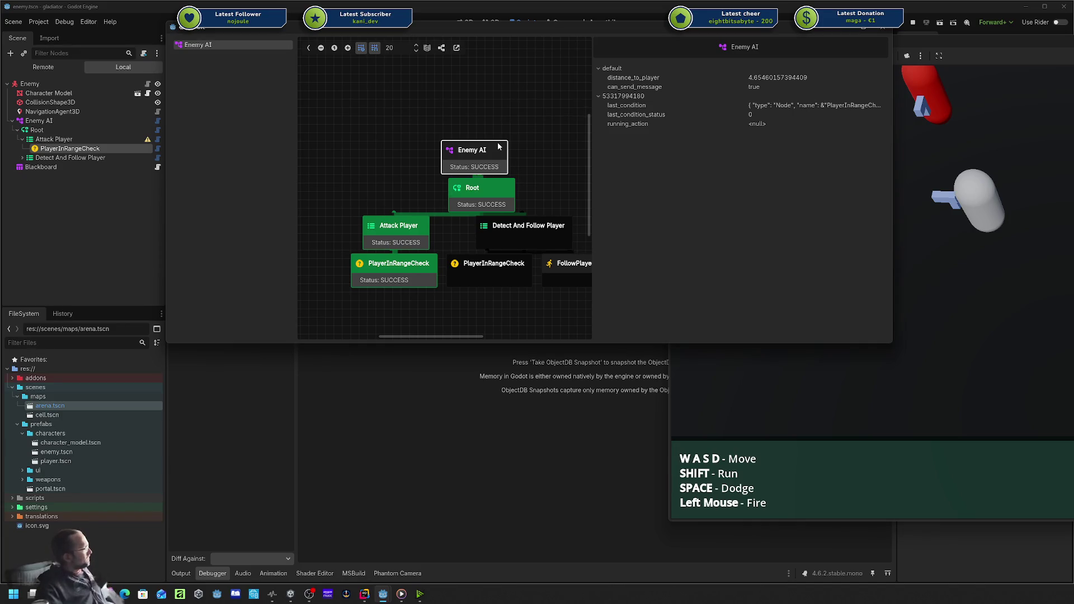
click(527, 224)
click(486, 191)
click(485, 155)
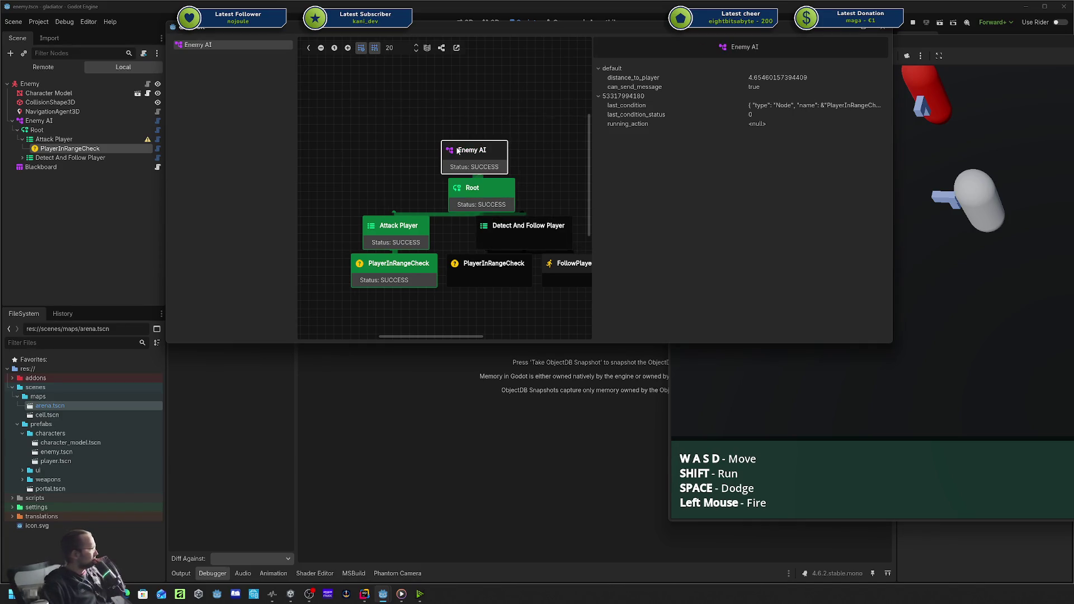
click(486, 155)
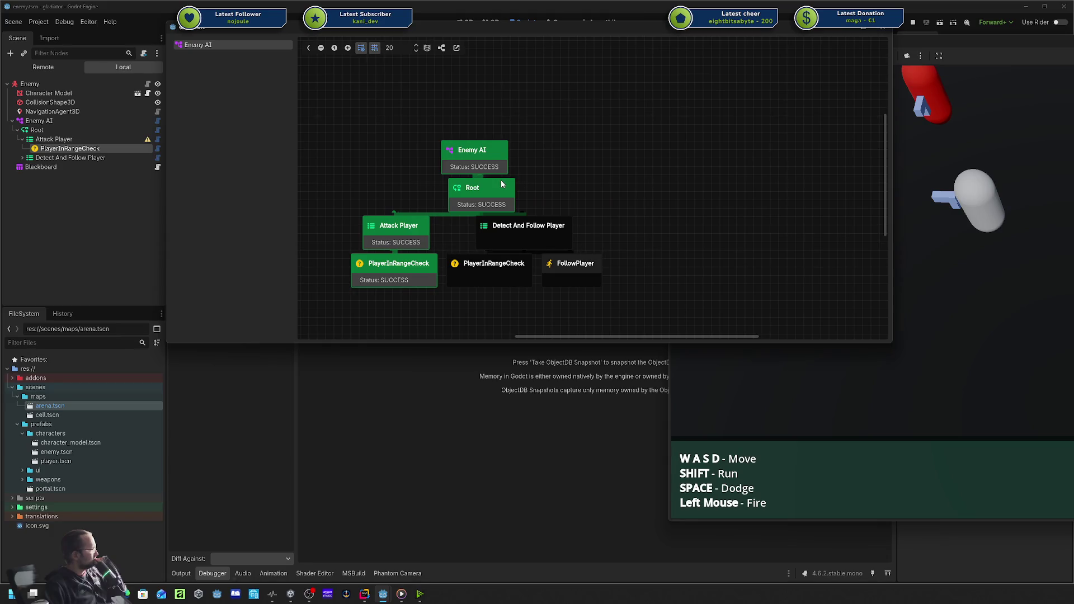
Re-check the Root and Detect And Follow Player blackboard data.
click(465, 192)
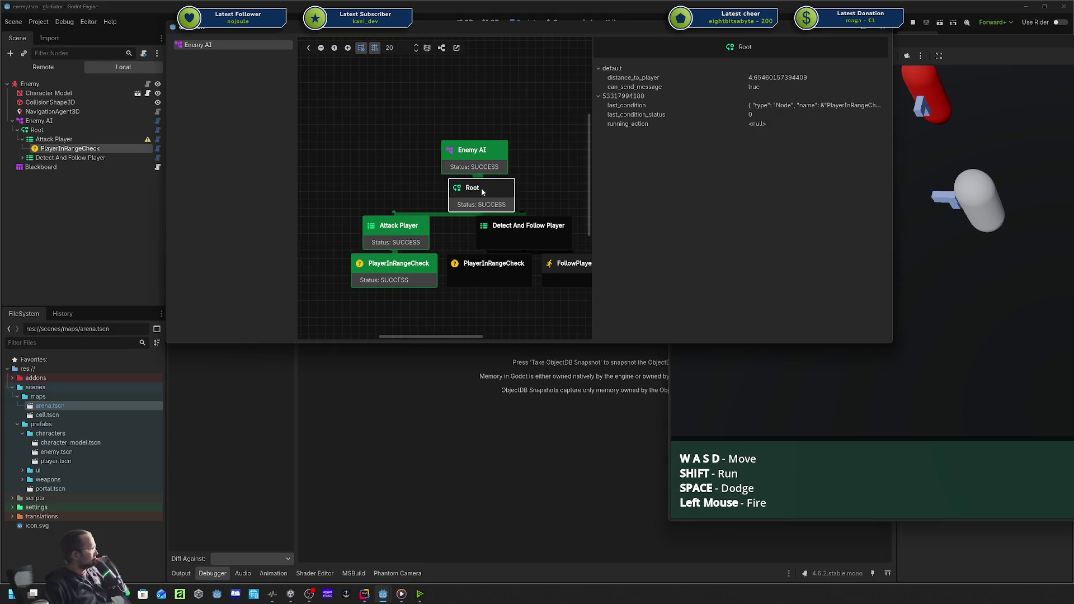
click(512, 231)
click(461, 234)
click(532, 231)
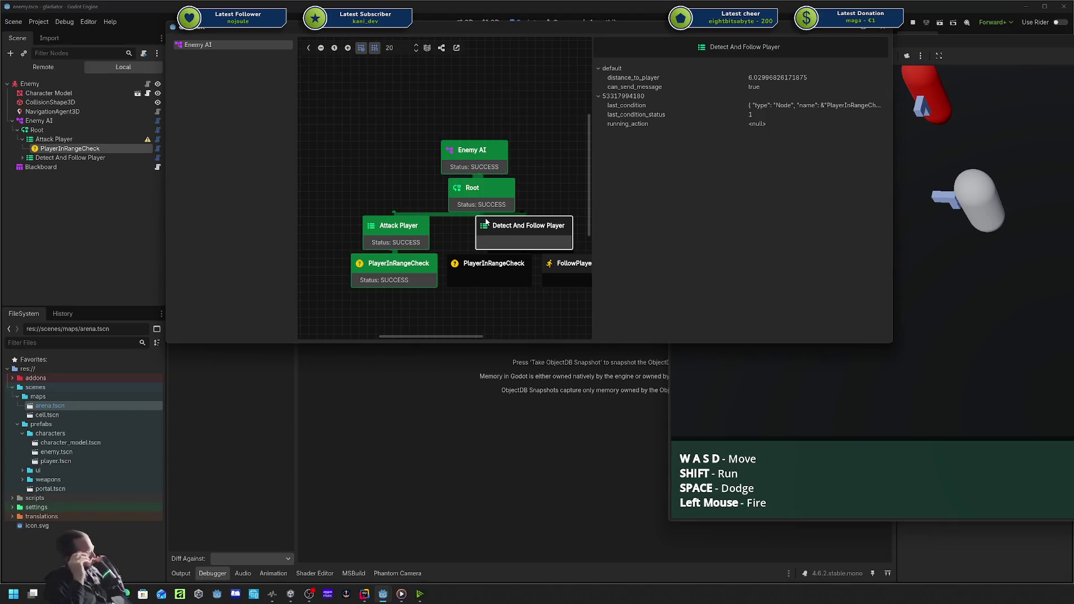
click(473, 224)
click(537, 227)
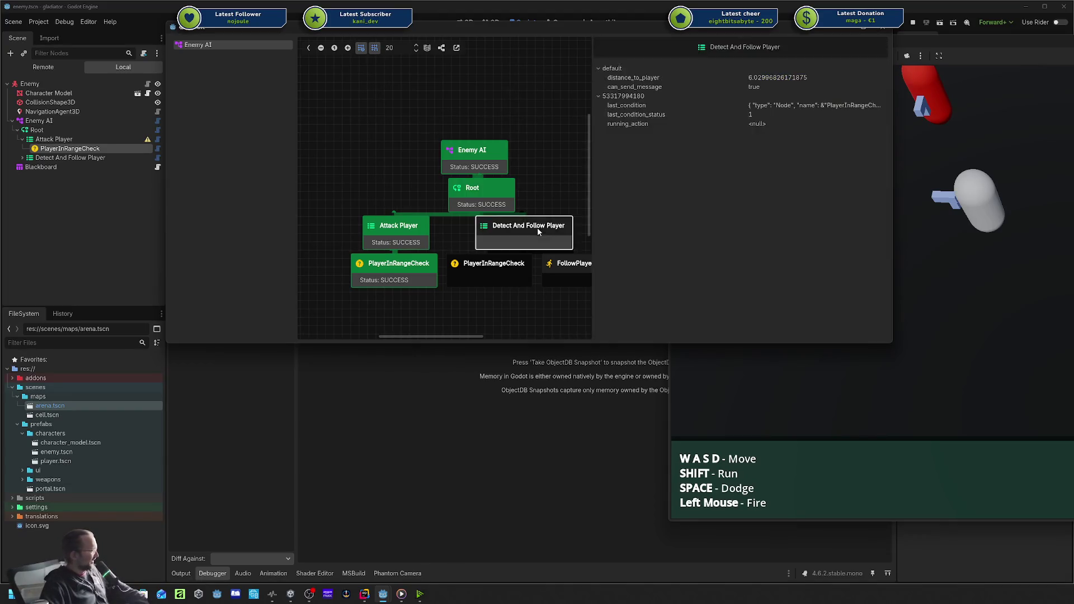
click(512, 208)
click(539, 229)
Inspect both PlayerInRangeCheck nodes, Attack Player and FollowPlayer, then stop the game with F8.
mouse_move(540, 230)
mouse_down()
mouse_move(451, 173)
mouse_move(487, 171)
mouse_up()
click(470, 206)
click(361, 165)
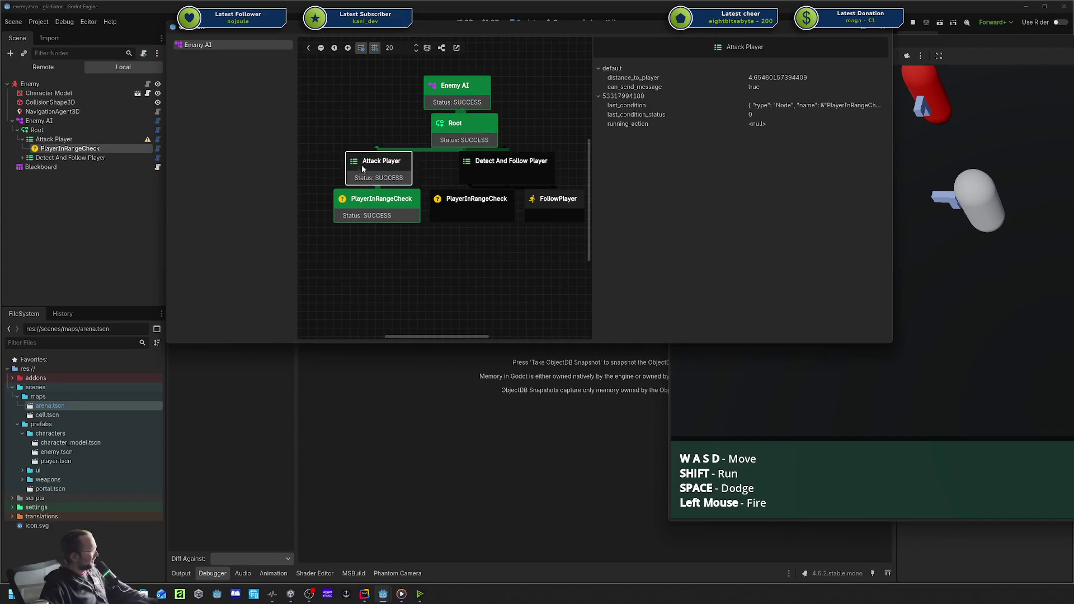
click(362, 193)
click(370, 170)
click(375, 216)
click(504, 200)
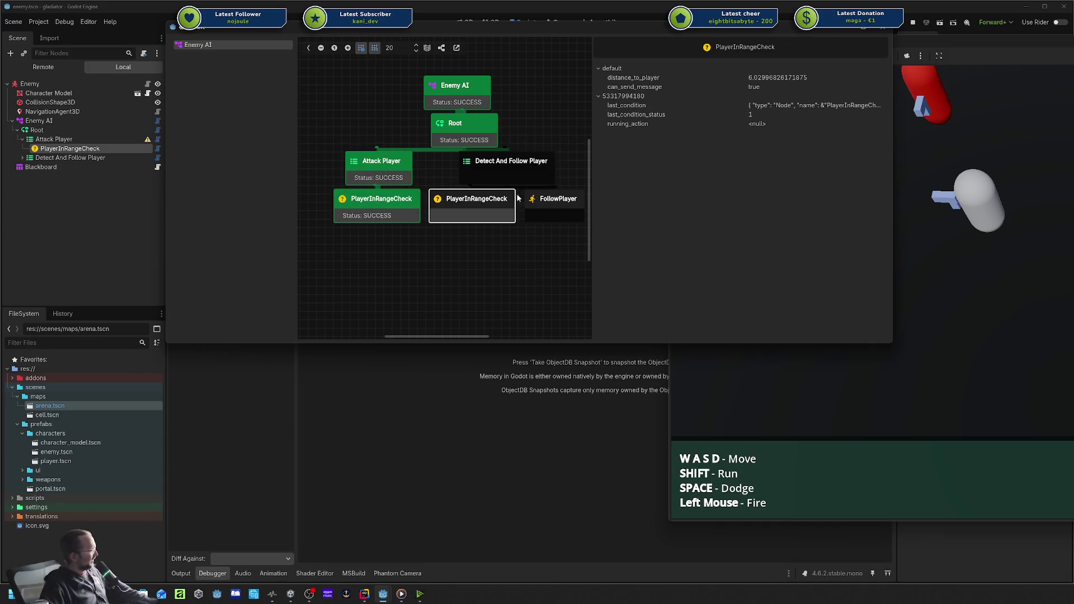
click(545, 203)
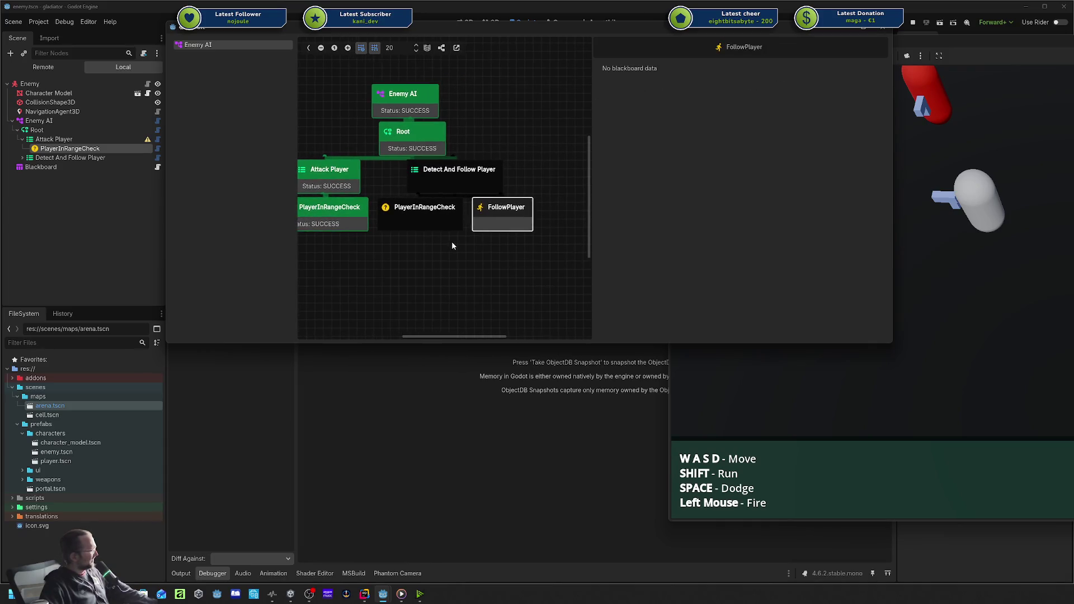
click(495, 176)
click(496, 215)
click(583, 210)
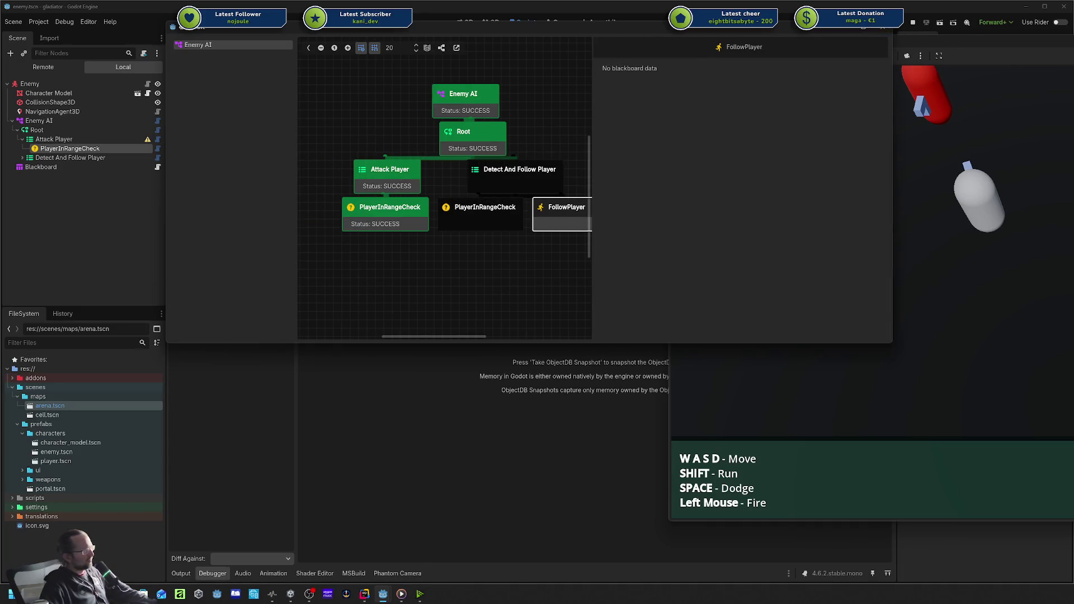
key(F8)
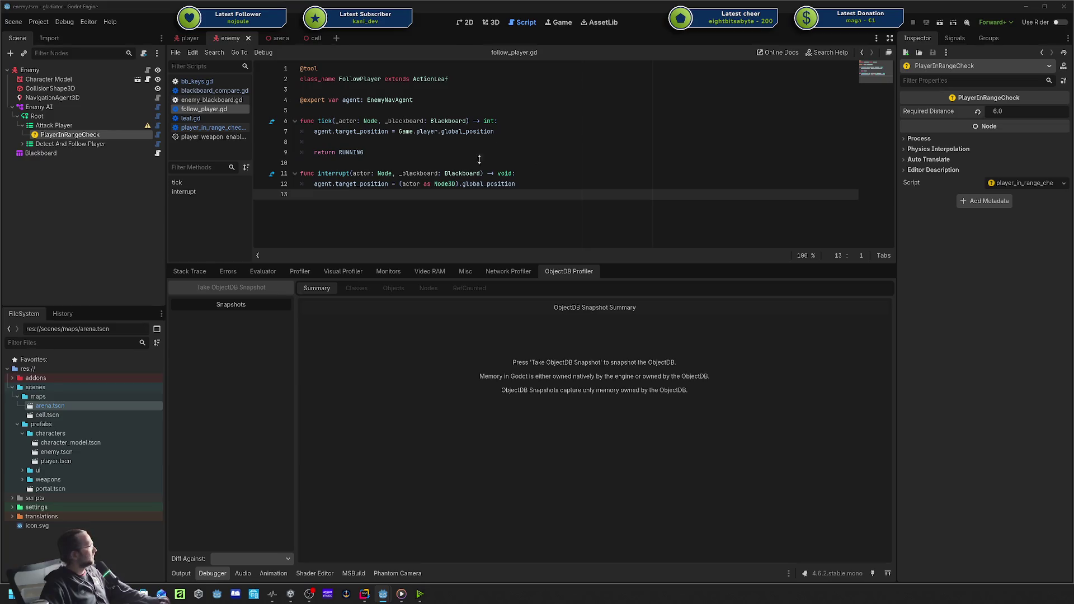
Rename the Detect And Follow Player node to 'Player Detection'.
click(60, 143)
click(539, 140)
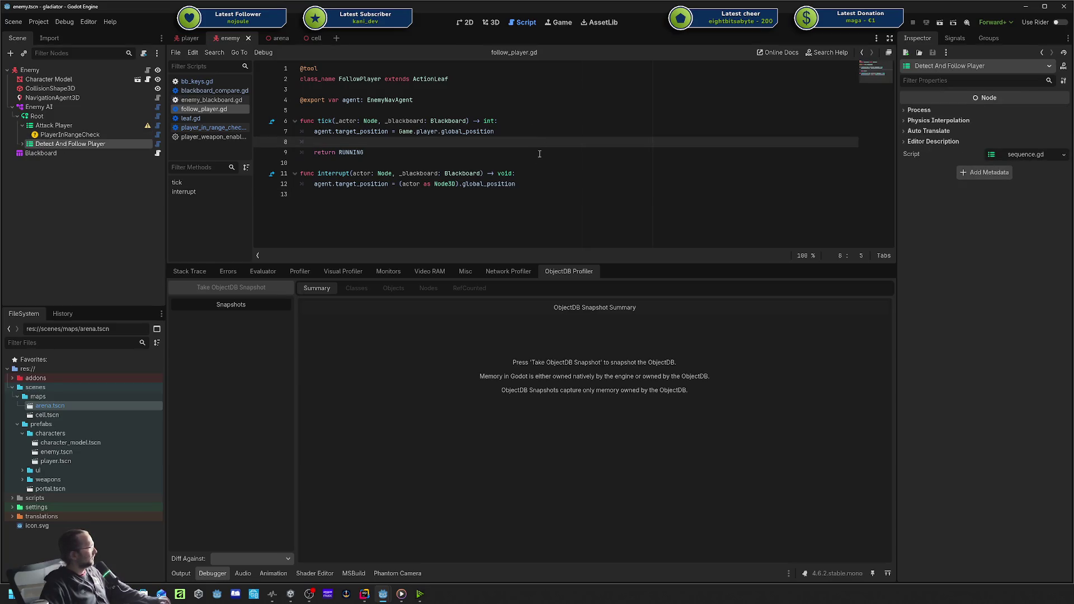
click(95, 145)
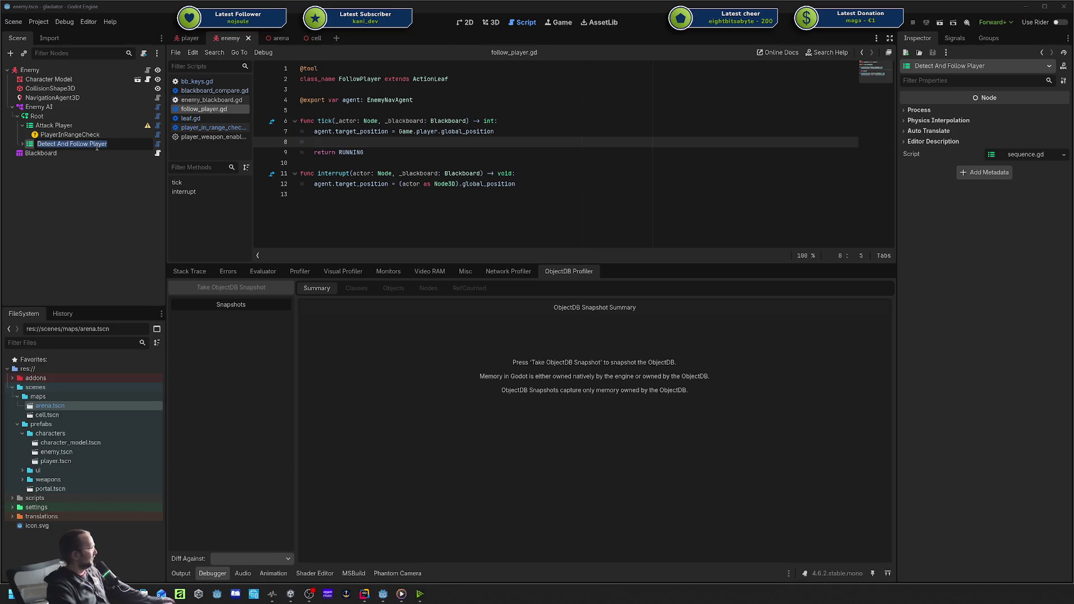
key(ctrl+BackSpace)
key(ctrl+BackSpace)
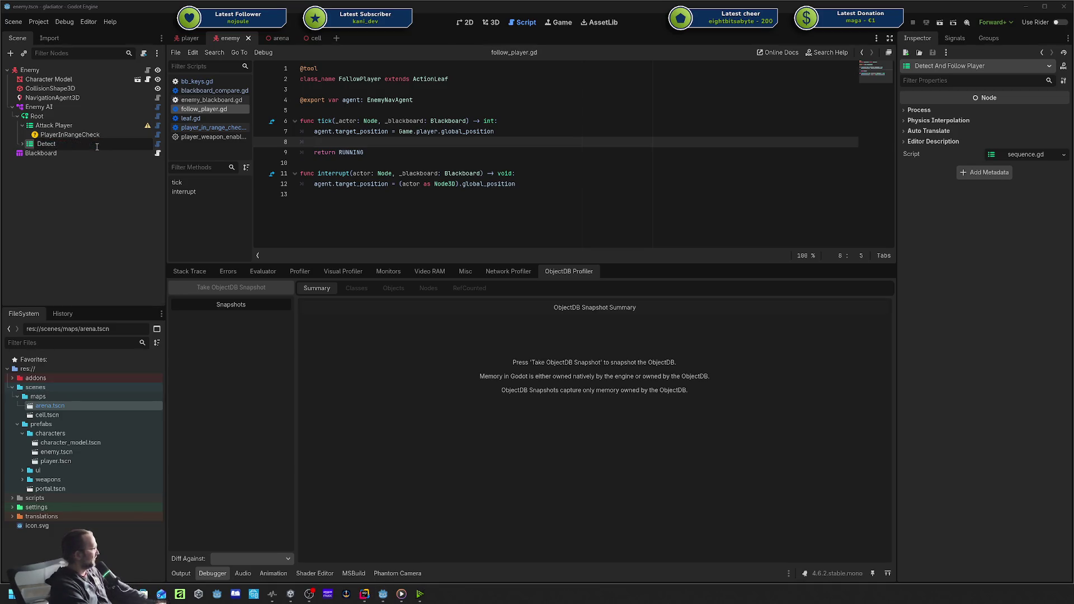
key(ctrl+BackSpace)
text(Player De)
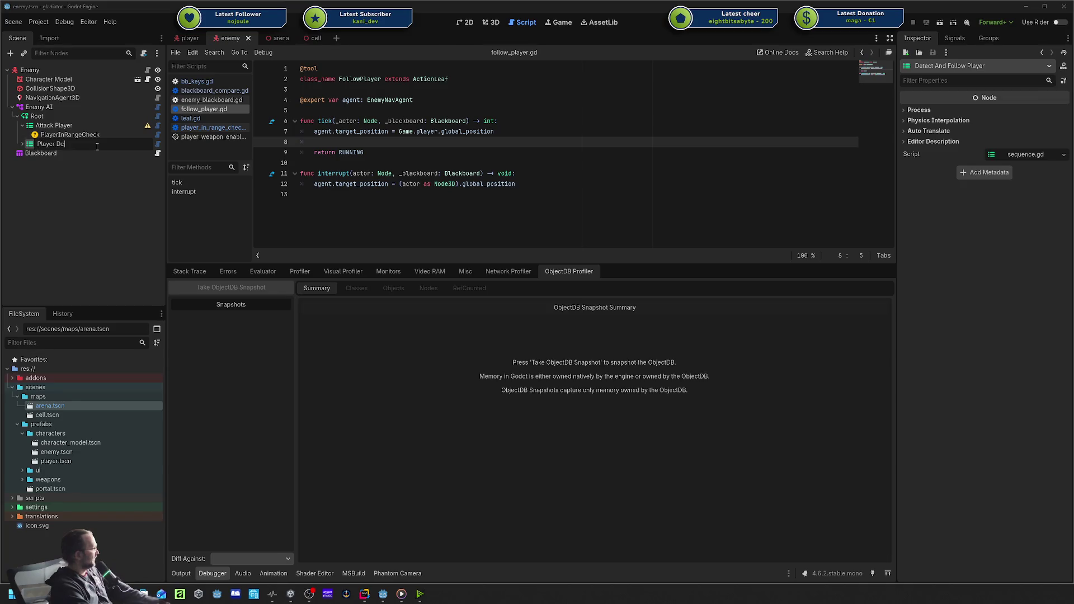
text(tection)
key(Return)
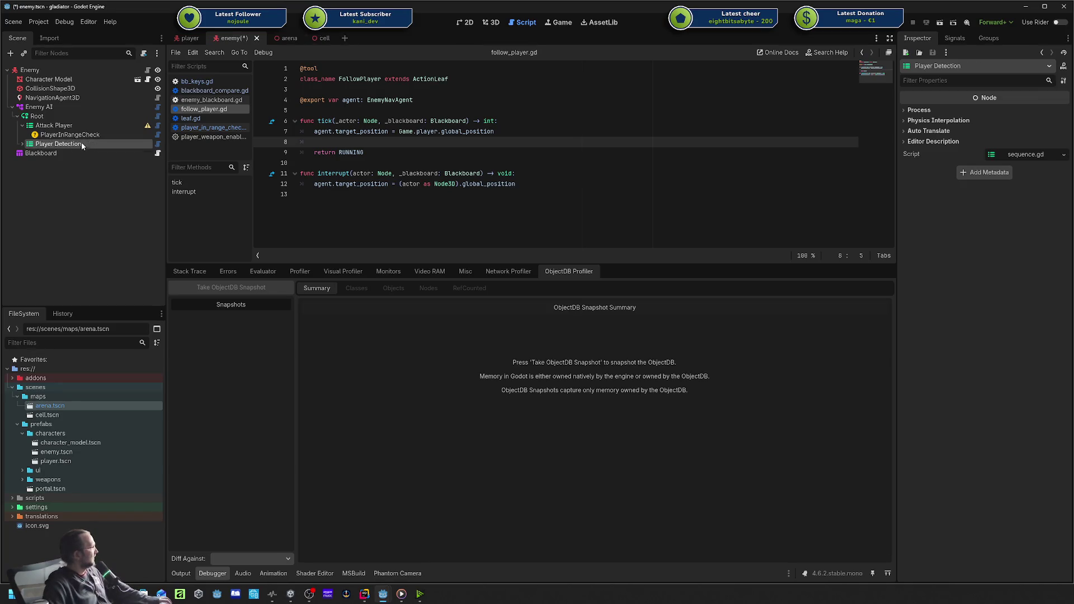
Move Attack Player inside the Player Detection sequence and save the enemy scene.
mouse_move(82, 144)
mouse_down()
mouse_move(62, 124)
mouse_move(55, 139)
mouse_up()
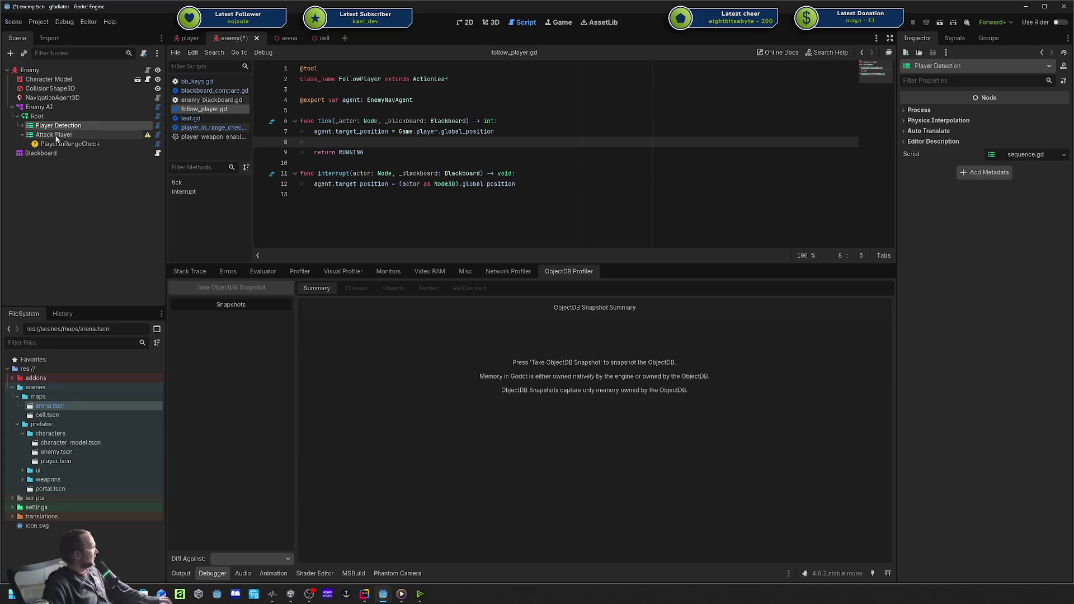
click(22, 126)
click(72, 136)
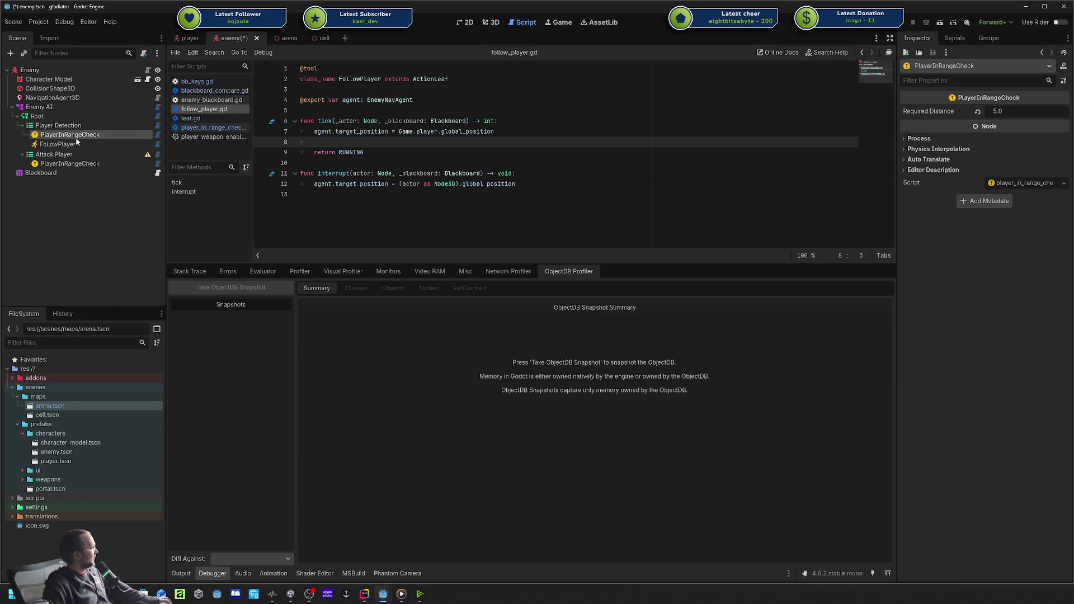
drag(54, 154, 95, 142)
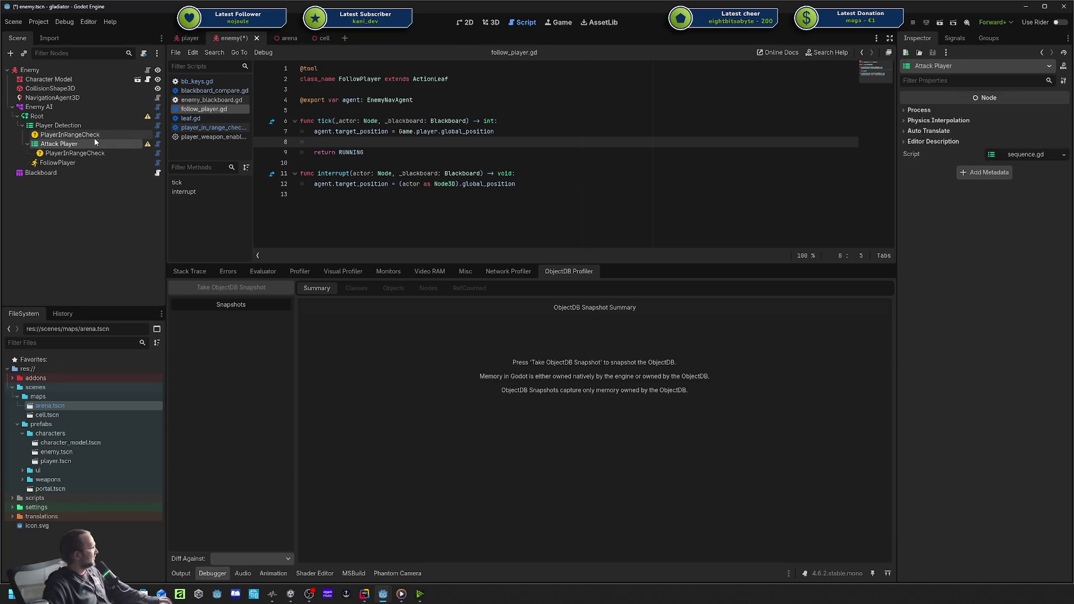
key(ctrl+s)
Place Player Detection directly under Enemy AI and reposition the Root node.
click(28, 144)
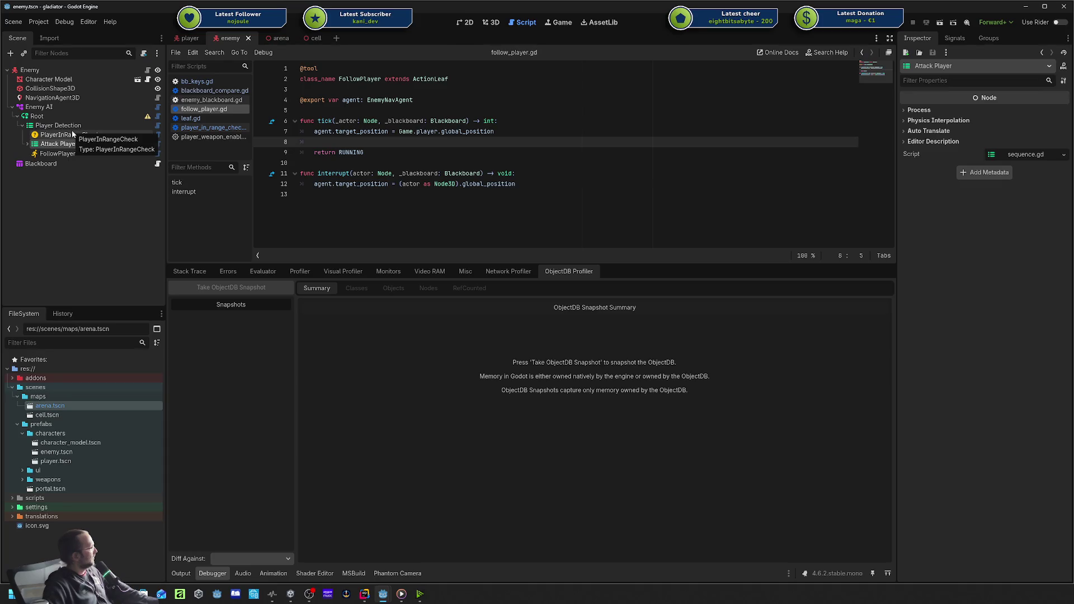
click(43, 127)
drag(44, 128, 42, 112)
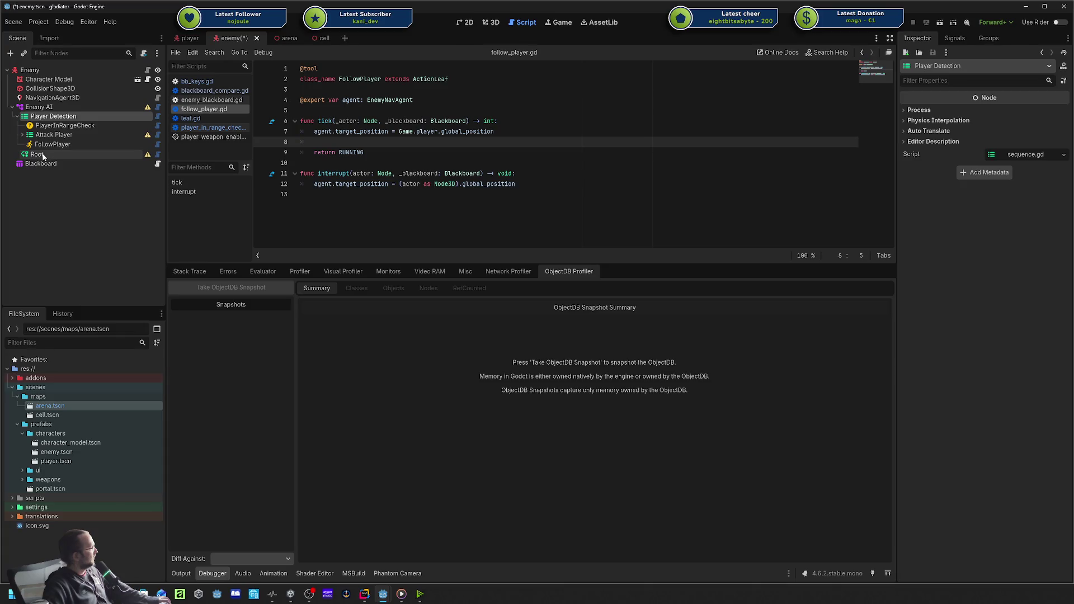
mouse_move(43, 156)
mouse_down()
mouse_move(65, 141)
mouse_move(54, 152)
mouse_move(55, 132)
mouse_move(52, 146)
mouse_move(45, 136)
mouse_up()
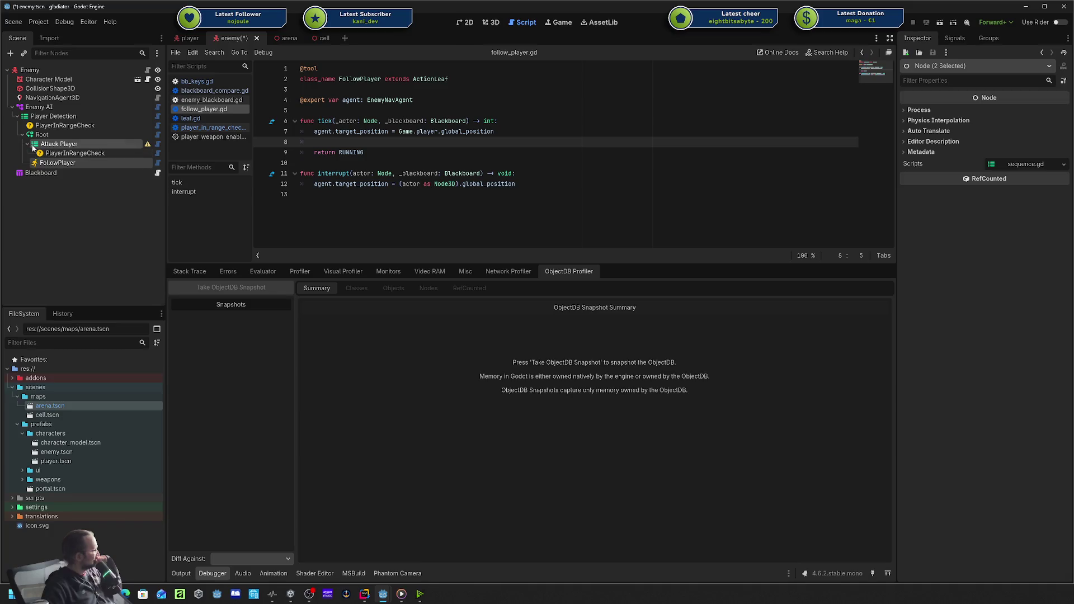
Rename the Root selector to 'React To Player' and save the enemy scene.
click(28, 144)
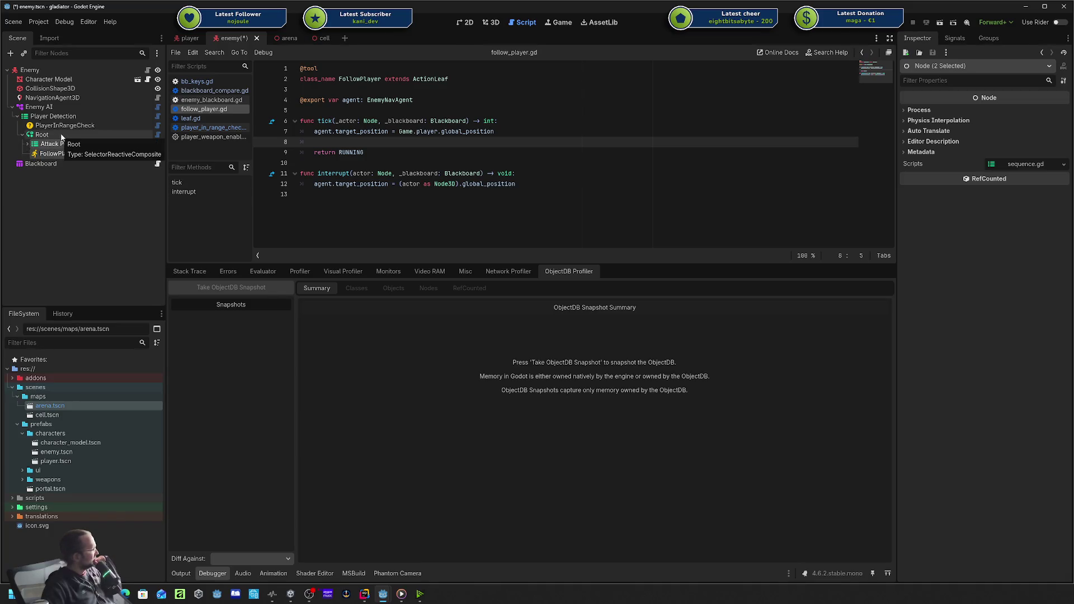
click(50, 144)
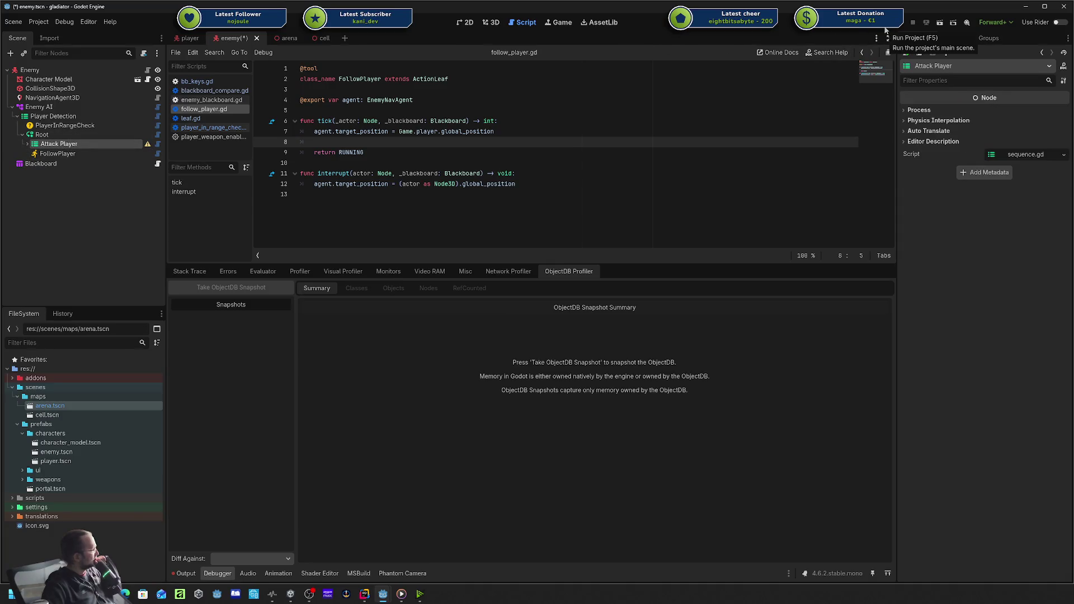
double_click(78, 136)
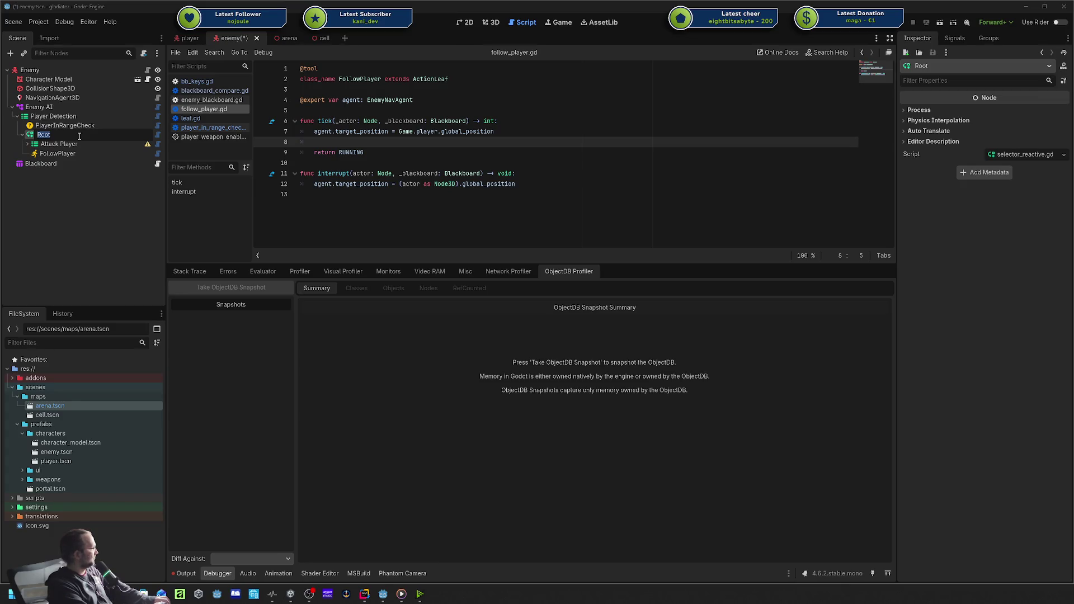
text(React)
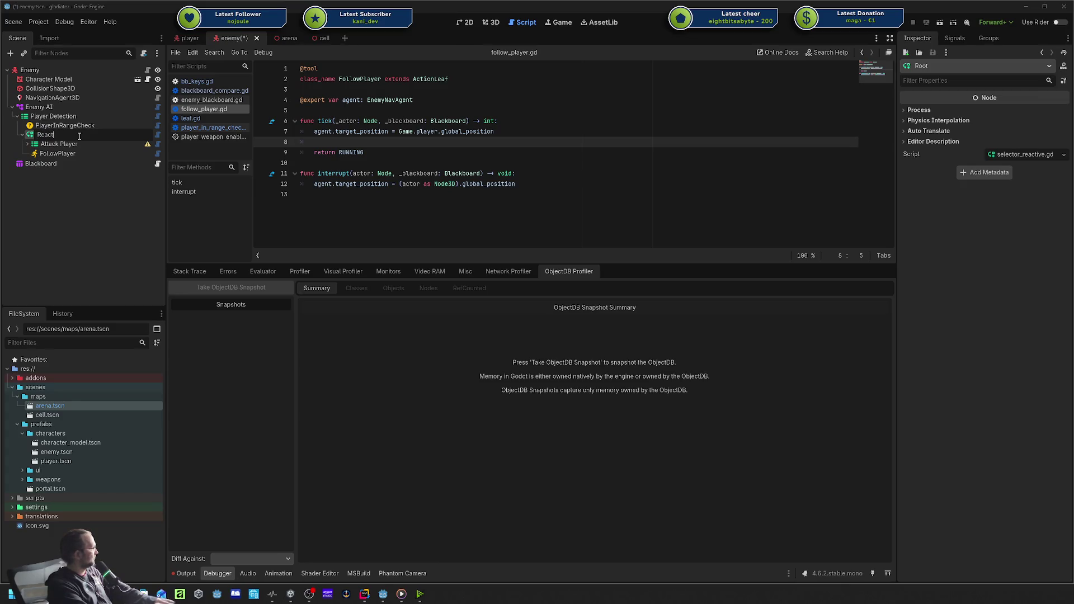
text( To Player)
key(Return)
key(ctrl+s)
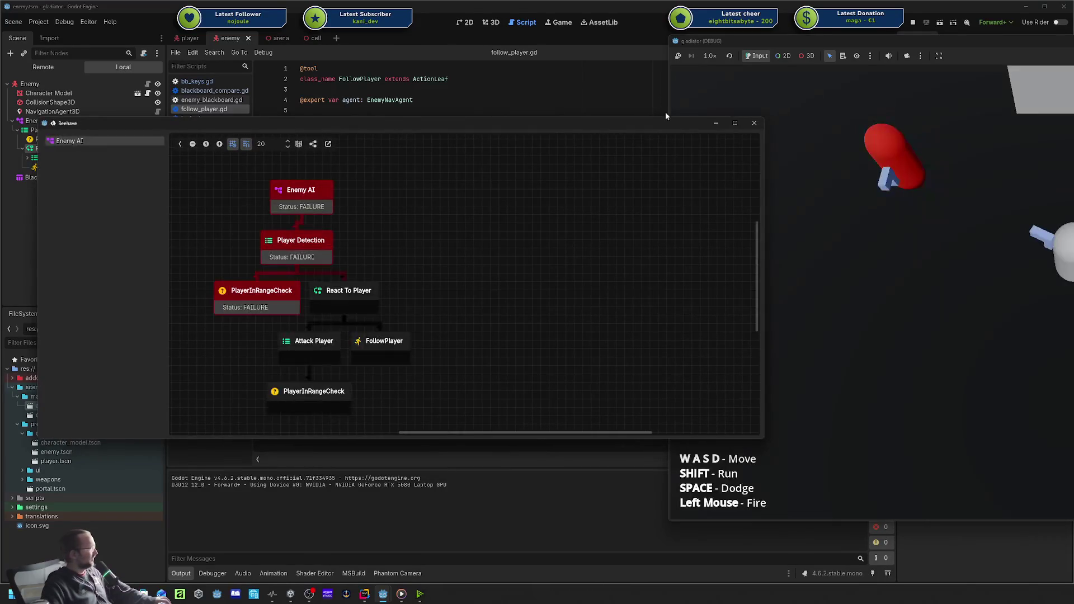
Inspect React To Player in the live Beehave graph, stop the game with F8, and close the debugger.
click(348, 290)
click(432, 265)
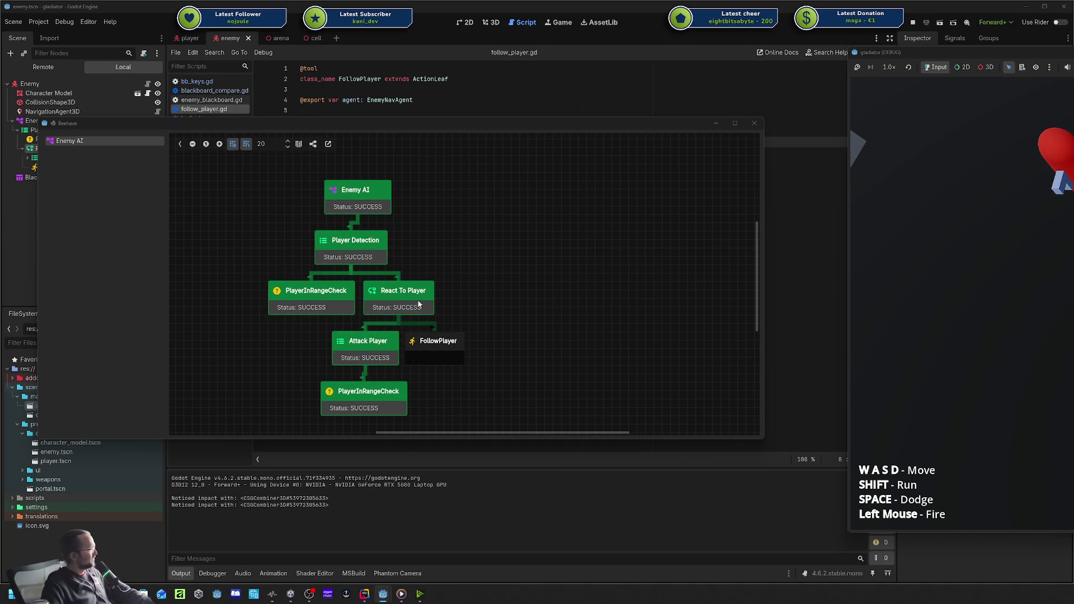
click(393, 285)
click(312, 339)
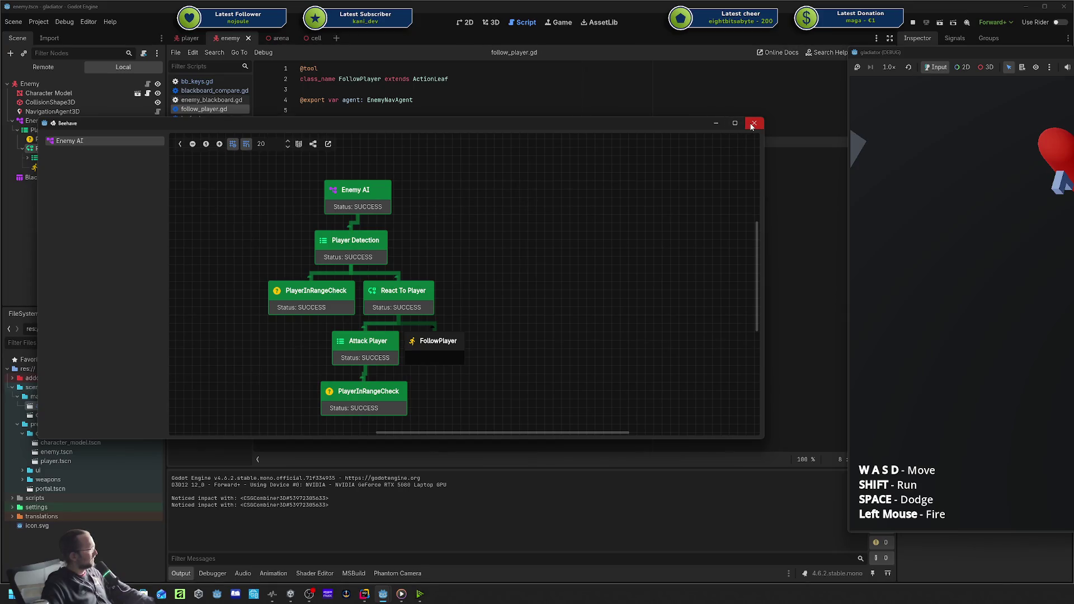
key(F8)
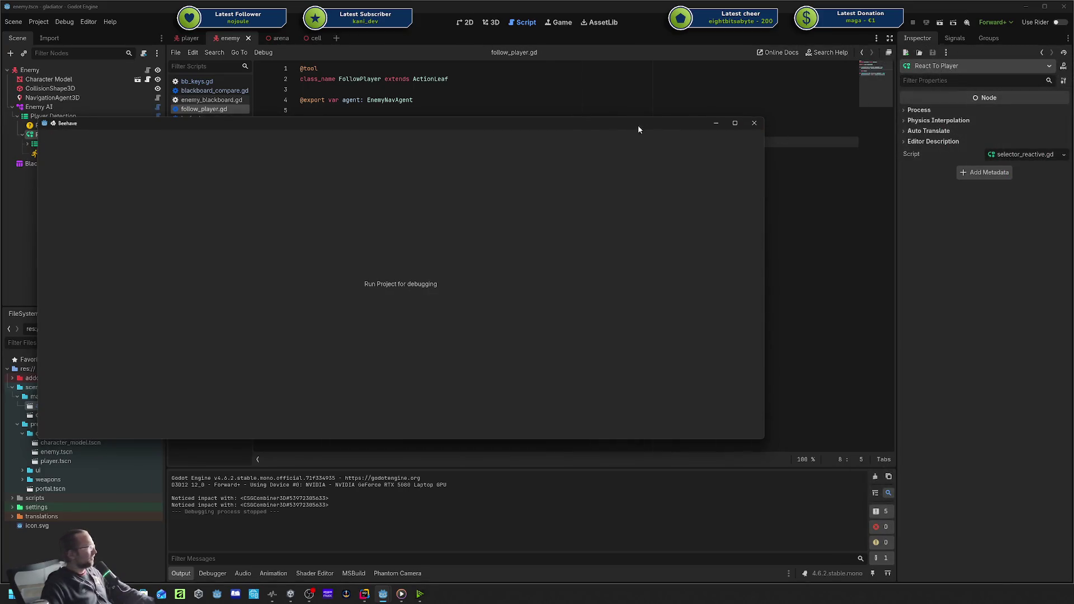
click(754, 123)
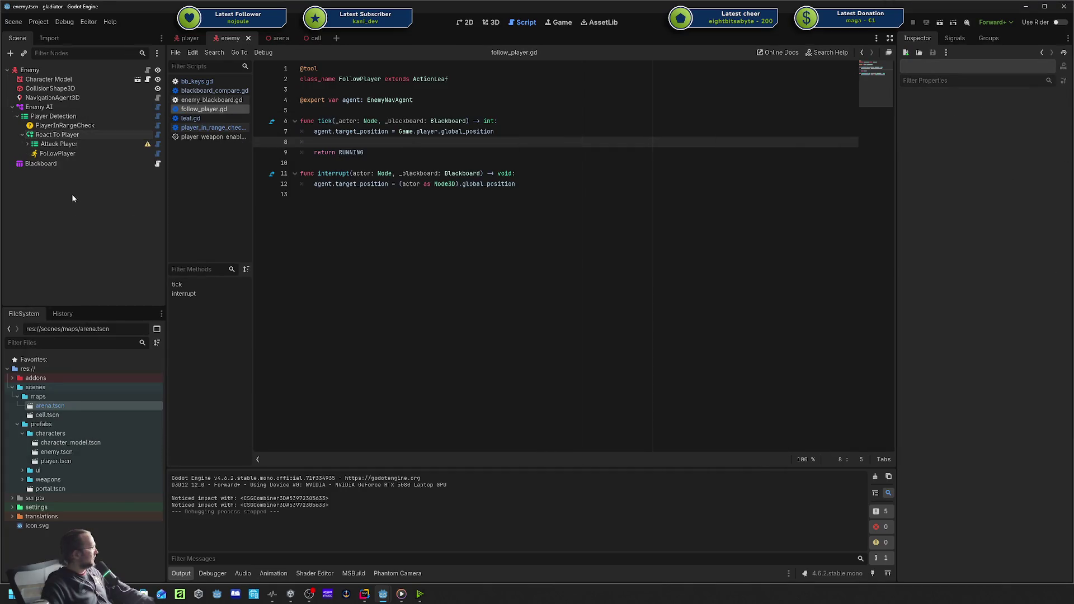
Add a RepeaterDecorator from BeehaveNode > Decorator as a child of Player Detection.
click(76, 135)
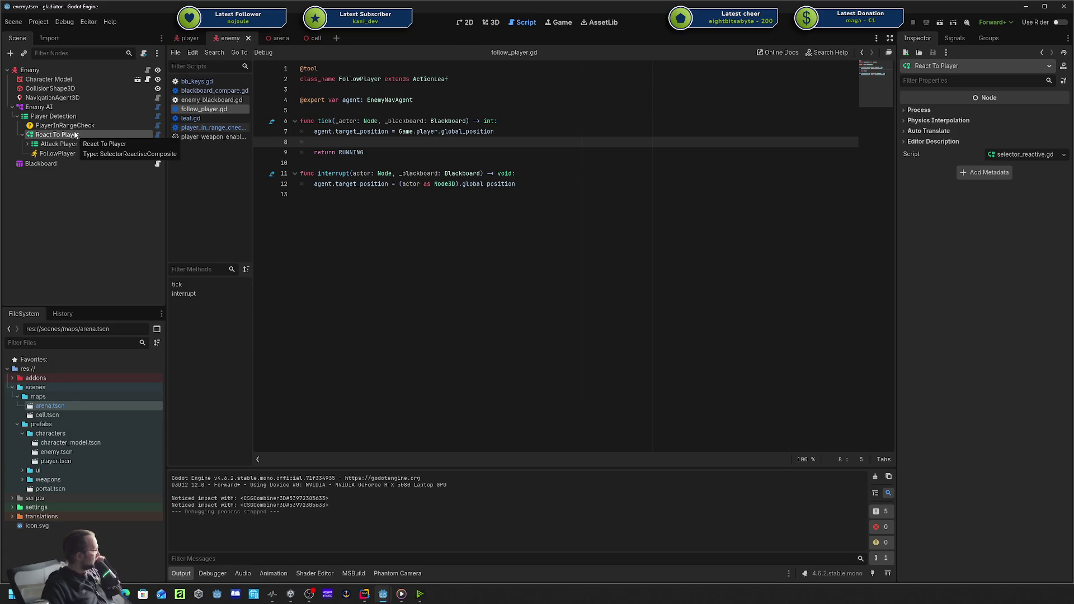
right_click(55, 117)
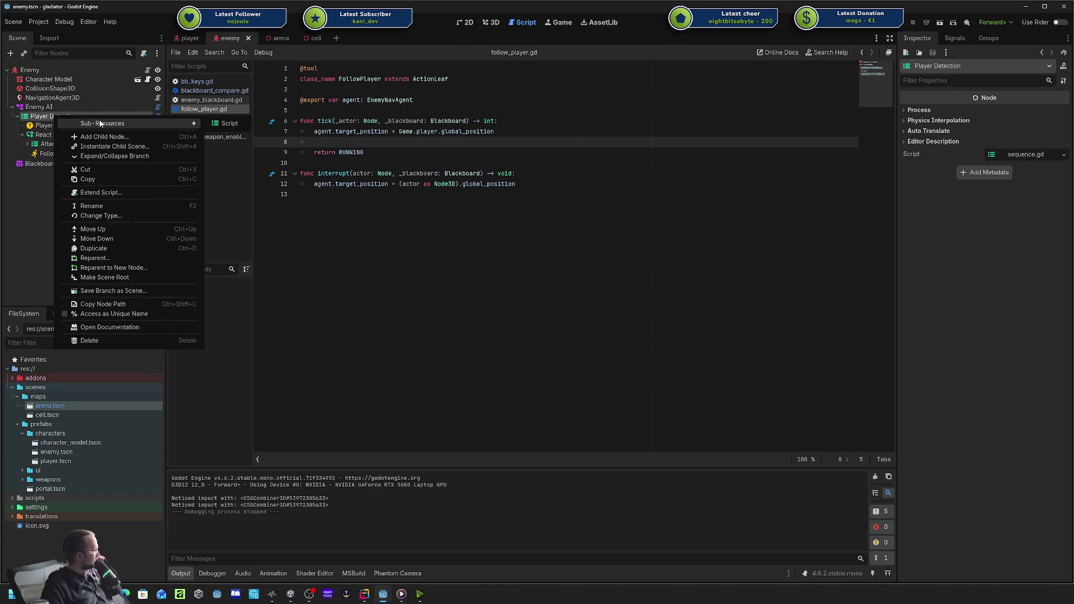
click(97, 136)
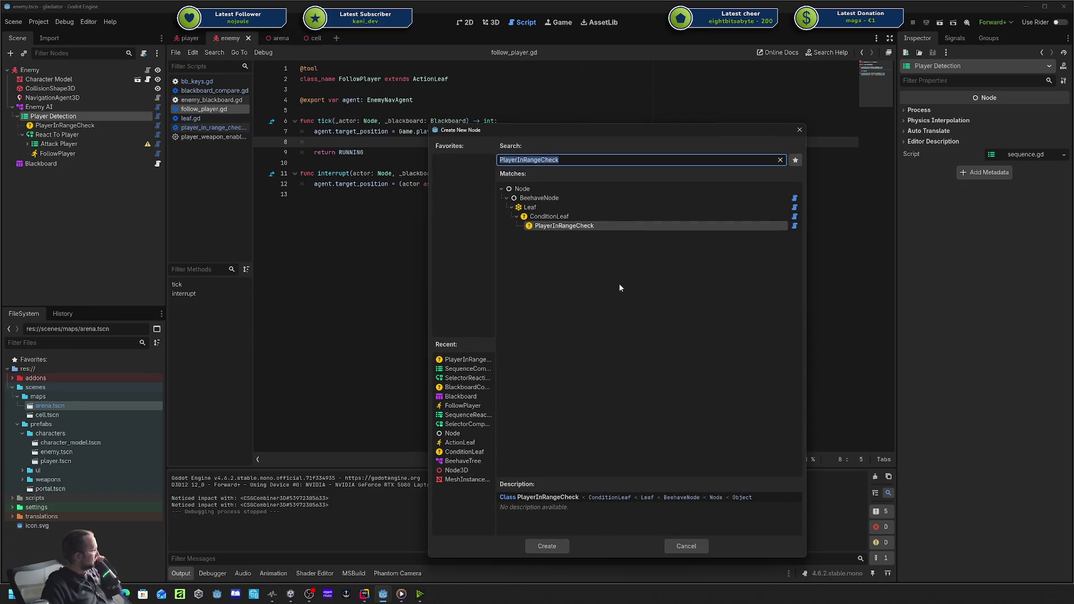
key(BackSpace)
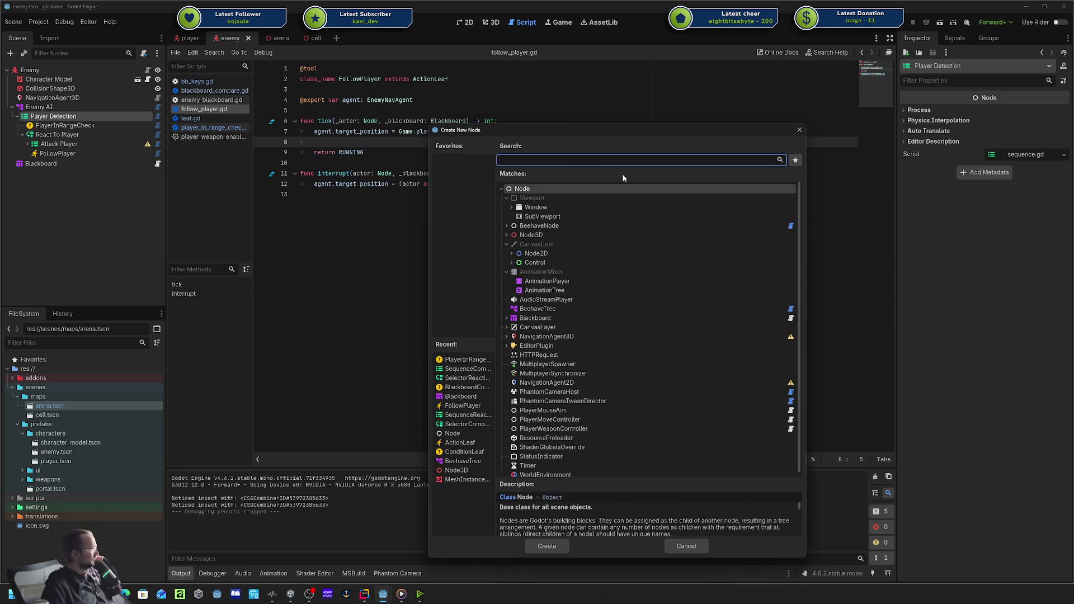
click(506, 225)
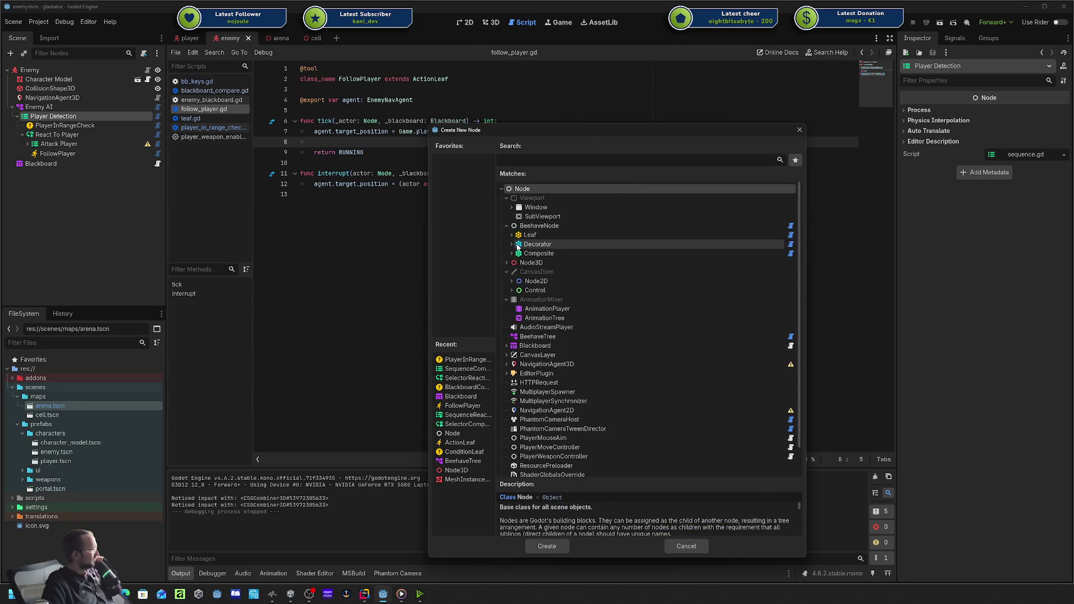
click(518, 245)
click(511, 244)
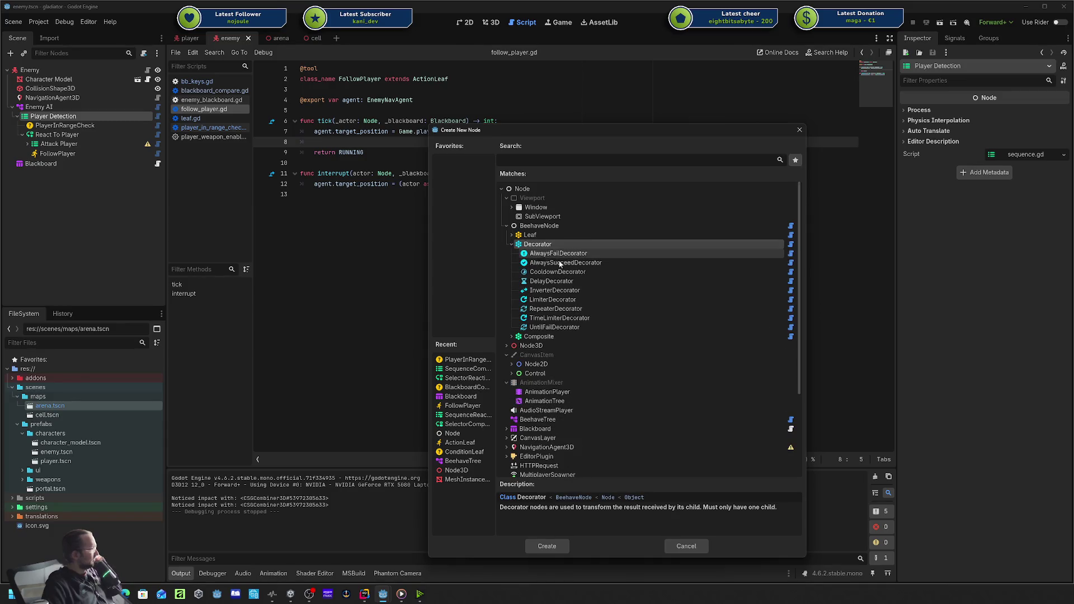
click(589, 310)
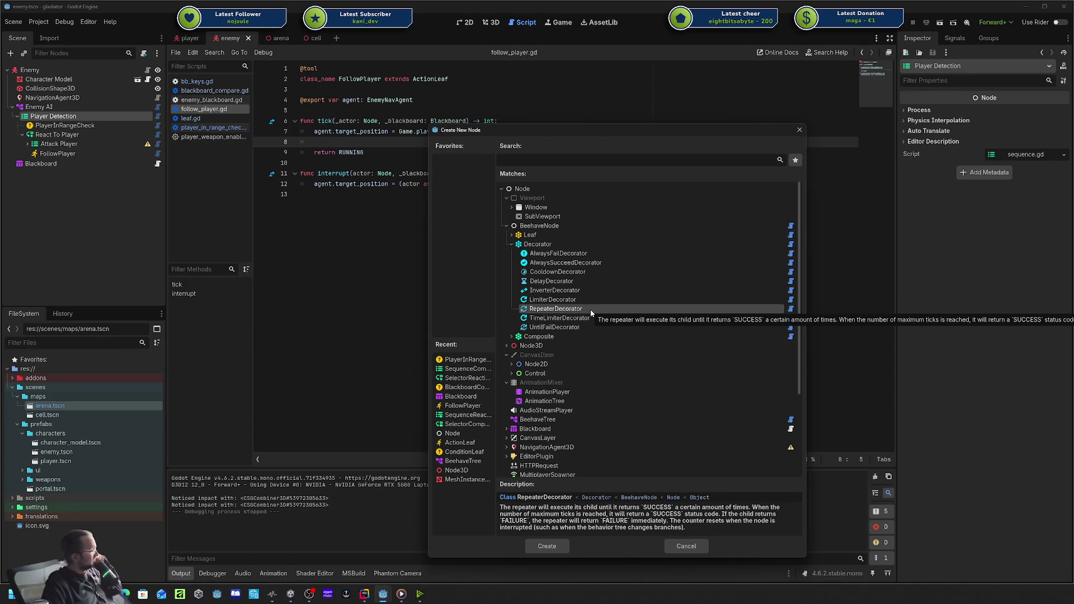
double_click(590, 310)
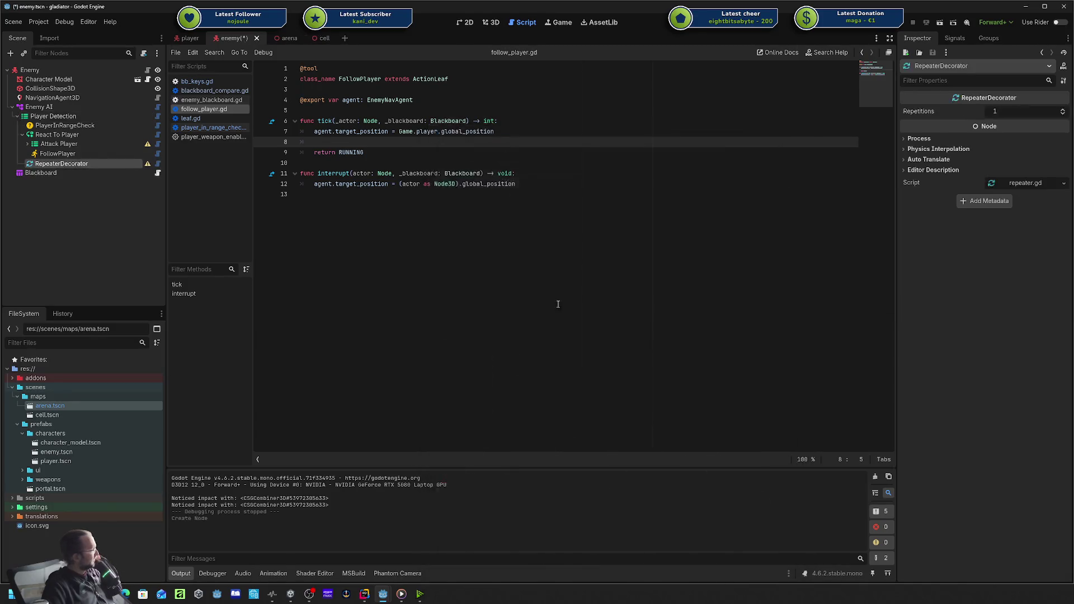
Put the RepeaterDecorator over React To Player, rename it 'Agressive On Player', save, and run.
mouse_move(70, 166)
mouse_down()
mouse_move(90, 130)
mouse_move(59, 138)
mouse_up()
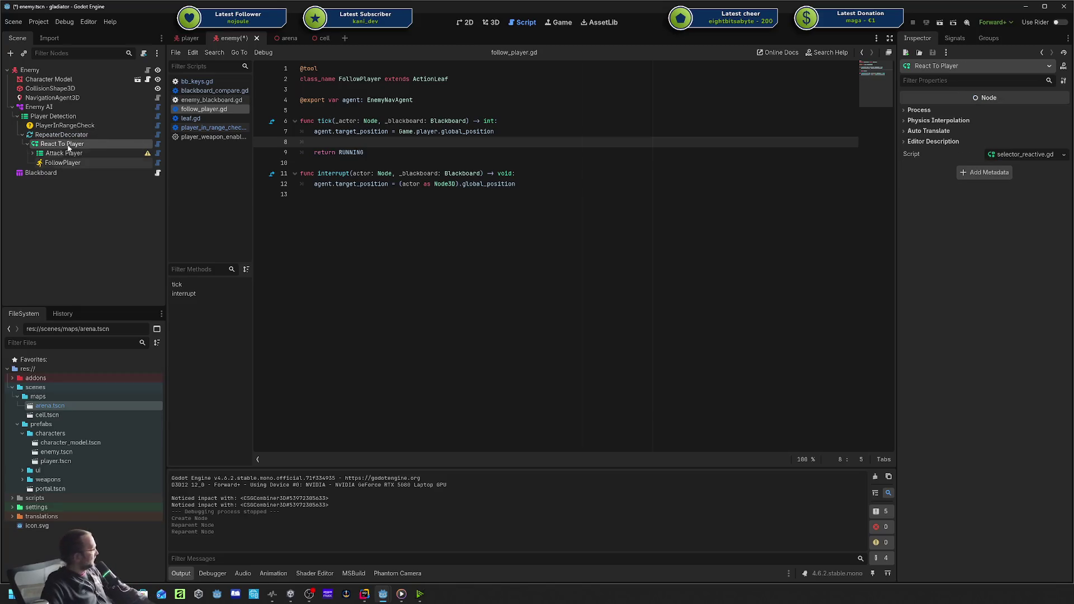
click(70, 137)
double_click(70, 139)
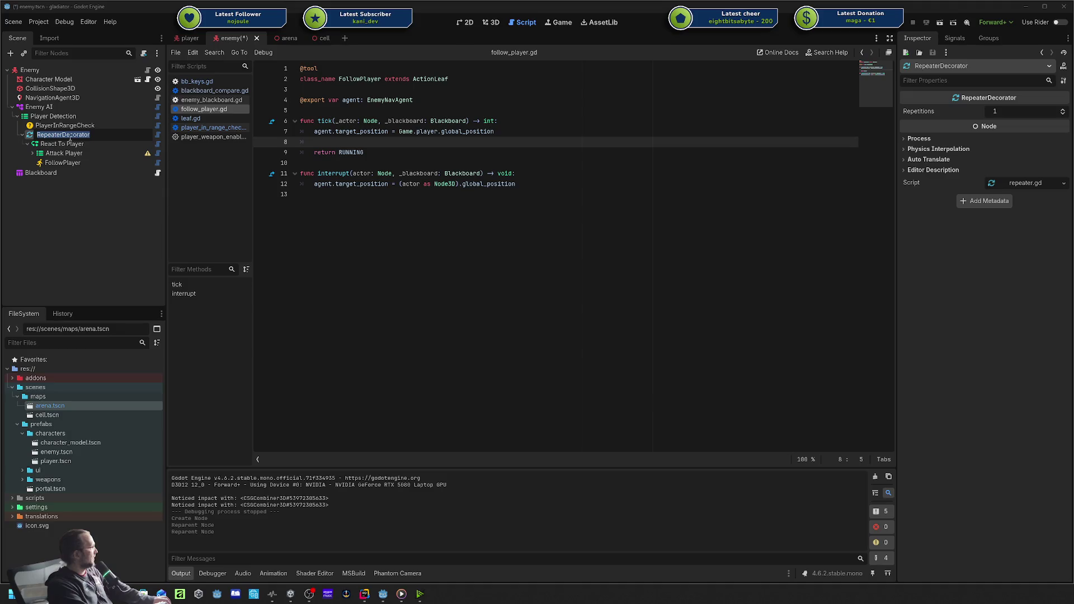
text(Agressive)
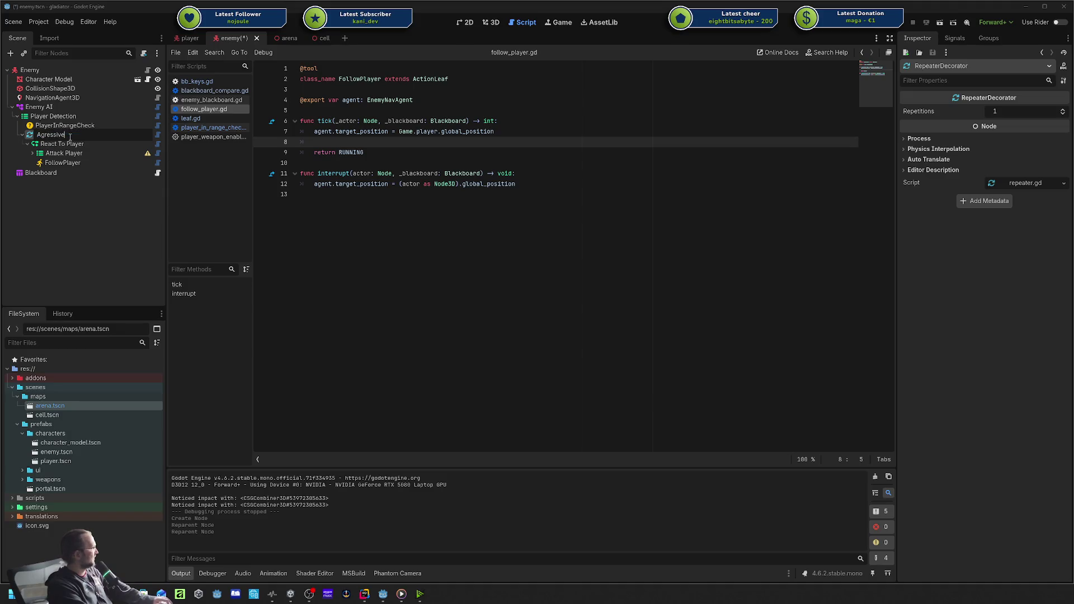
text( On Player)
key(Return)
key(ctrl+s)
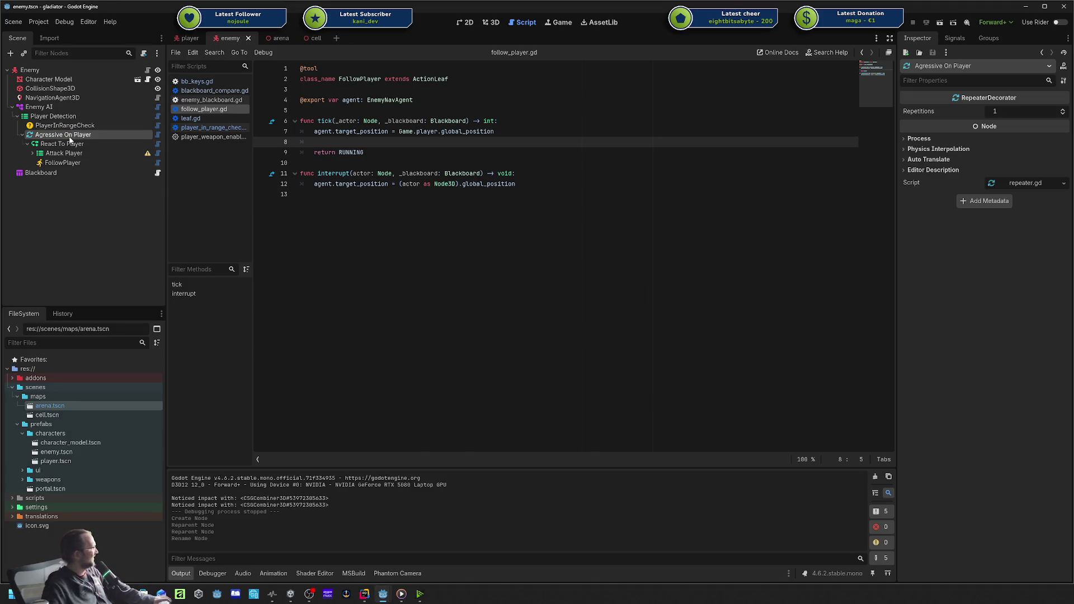
key(F5)
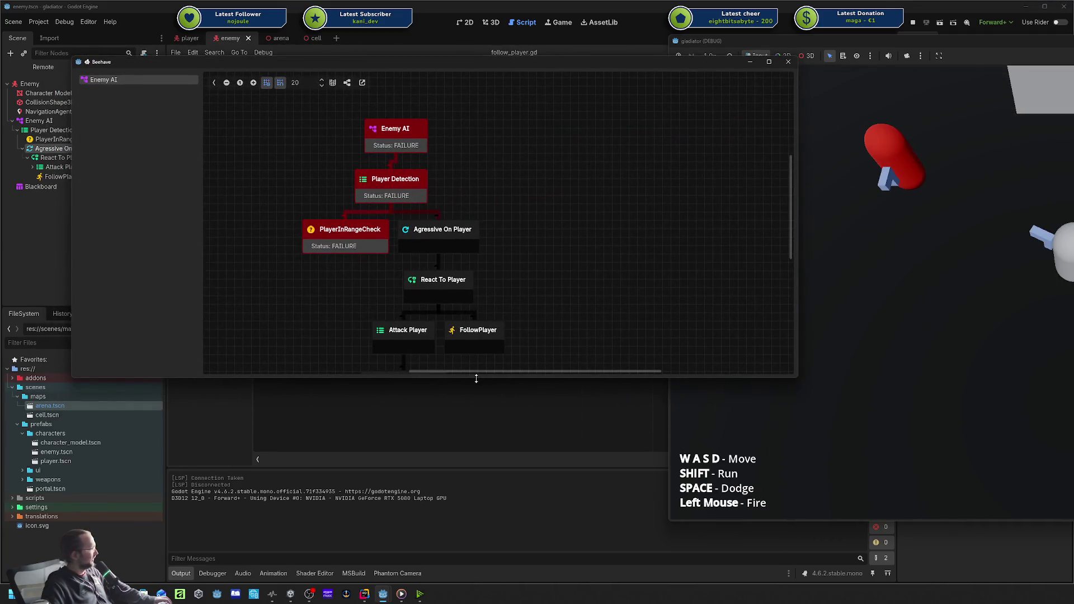
Enlarge the Beehave debugger and view Agressive On Player and React To Player blackboard data.
drag(476, 379, 475, 452)
click(467, 232)
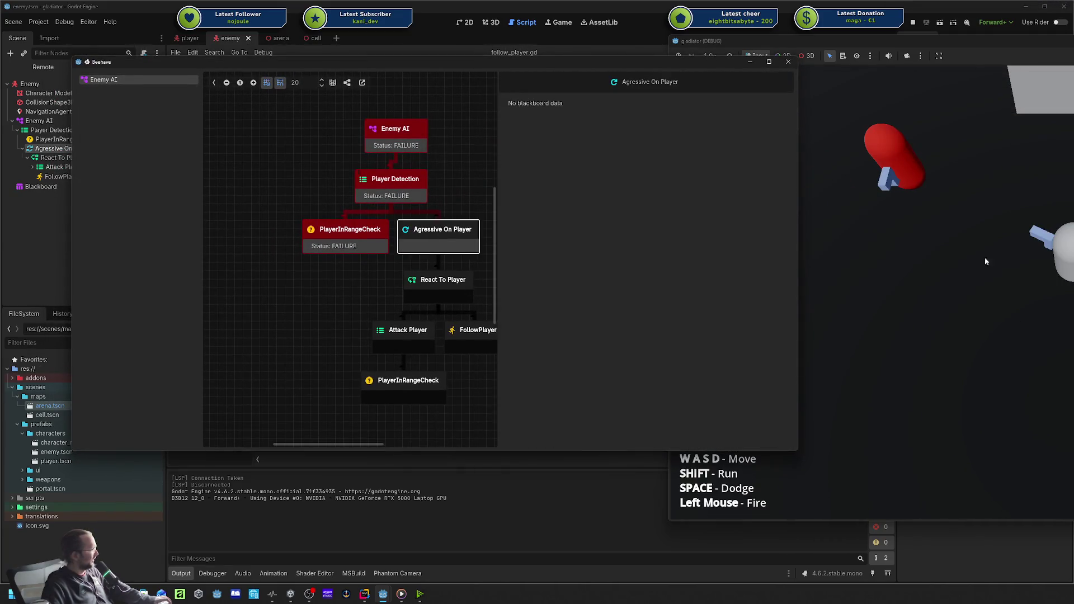
click(985, 261)
click(479, 229)
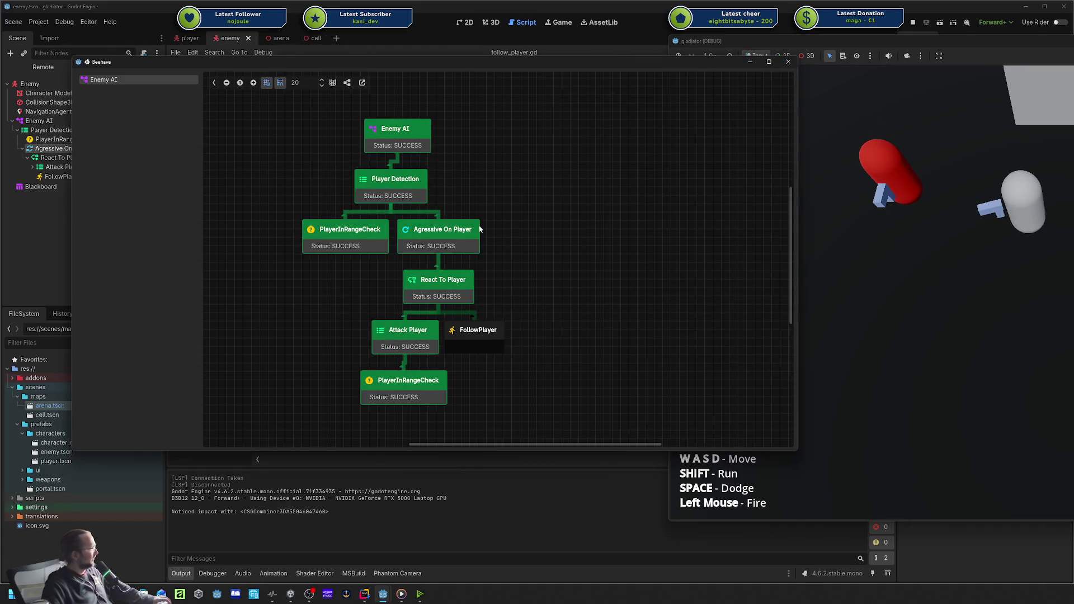
click(430, 231)
click(413, 289)
drag(342, 288, 492, 437)
click(484, 391)
Walk the player out of range with D and back with A, then close the debugger.
click(984, 252)
key(d)
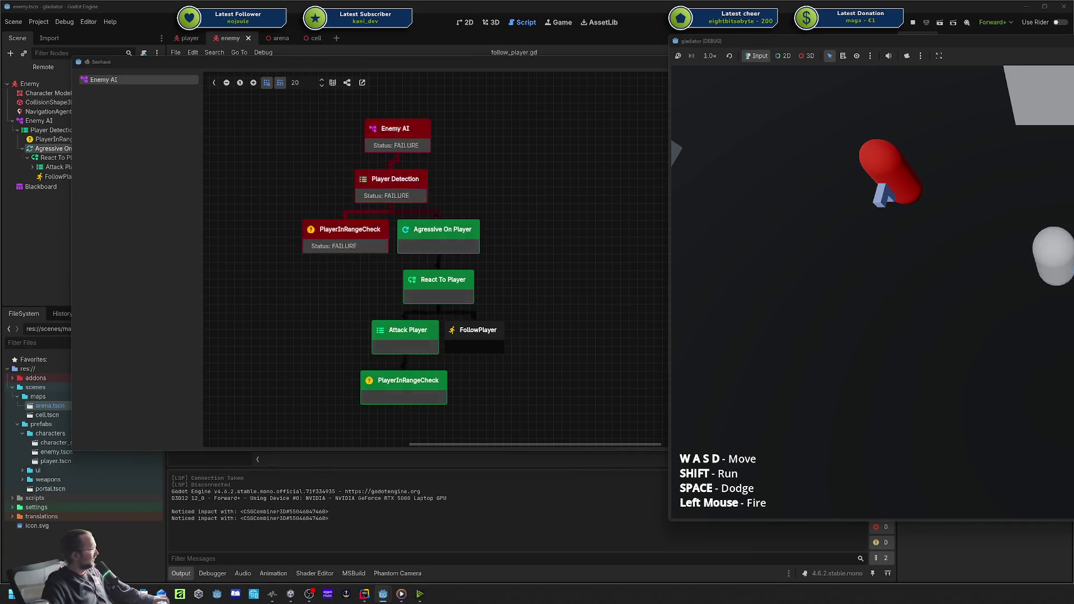
key(a)
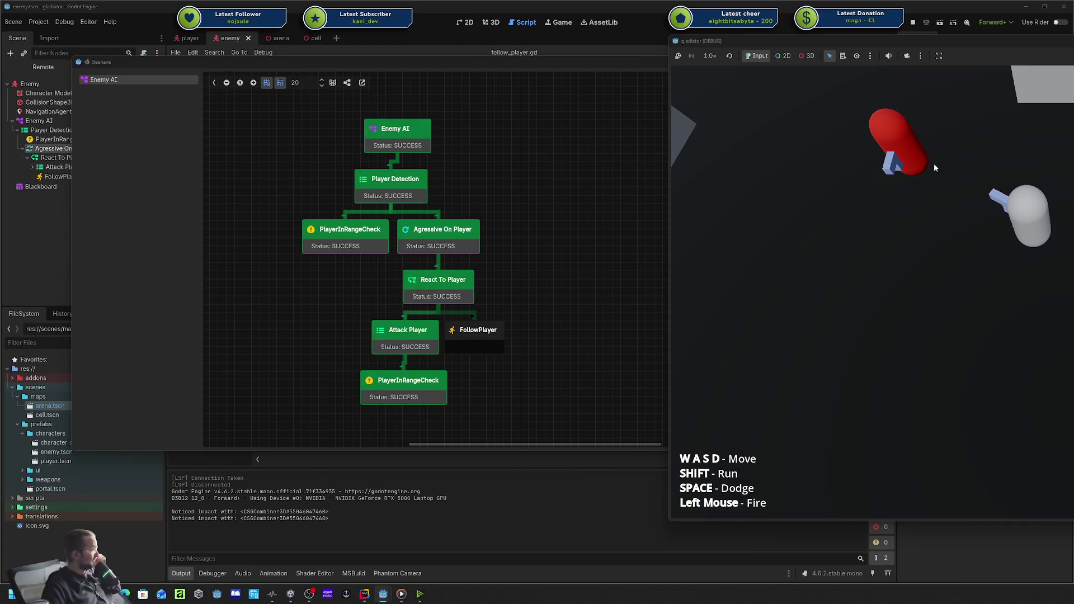
click(627, 123)
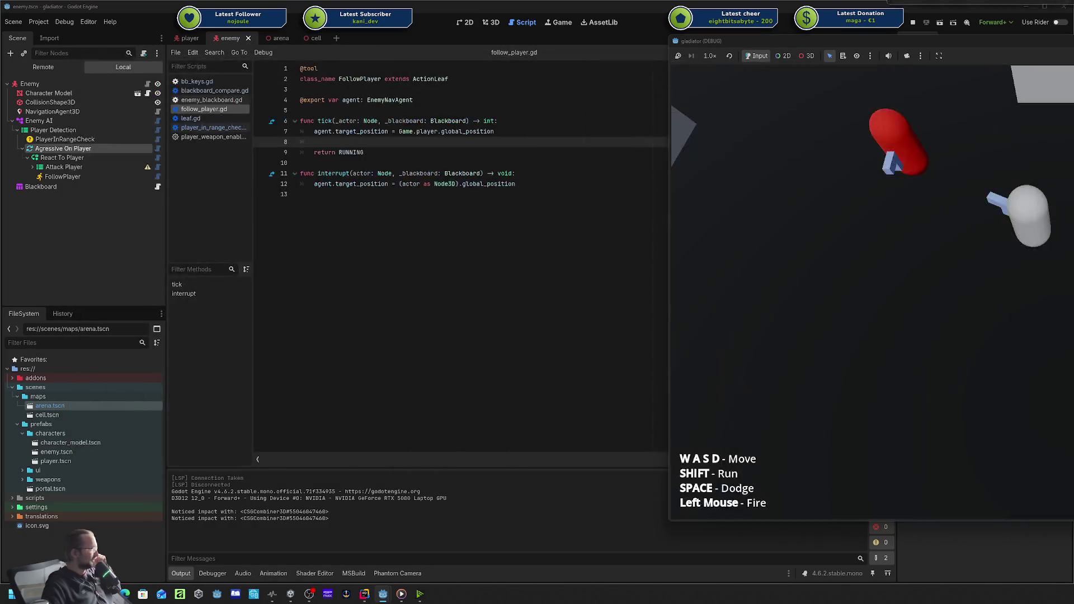
Check the repeater's Repetitions value in the Inspector, leaving it at 1.
click(419, 137)
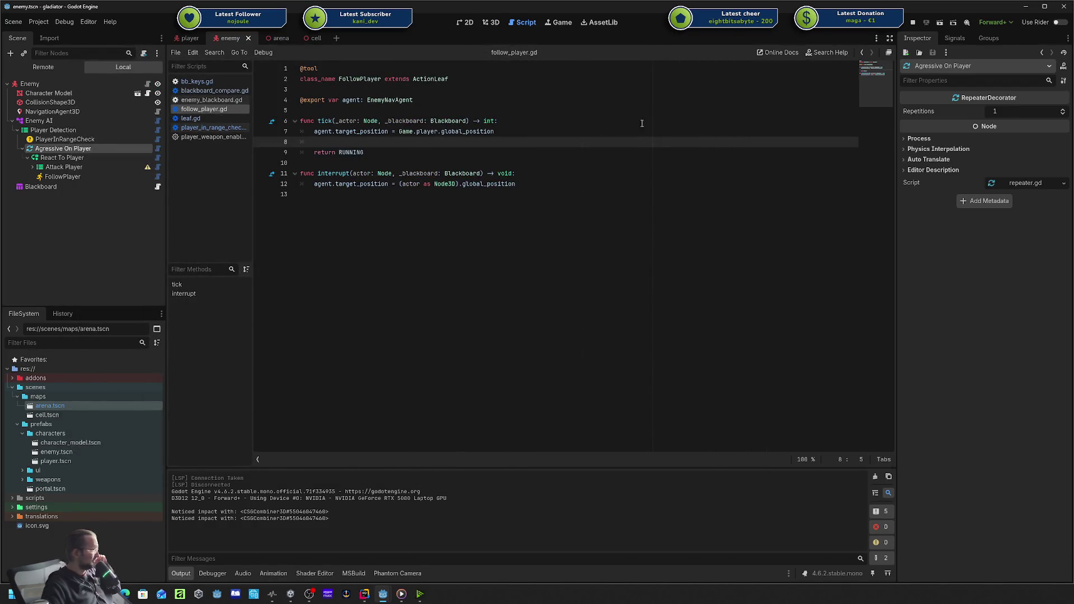
click(1015, 108)
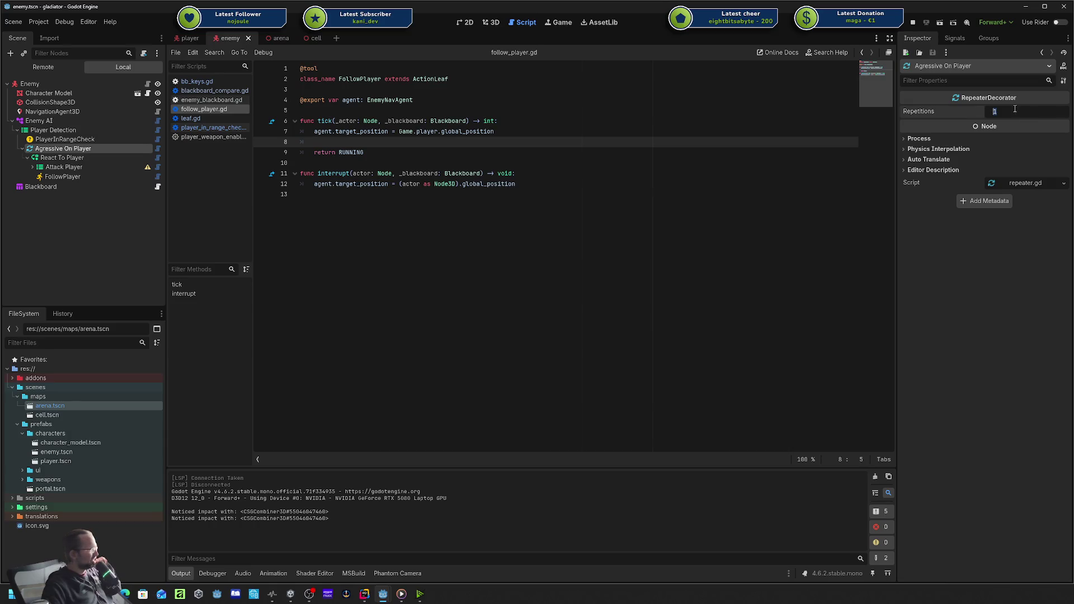
click(938, 127)
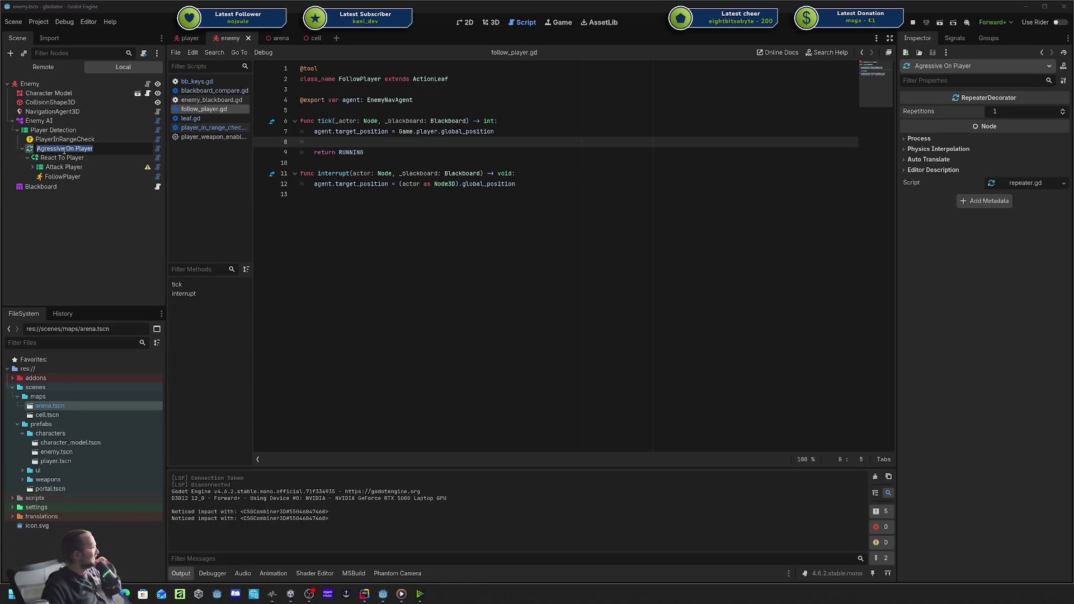
Read through repeater.gd, then open the Create New Node list for Player Detection.
click(159, 149)
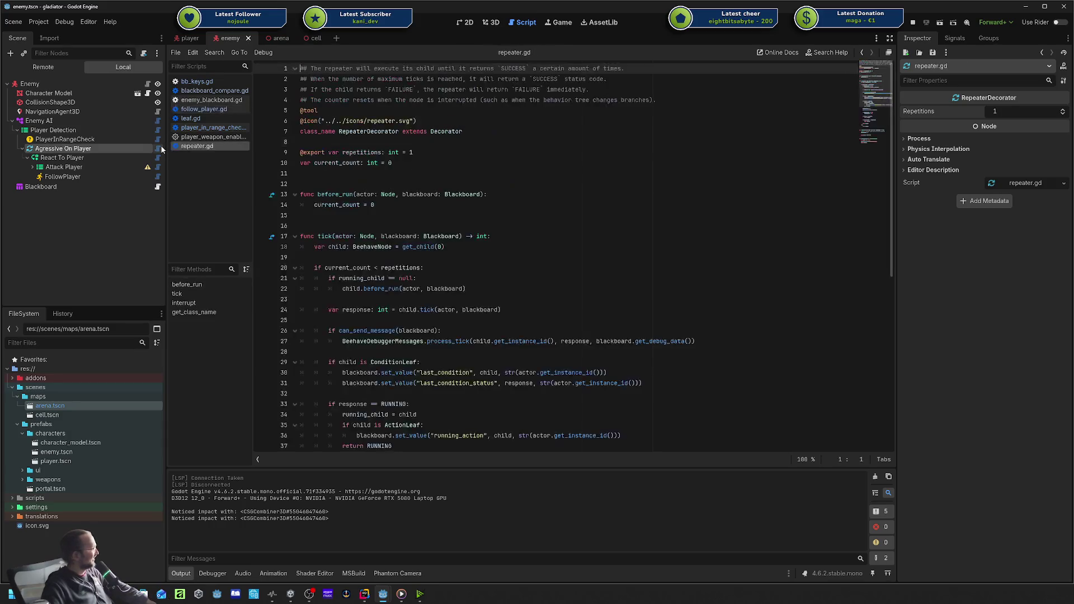
click(414, 163)
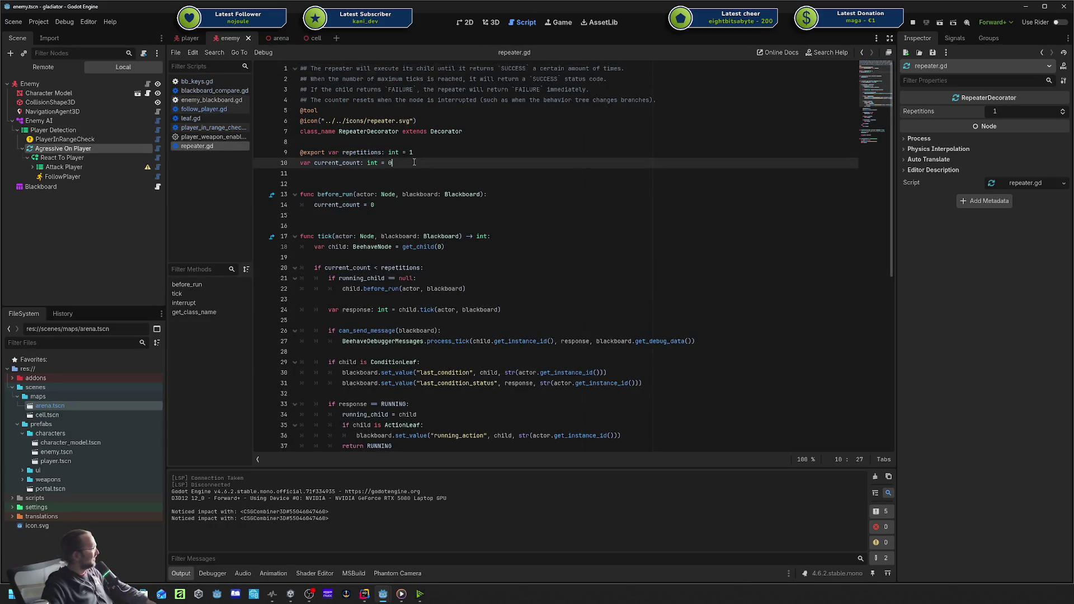
click(527, 82)
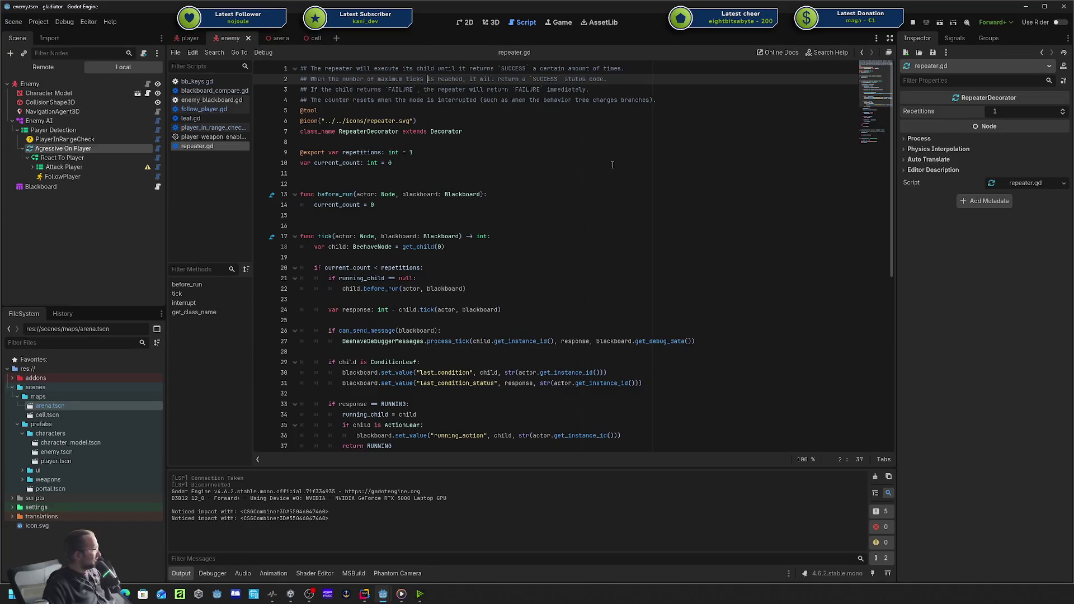
scroll(613, 165, down, 2)
double_click(369, 89)
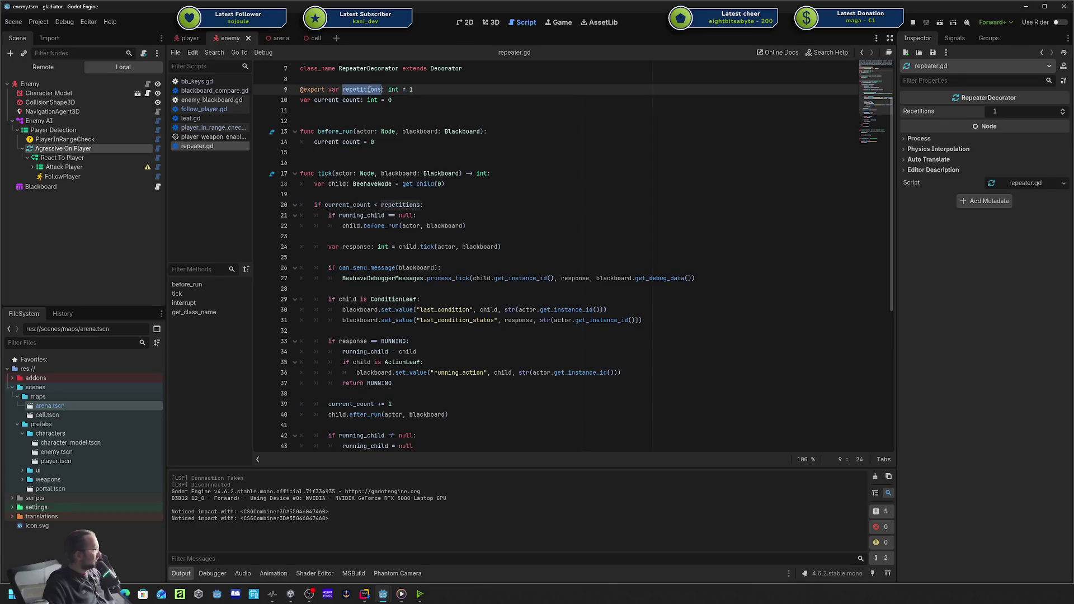
scroll(620, 158, down, 8)
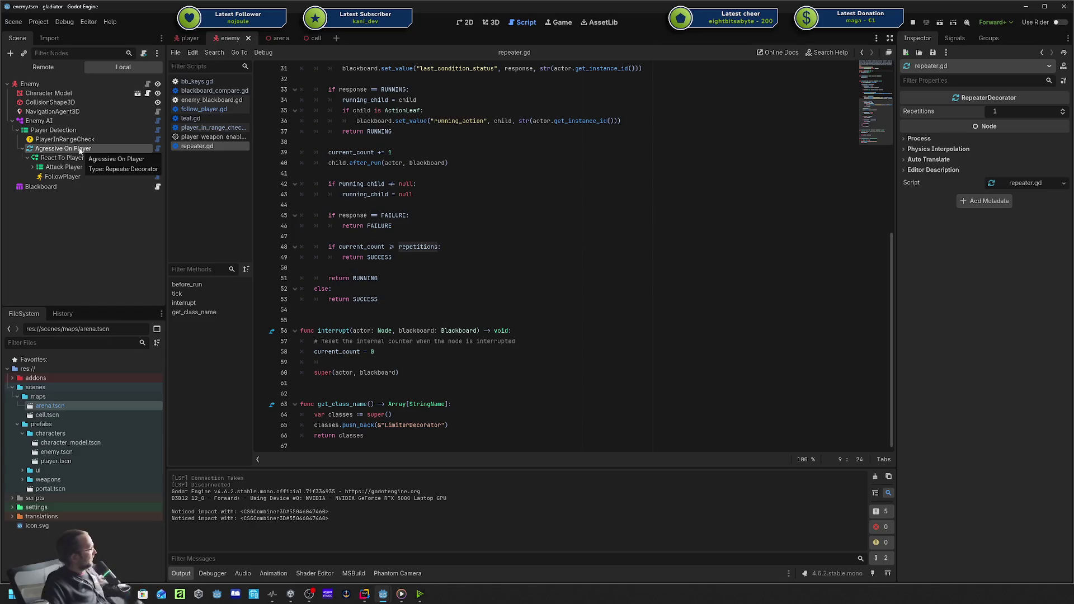
click(74, 131)
key(ctrl+a)
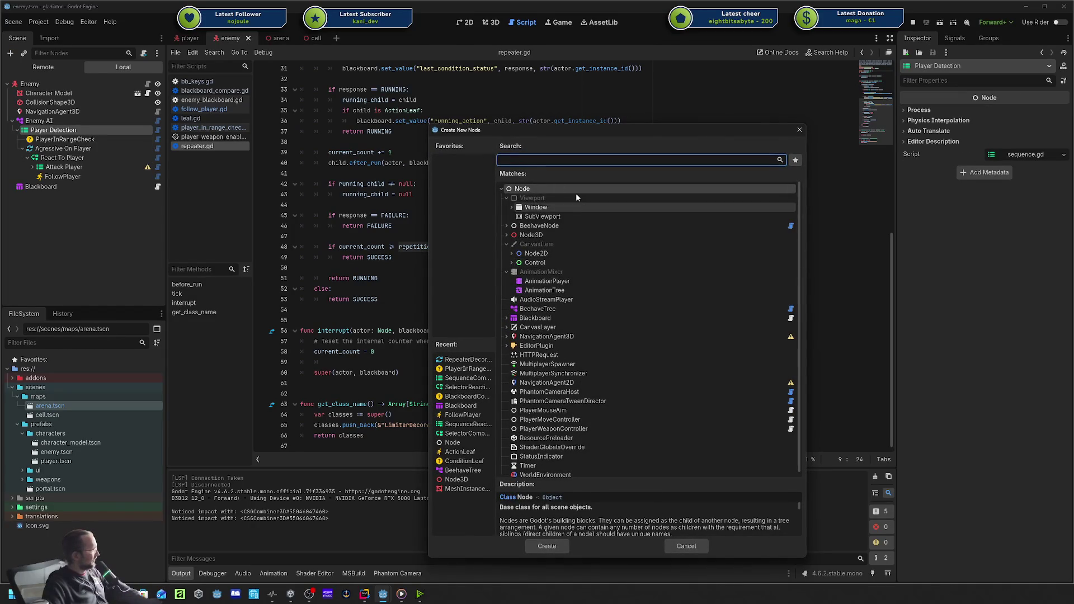
Read the TimeLimiterDecorator and RepeaterDecorator descriptions under BeehaveNode > Decorator, bringing up the Beehave docs.
click(506, 226)
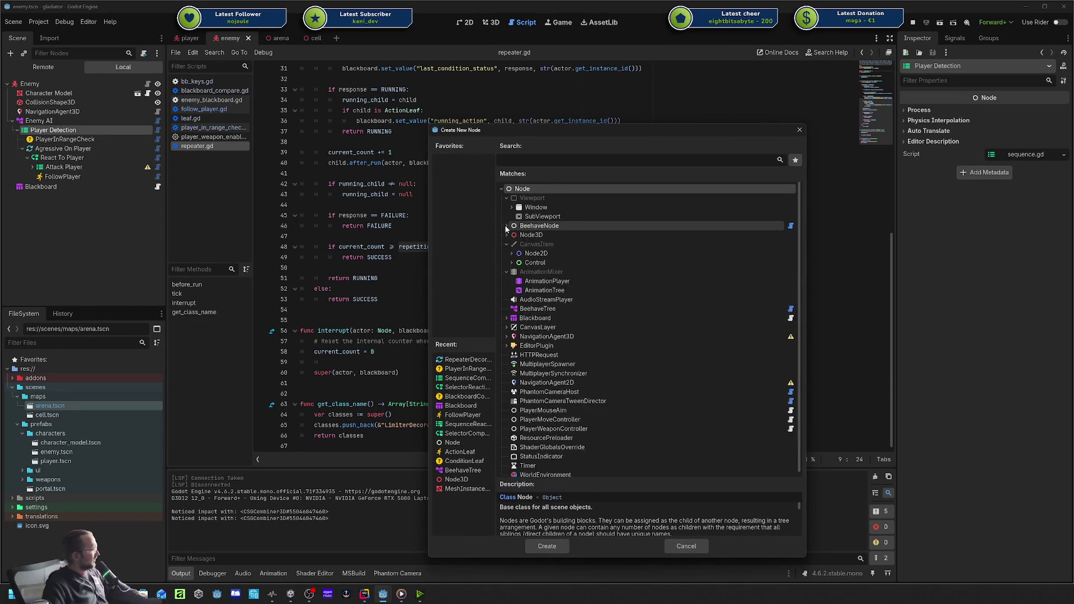
click(511, 244)
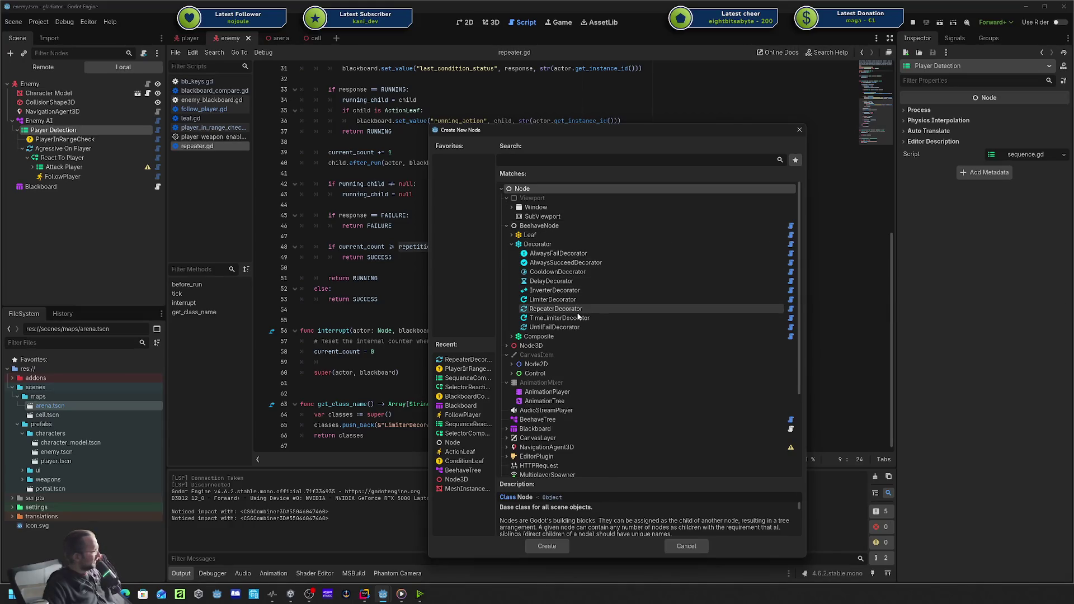
click(576, 318)
key(Up)
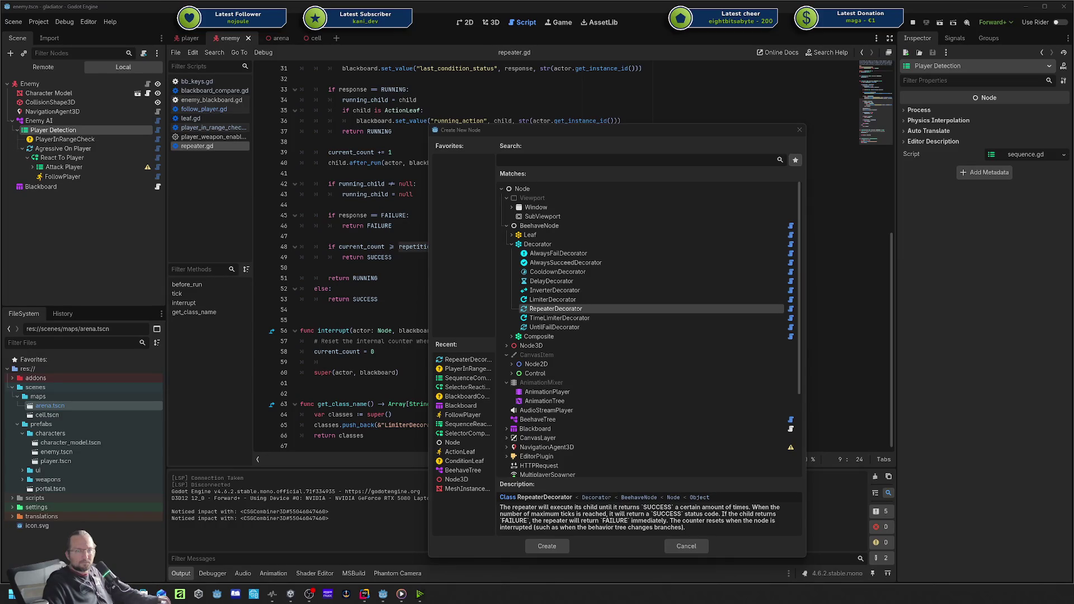
drag(1073, 38, 552, 38)
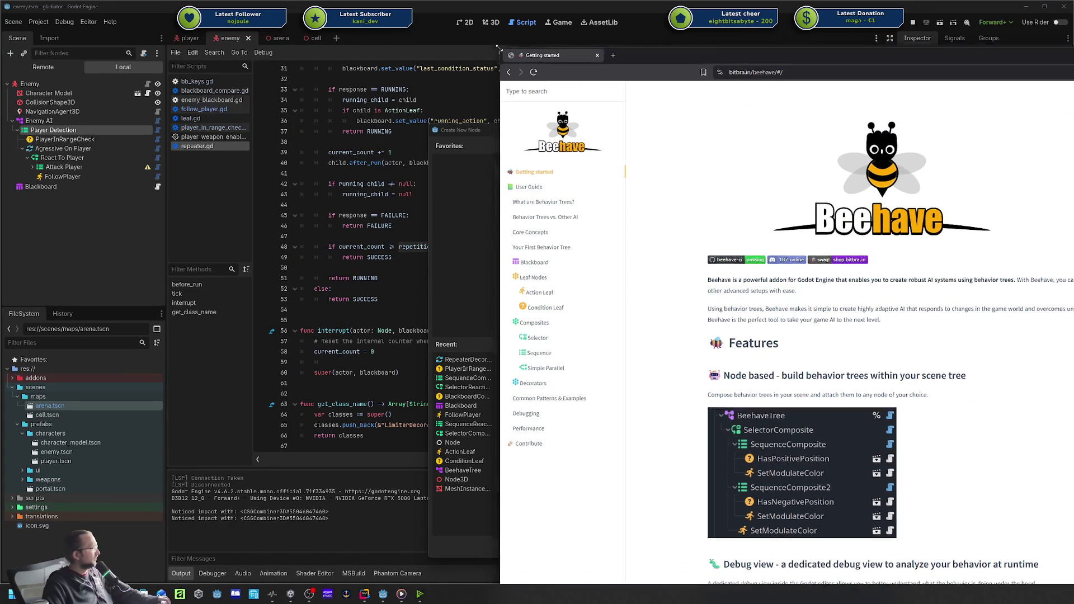
Read the Beehave Decorators page (Limiter, TimeLimiter, Delayer, Cooldown, UntilFail), then close the browser.
mouse_move(650, 56)
mouse_down()
mouse_move(951, 259)
mouse_move(923, 214)
mouse_move(509, 61)
mouse_up()
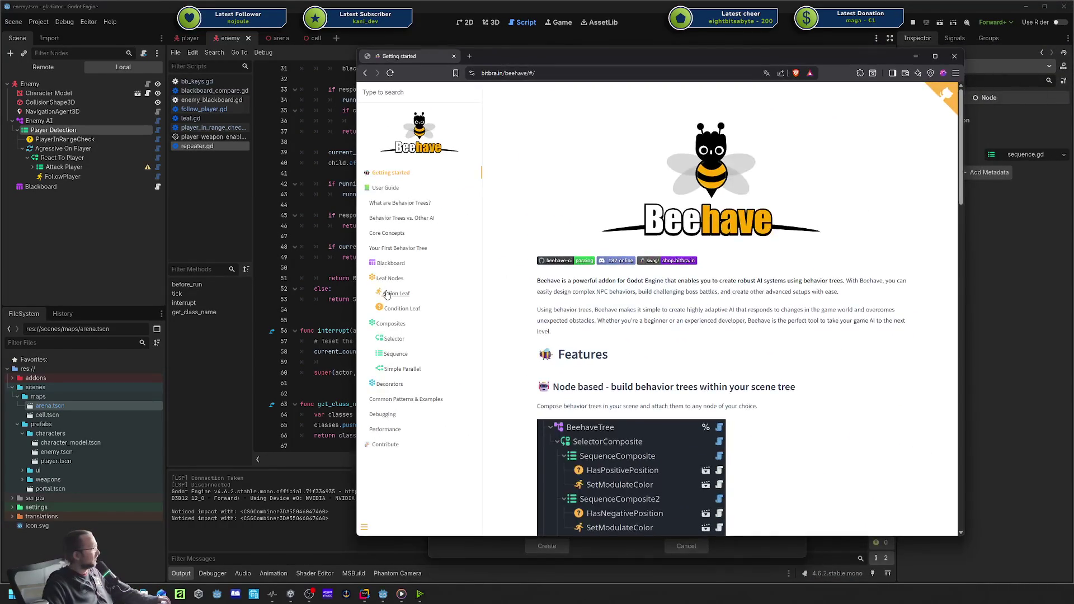
click(432, 387)
scroll(640, 325, down, 10)
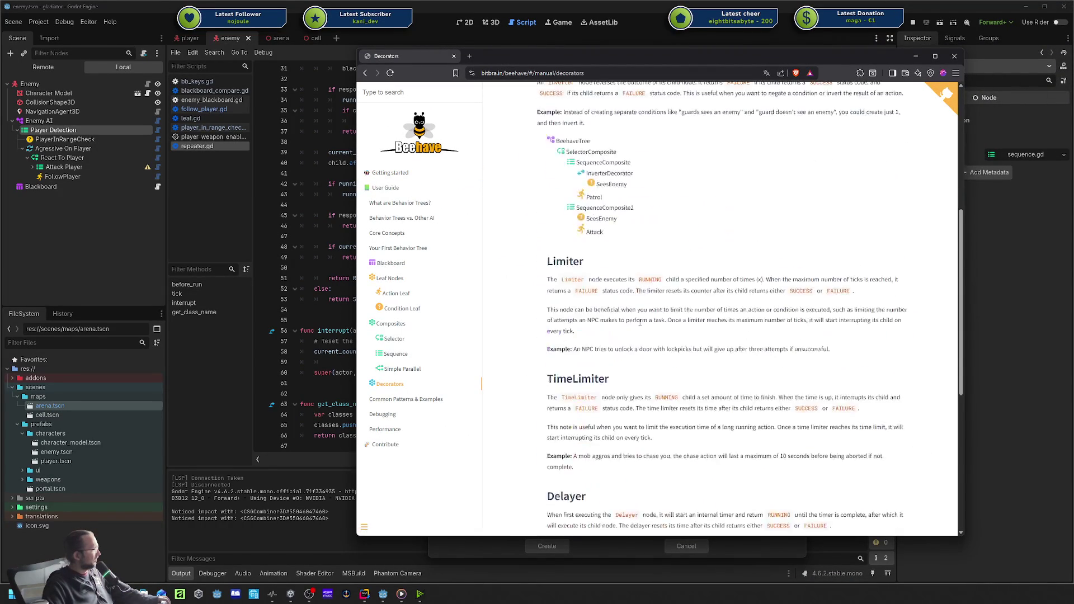
scroll(639, 325, down, 3)
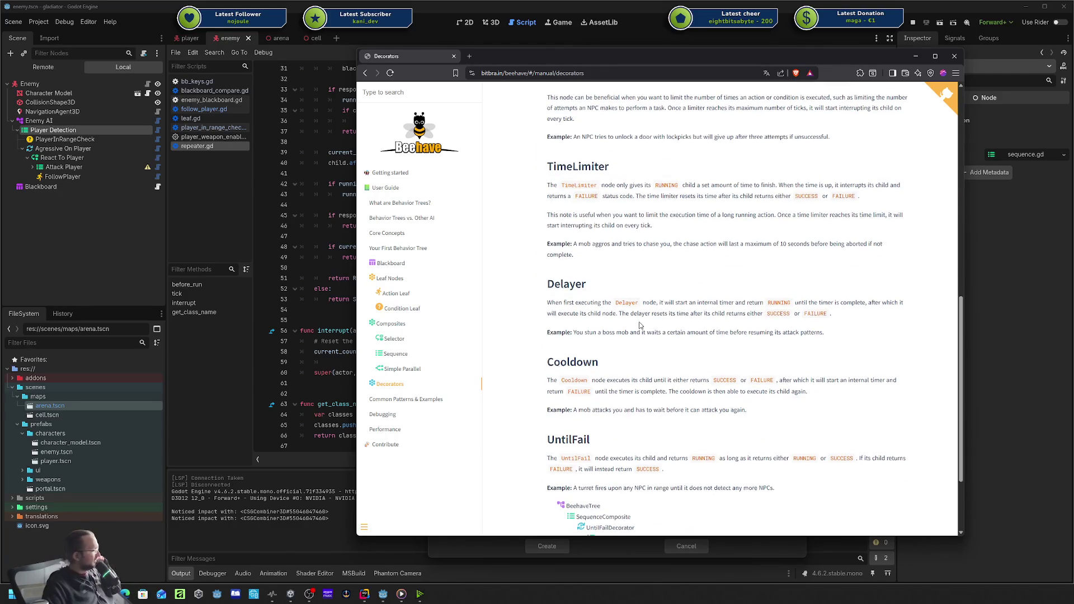
scroll(640, 325, up, 10)
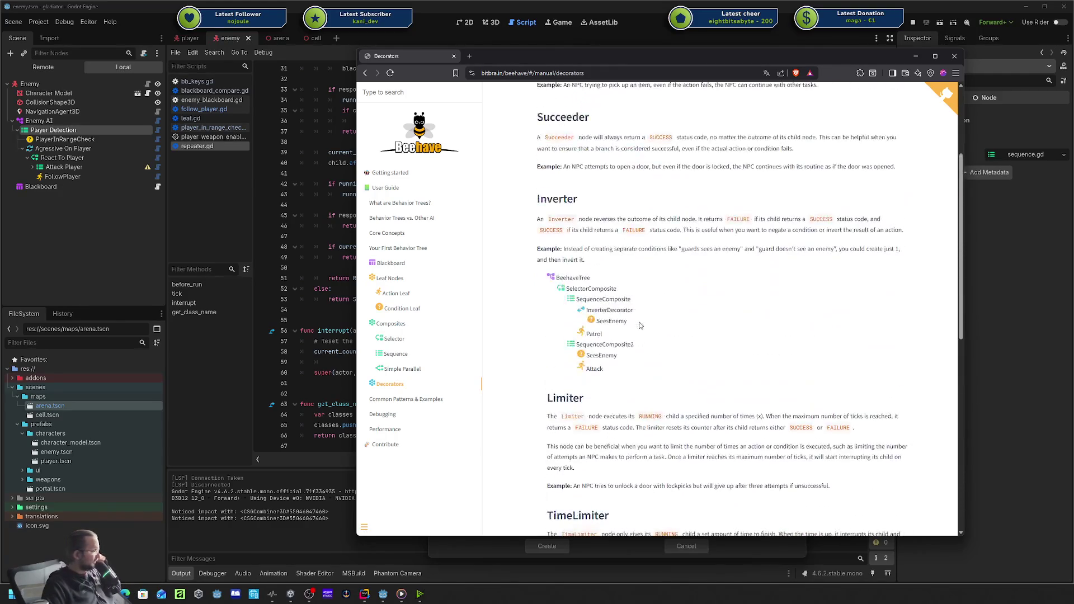
scroll(640, 325, up, 3)
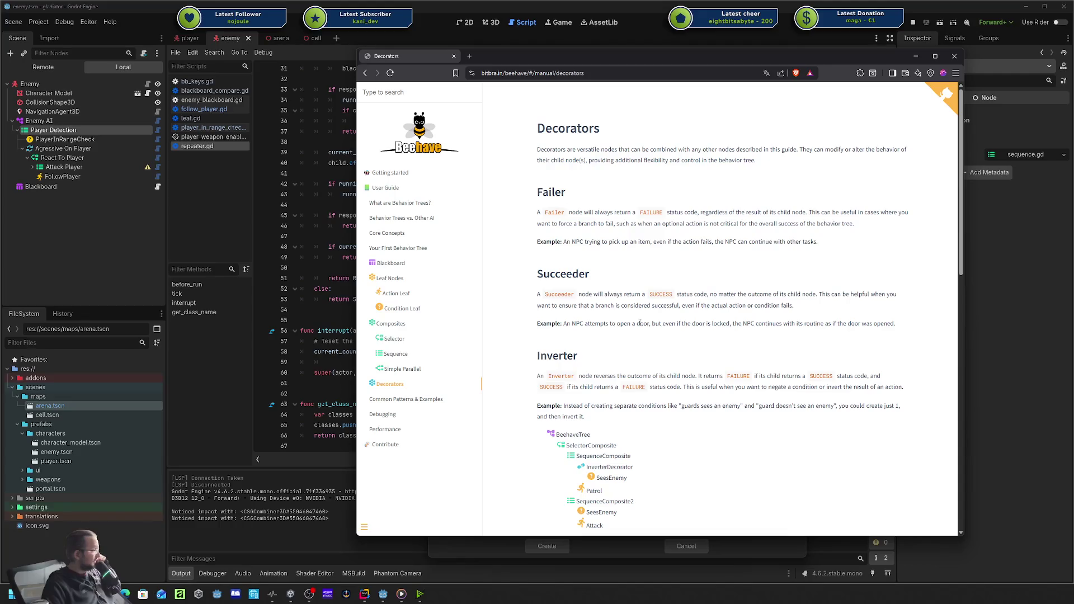
scroll(557, 213, down, 10)
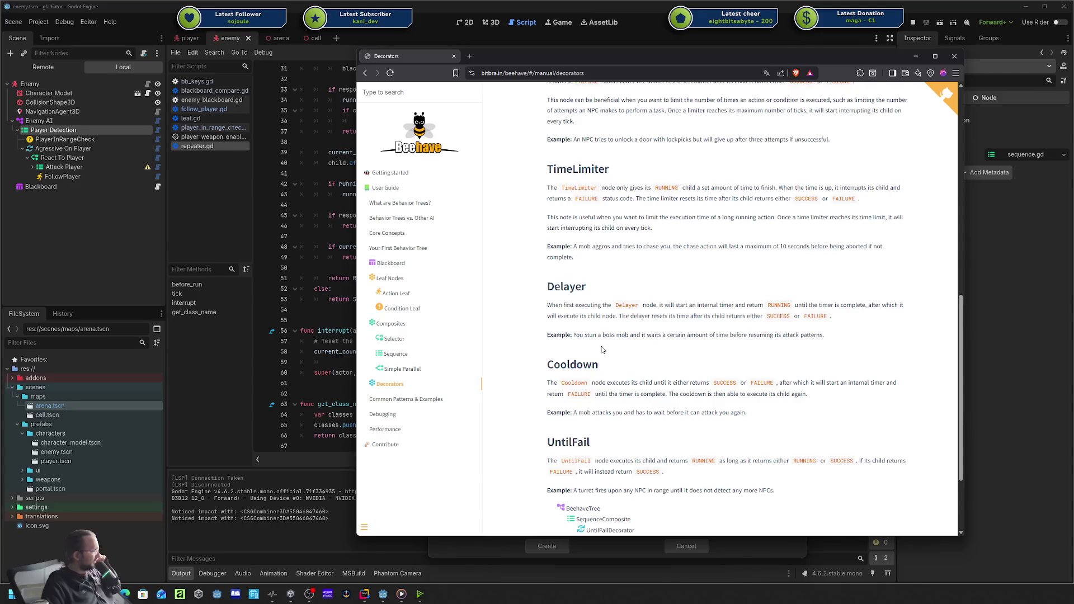
scroll(602, 350, down, 3)
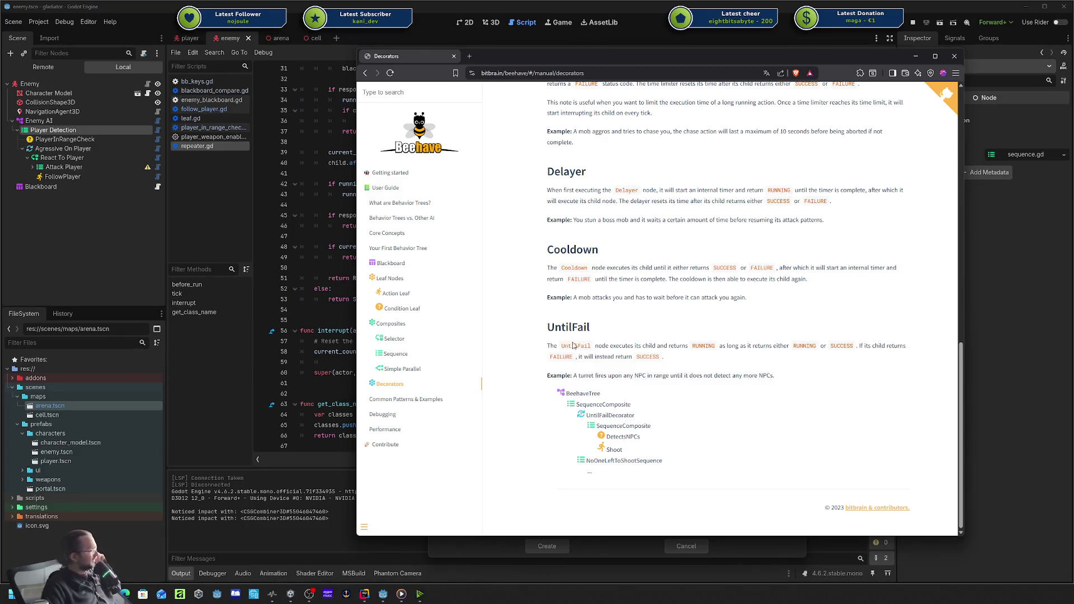
scroll(575, 348, up, 2)
scroll(573, 345, up, 3)
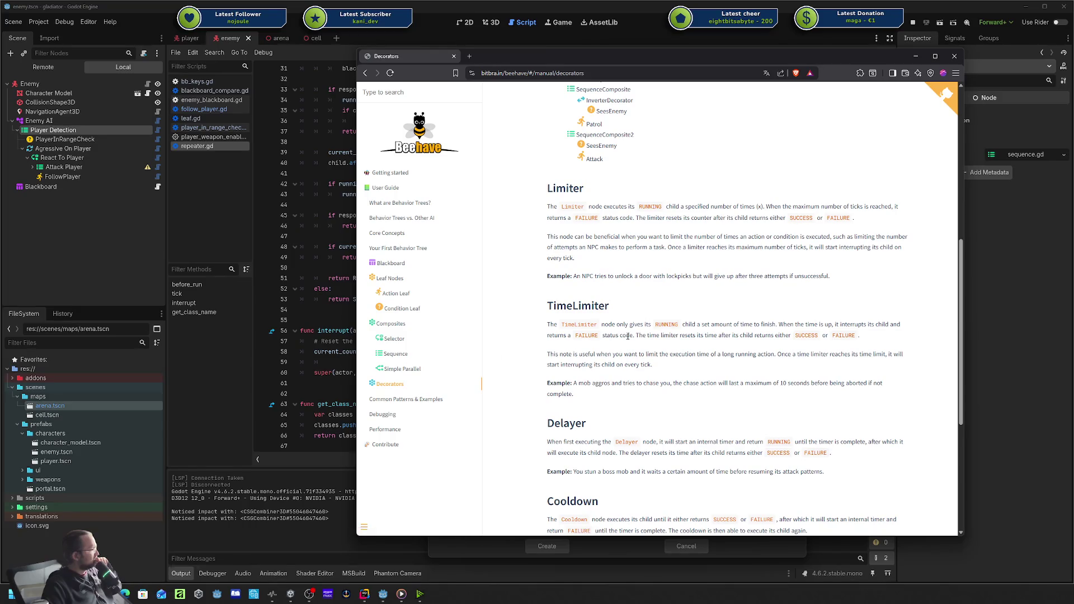
scroll(628, 336, up, 7)
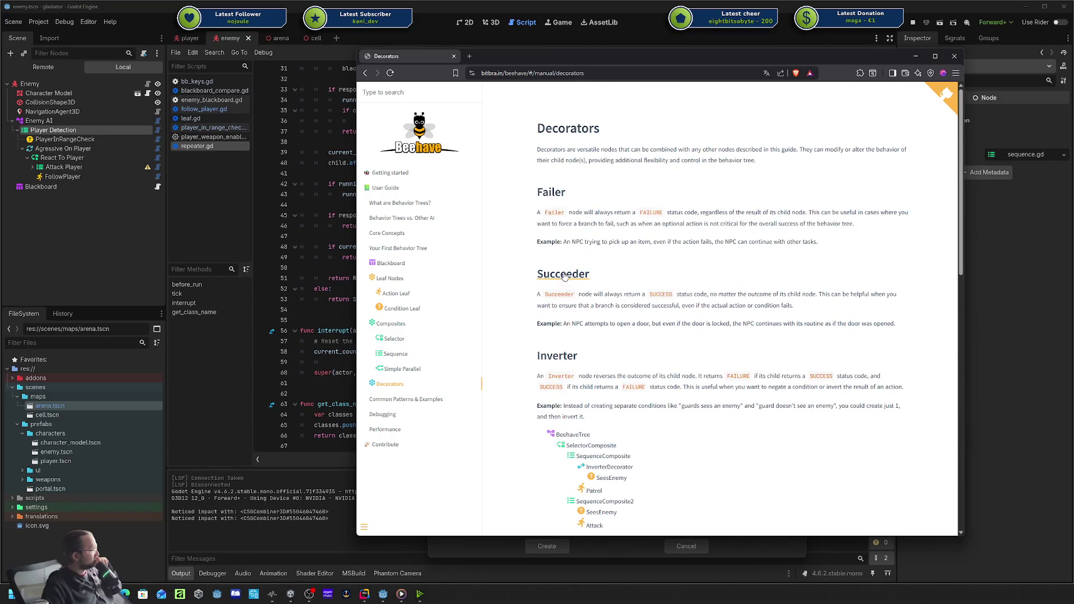
scroll(565, 274, down, 15)
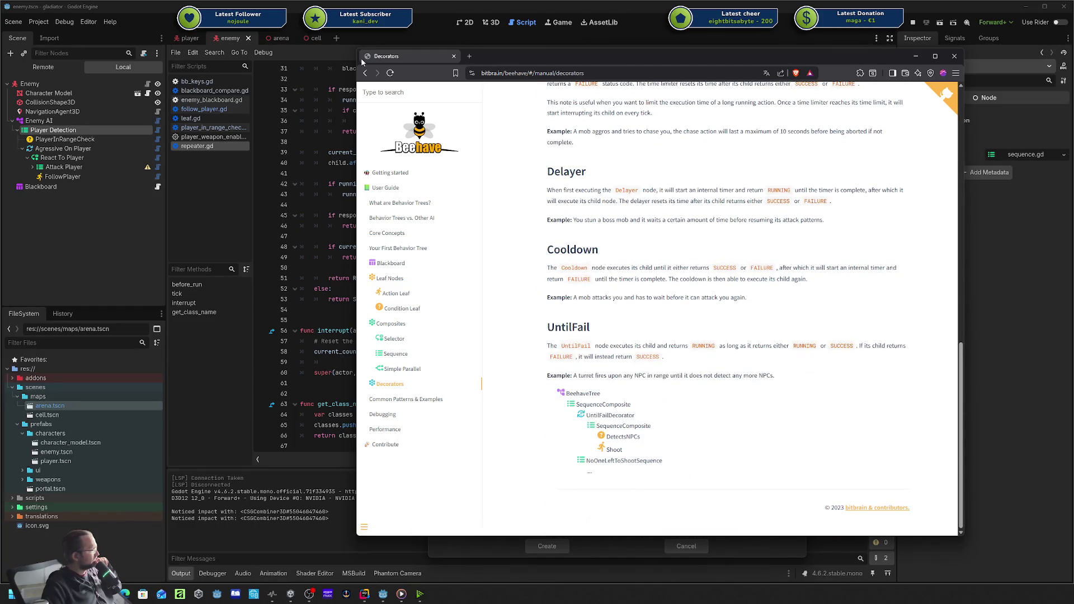
key(ctrl+w)
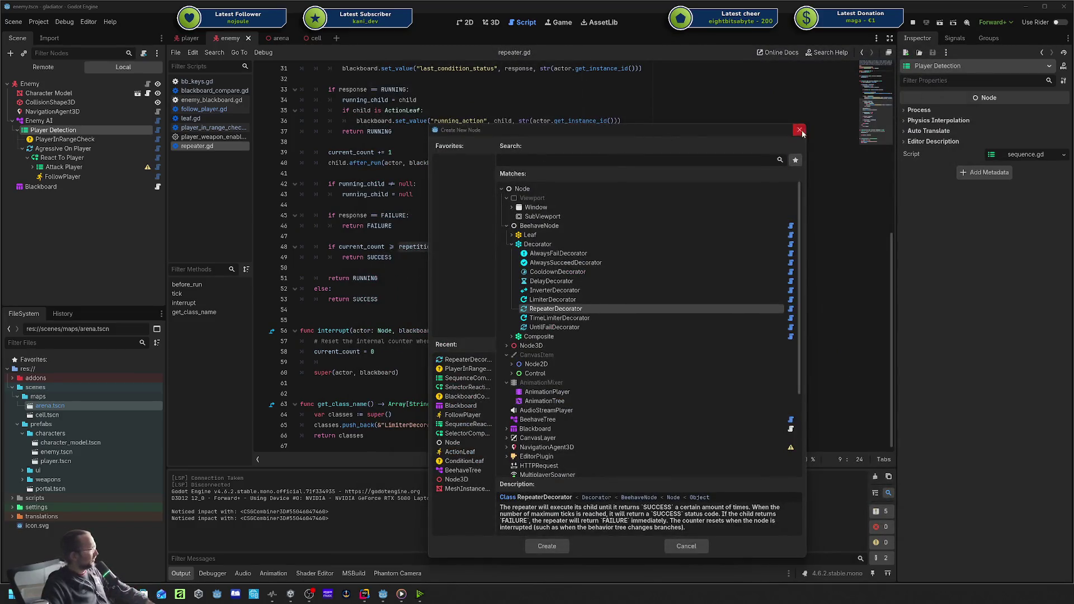
Close the node picker and highlight every use of repetitions on lines 9 and 20 of repeater.gd.
click(800, 131)
scroll(515, 174, up, 10)
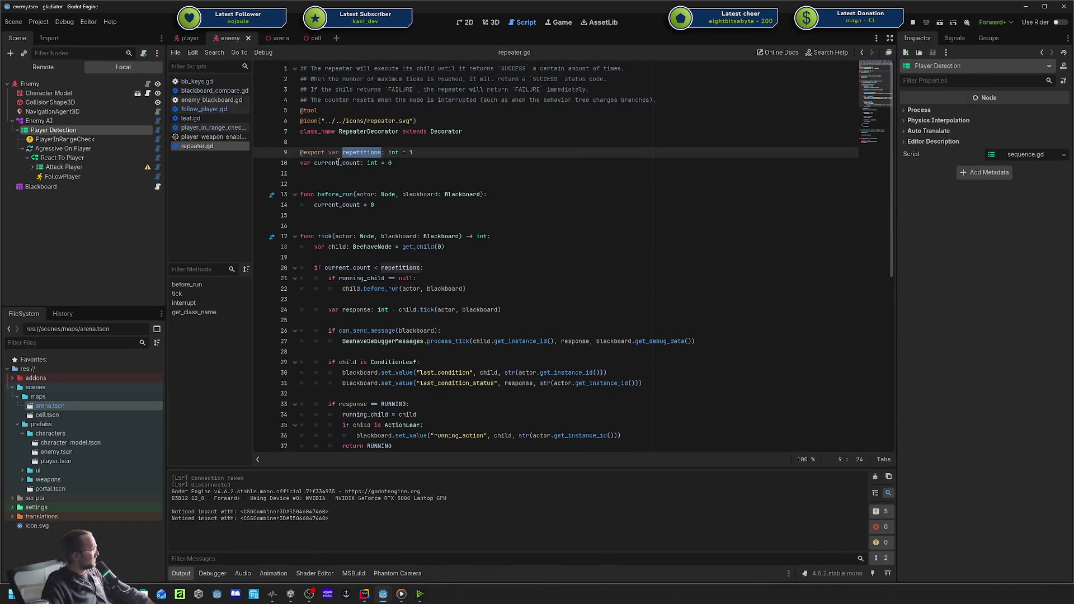
click(338, 162)
double_click(361, 152)
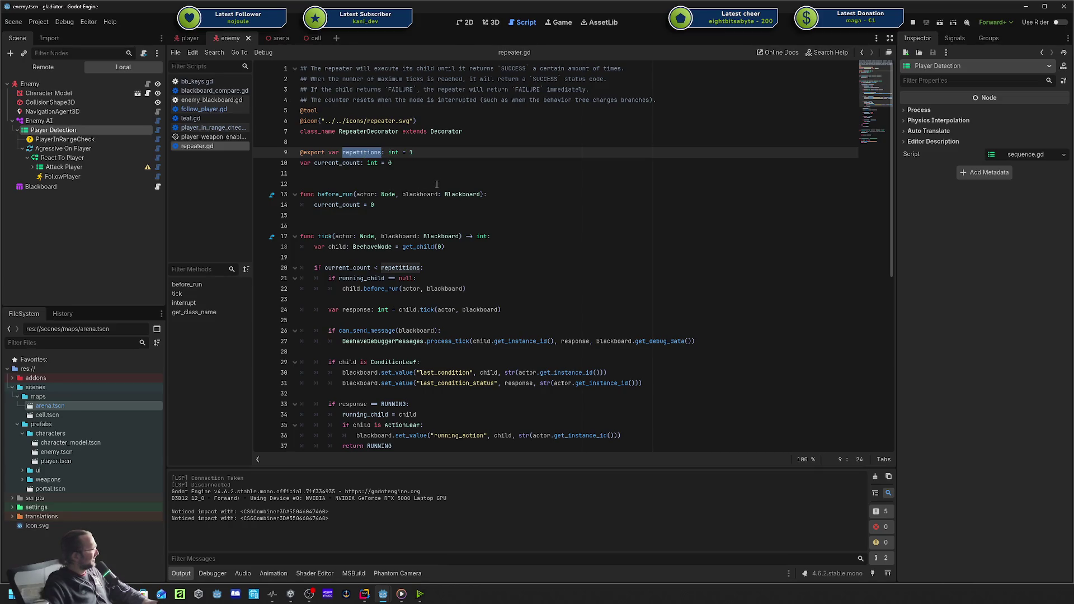
scroll(436, 184, down, 2)
click(347, 205)
double_click(393, 203)
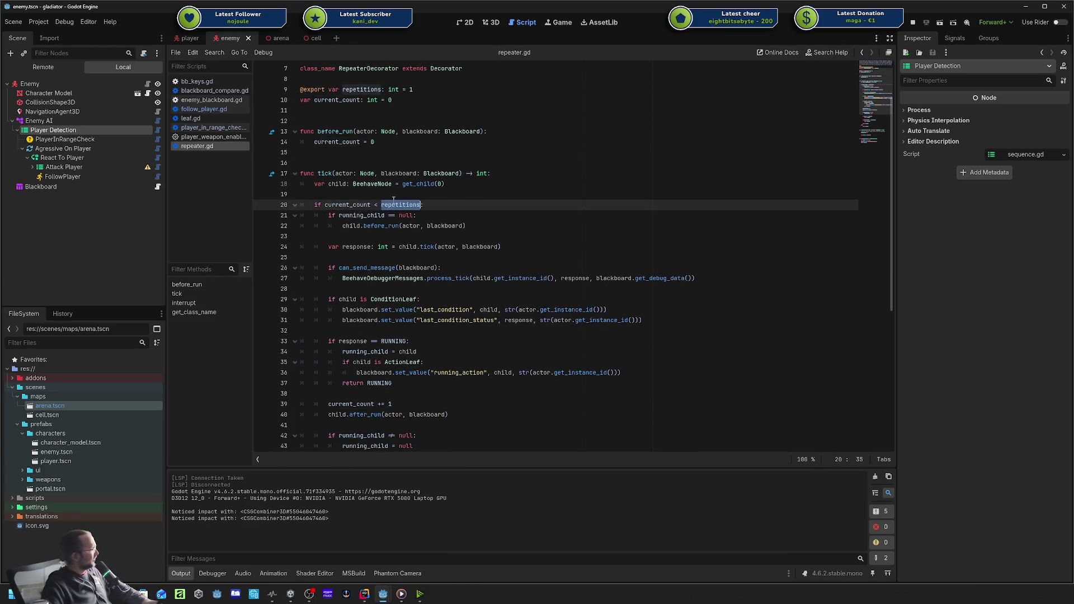
Highlight current_count on line 14, read through the tick and interrupt code, then select Enemy AI.
scroll(393, 200, down, 5)
scroll(394, 200, up, 4)
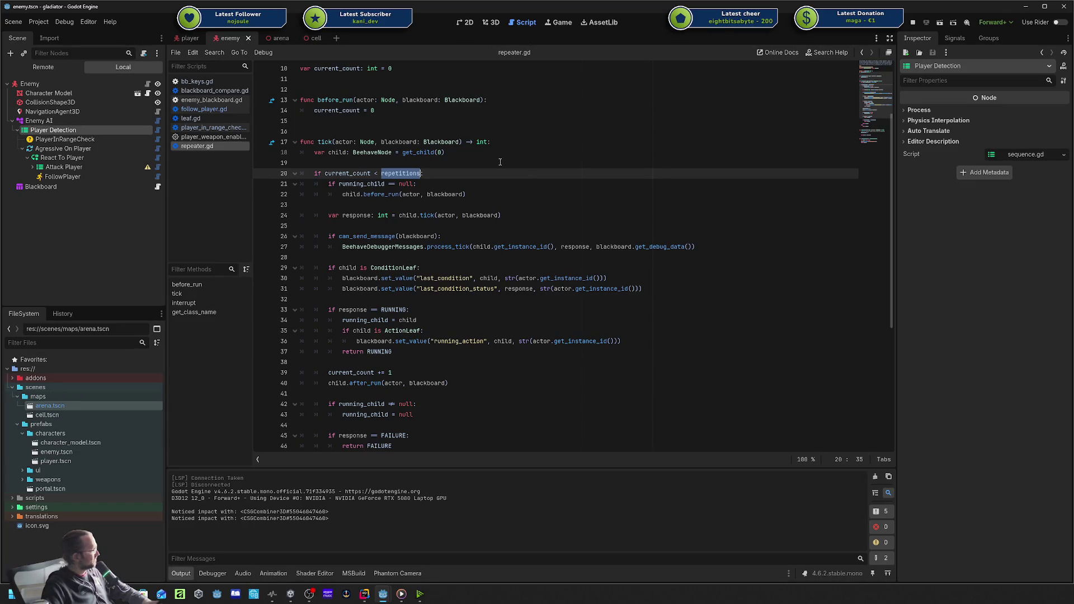
scroll(501, 162, down, 7)
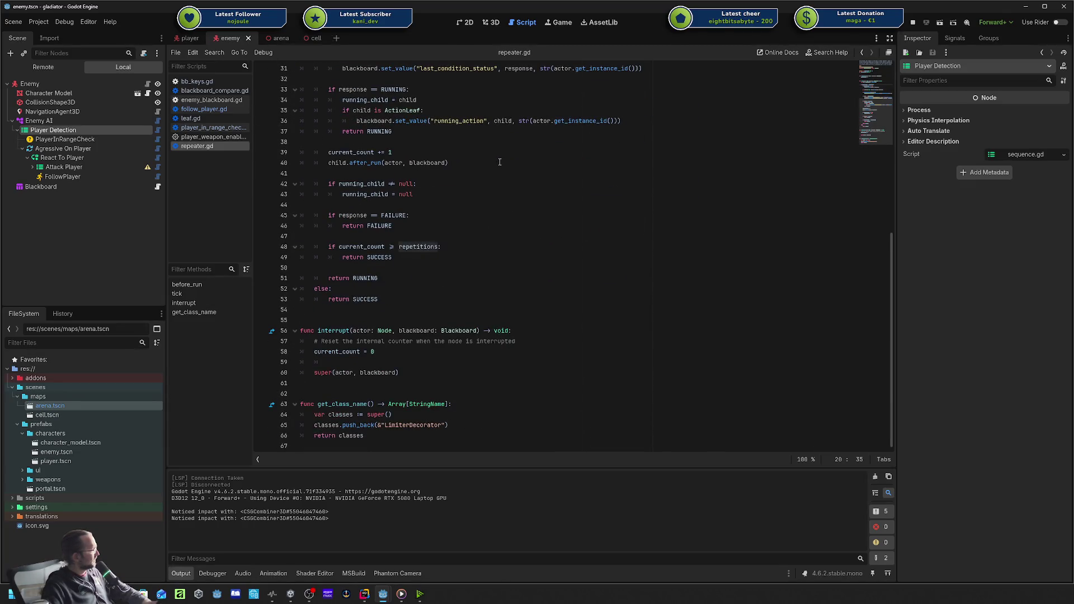
scroll(500, 161, up, 10)
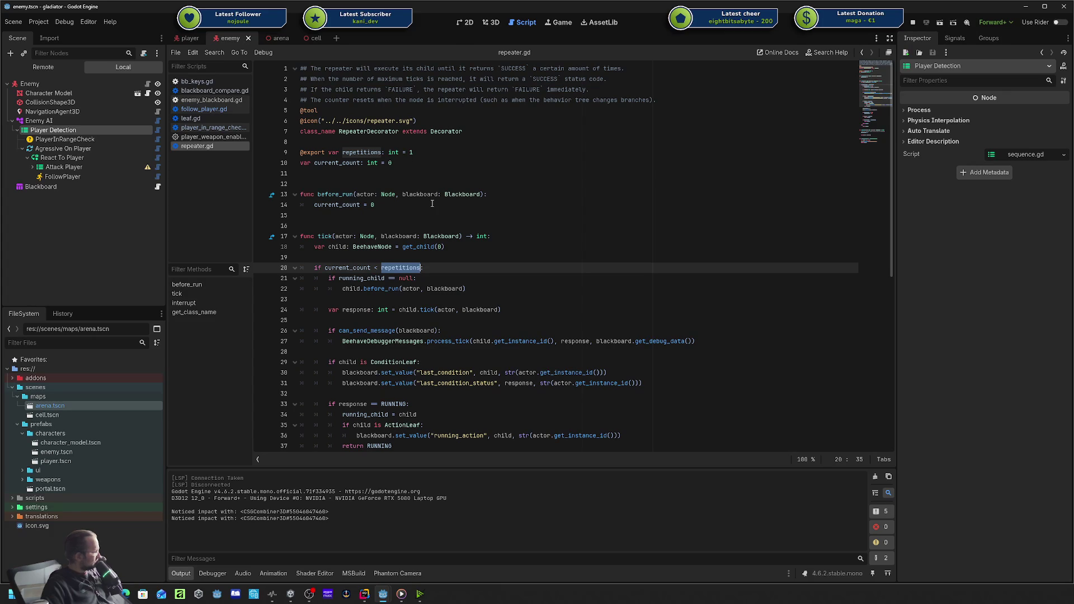
scroll(432, 204, down, 1)
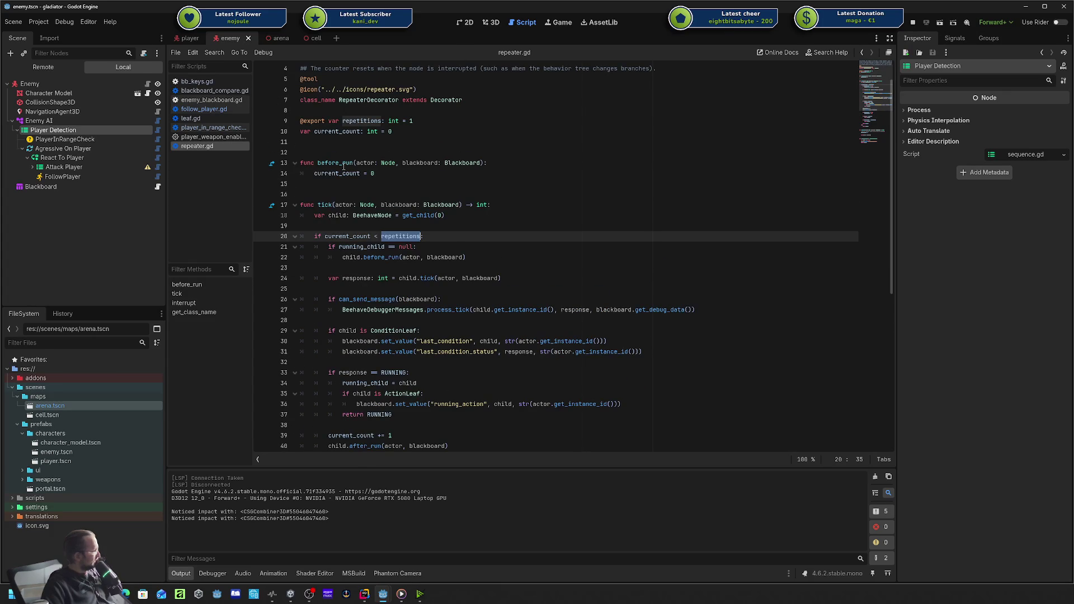
double_click(339, 173)
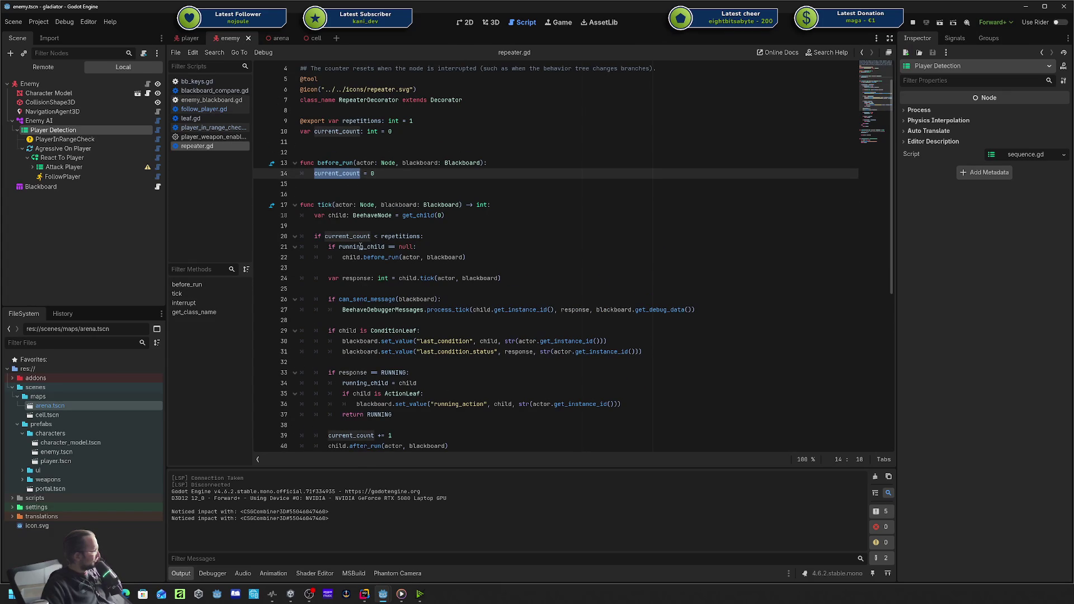
mouse_move(359, 239)
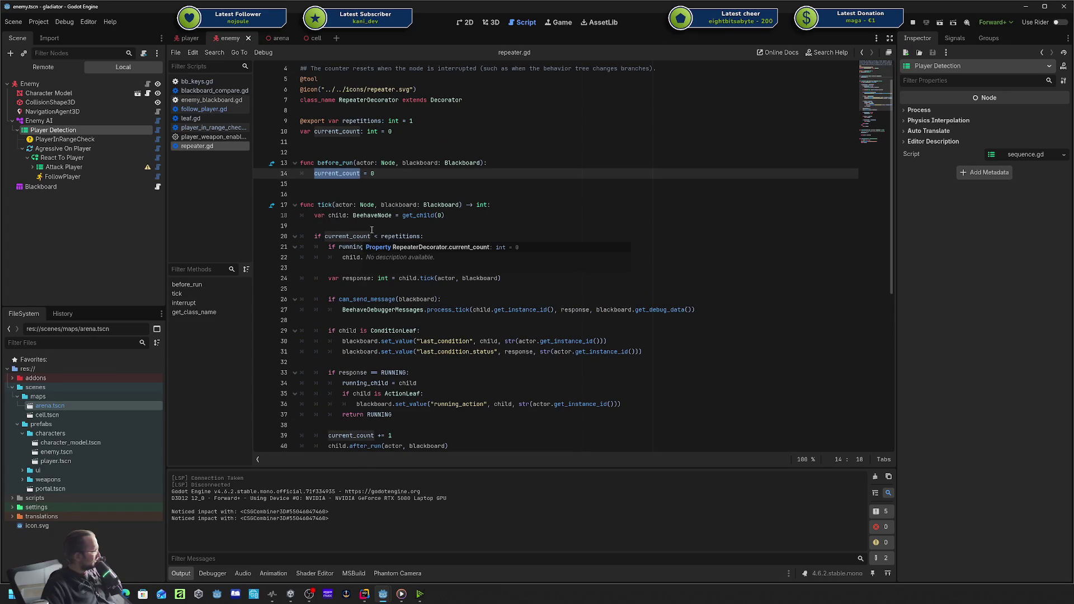
scroll(386, 231, down, 2)
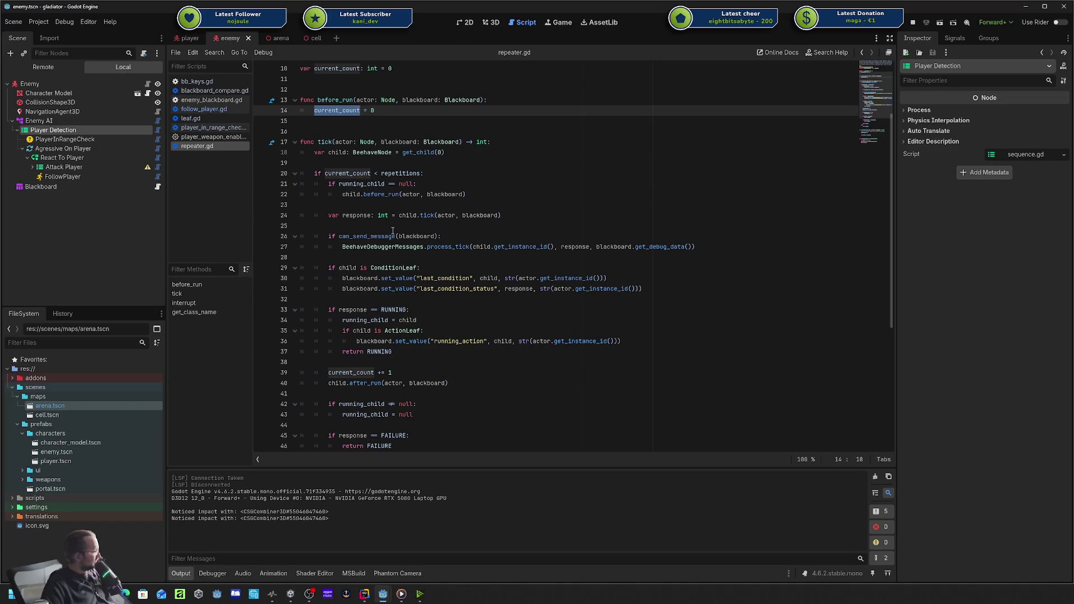
scroll(393, 231, down, 2)
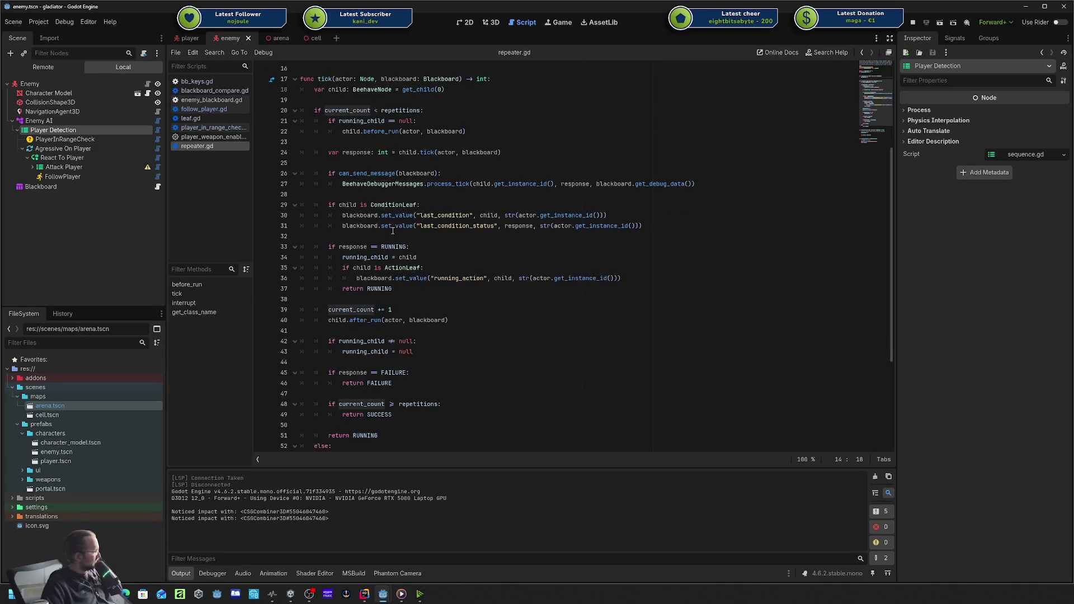
scroll(393, 230, down, 2)
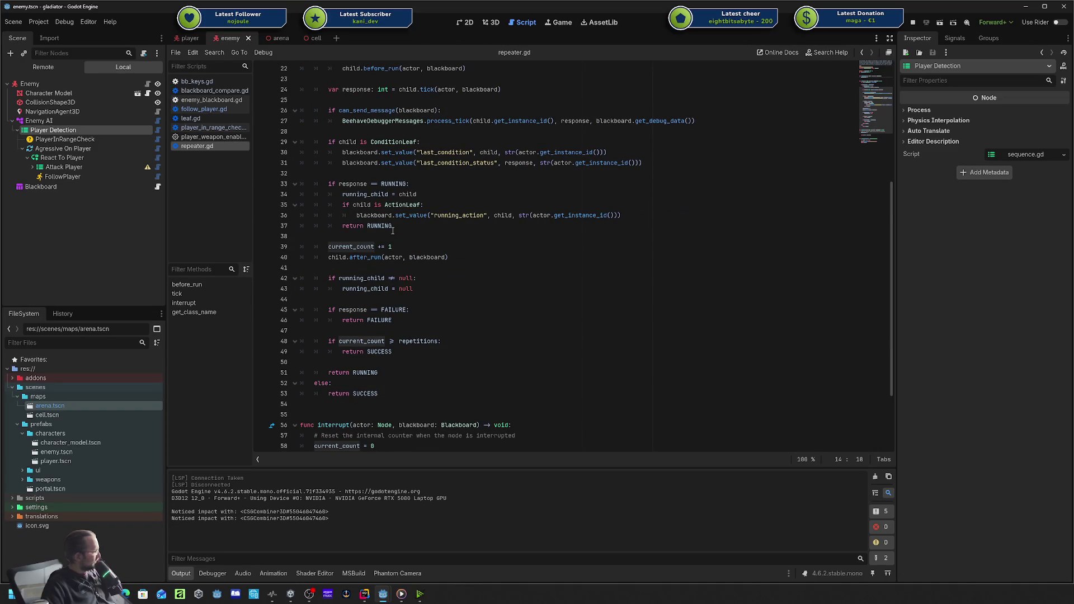
scroll(393, 231, down, 2)
scroll(393, 230, down, 1)
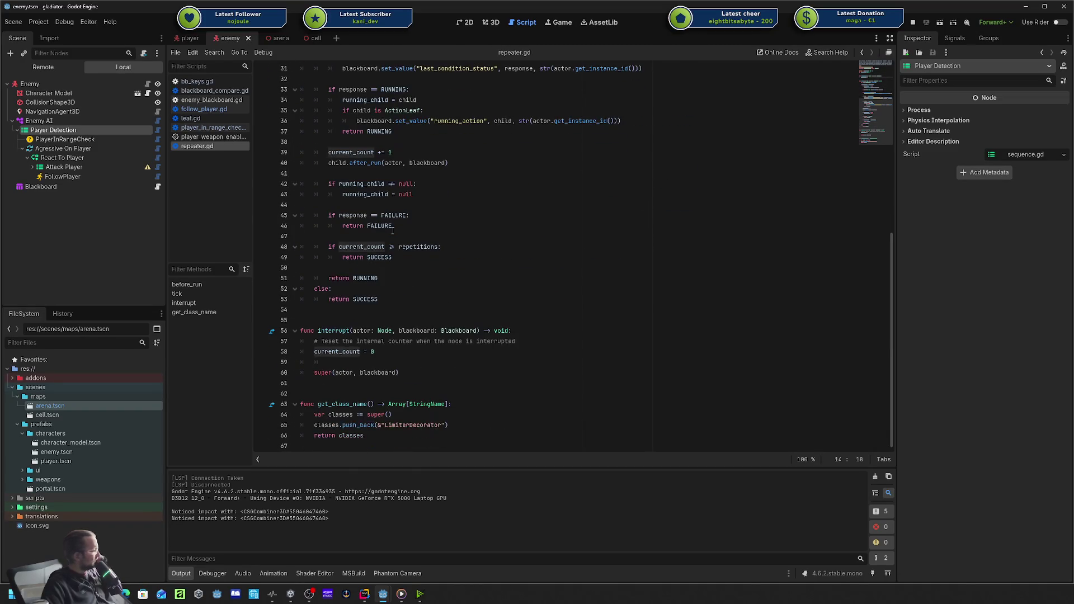
scroll(392, 230, up, 10)
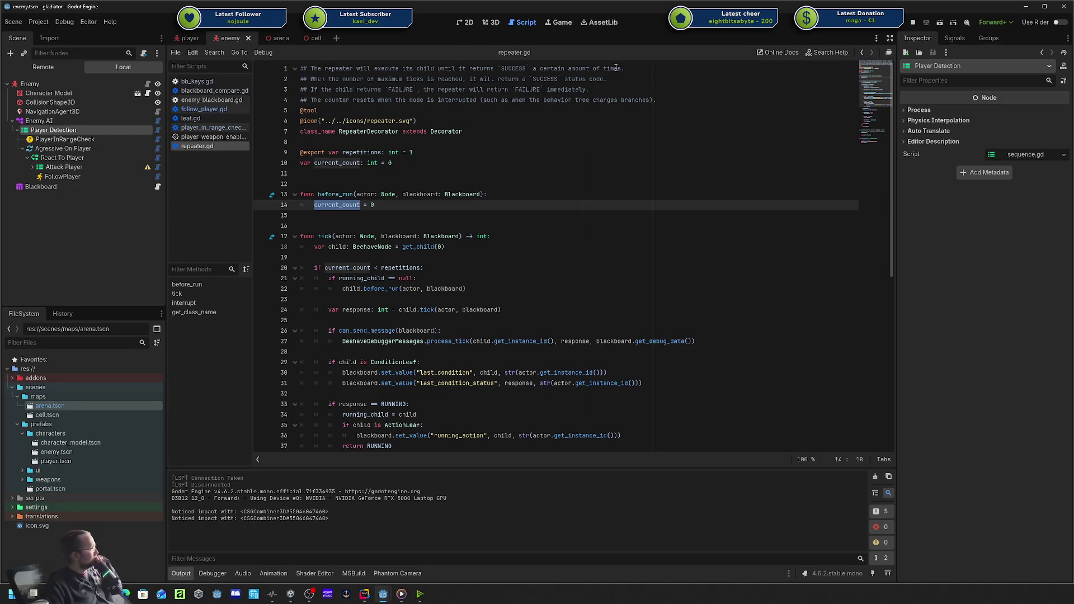
scroll(480, 114, down, 9)
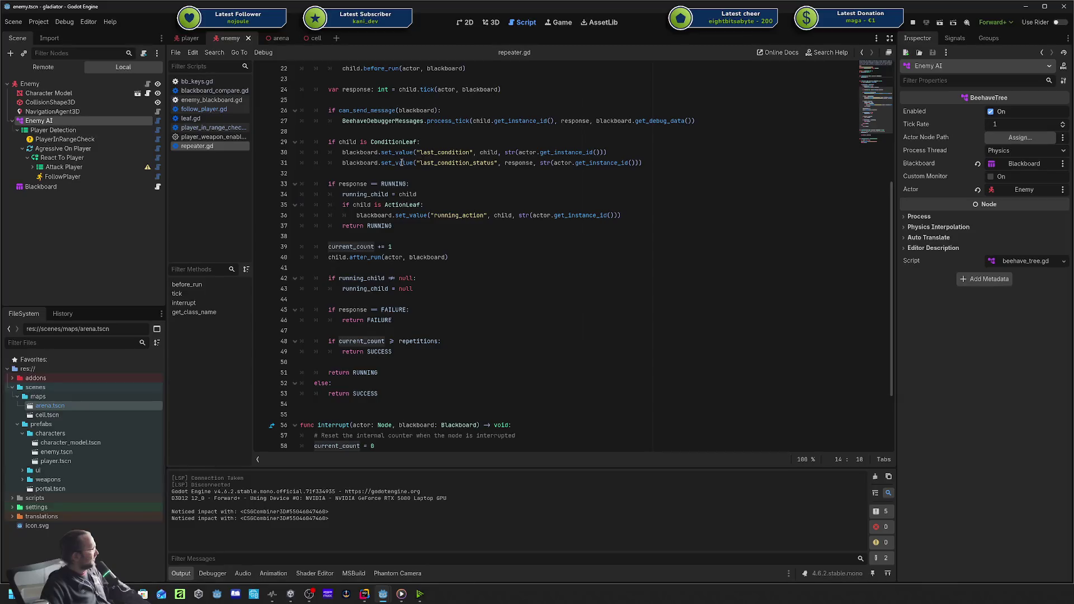
scroll(360, 175, down, 1)
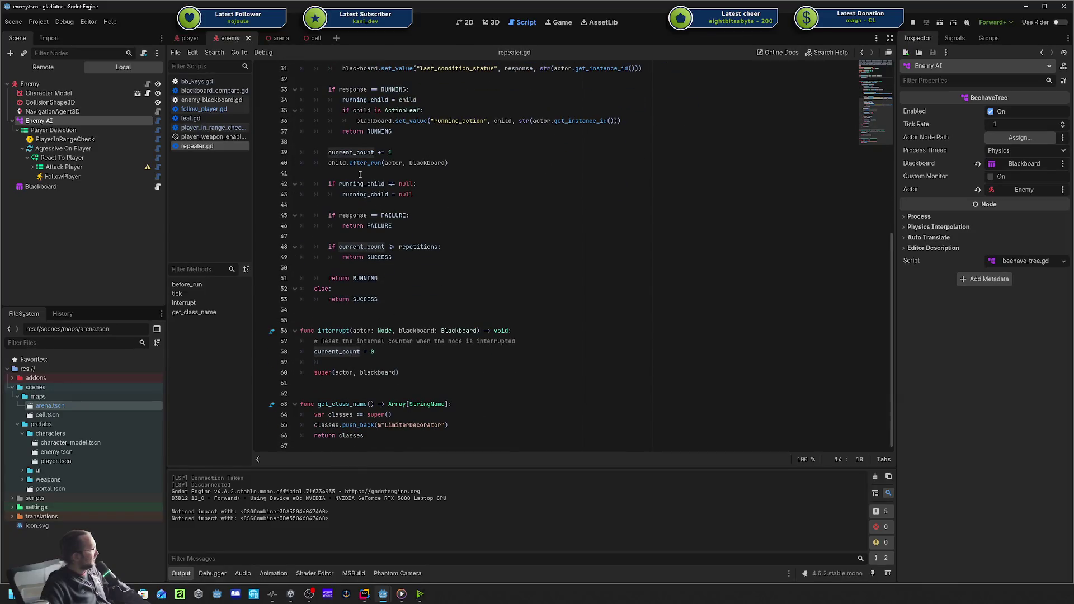
scroll(360, 175, up, 3)
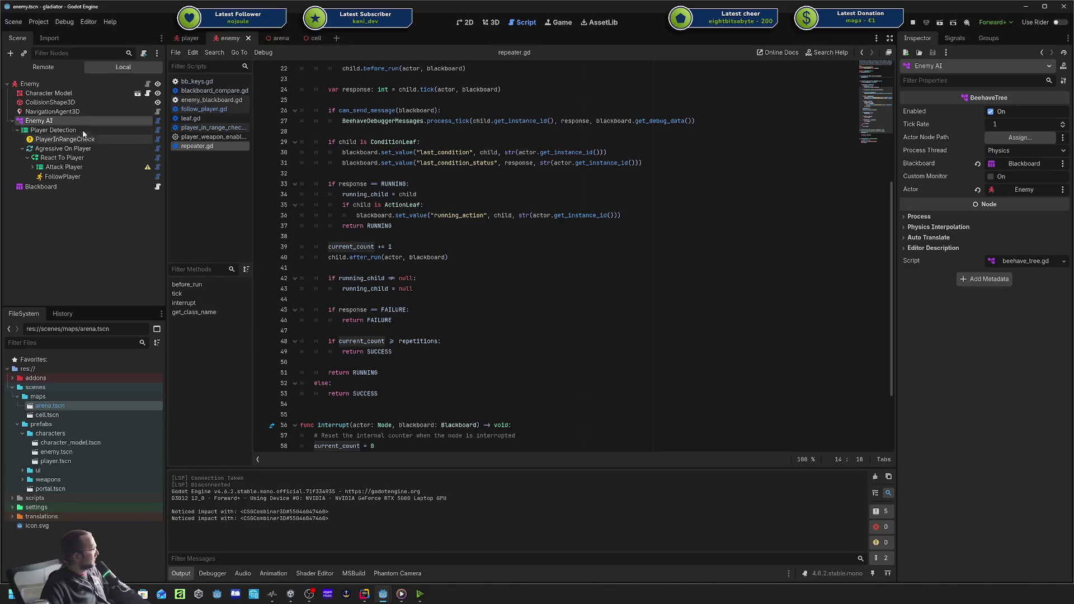
click(54, 129)
Add an UntilFailDecorator from BeehaveNode > Decorator and drag it under Player Detection.
click(61, 122)
key(ctrl+a)
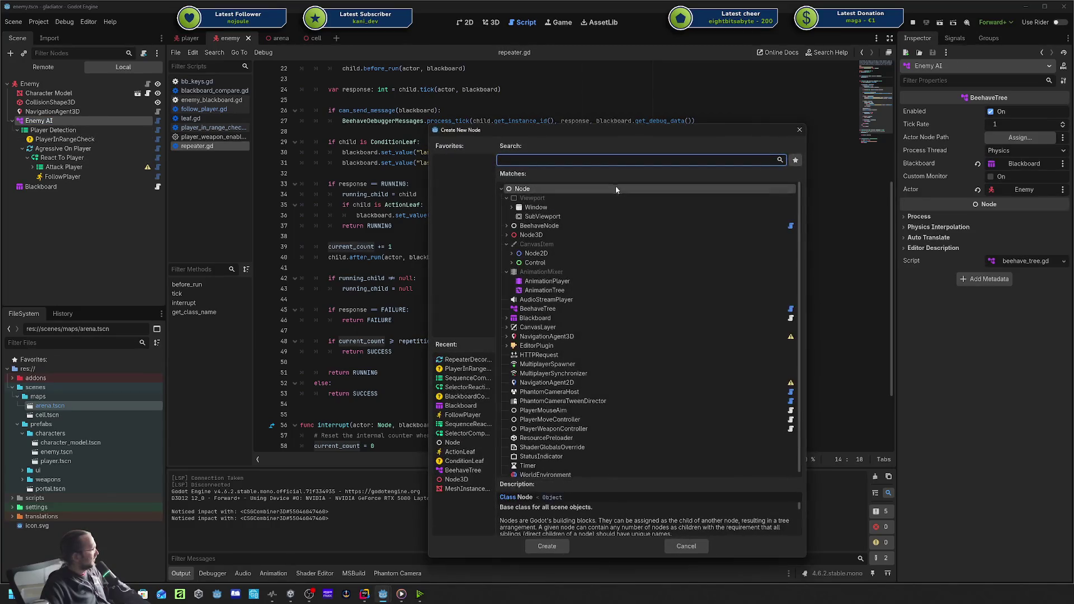
click(507, 225)
click(511, 244)
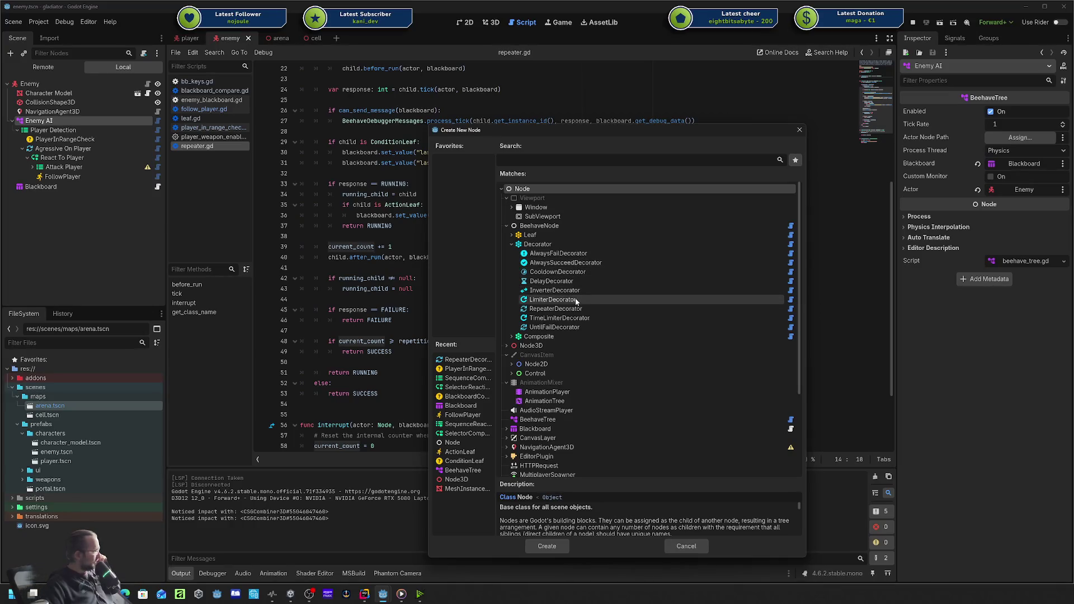
click(601, 316)
click(596, 329)
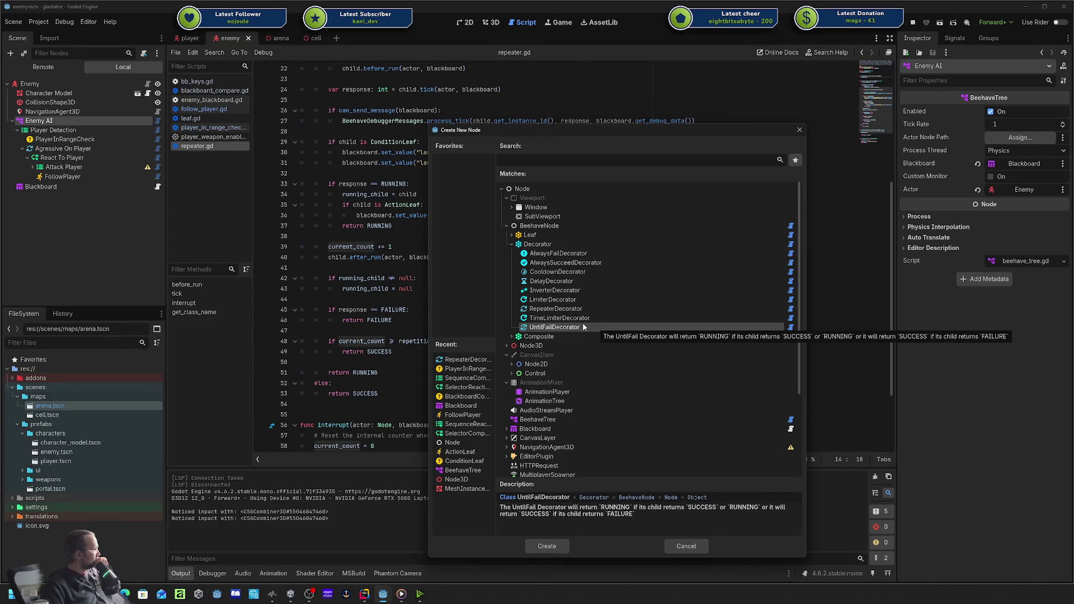
double_click(584, 326)
drag(55, 187, 73, 146)
double_click(66, 157)
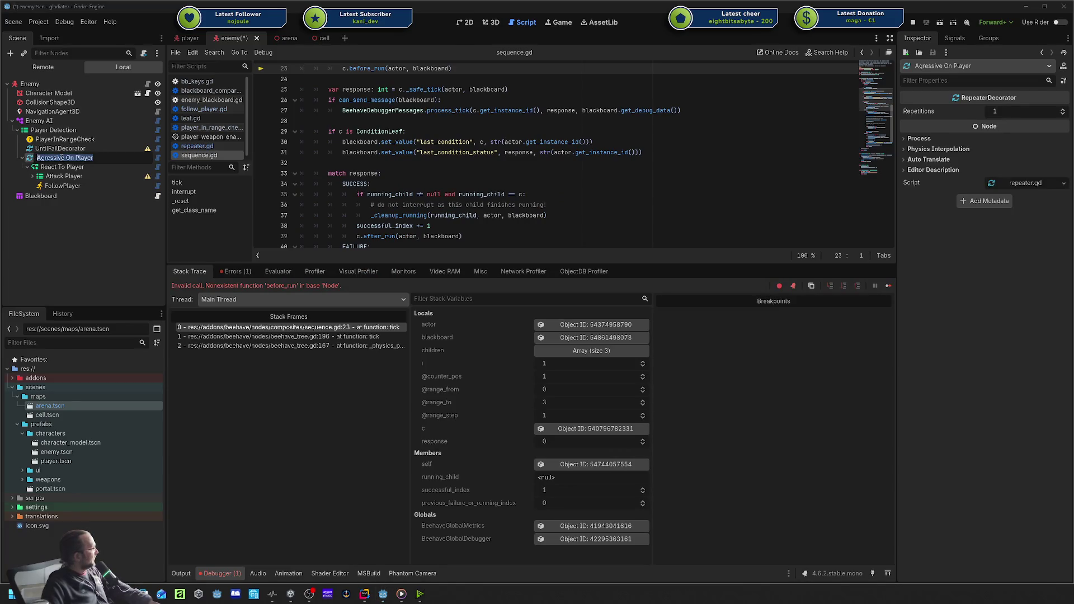
Name the new decorator 'Agressive On Player2' and move React To Player inside it.
key(ctrl+c)
click(66, 149)
key(F2)
key(ctrl+v)
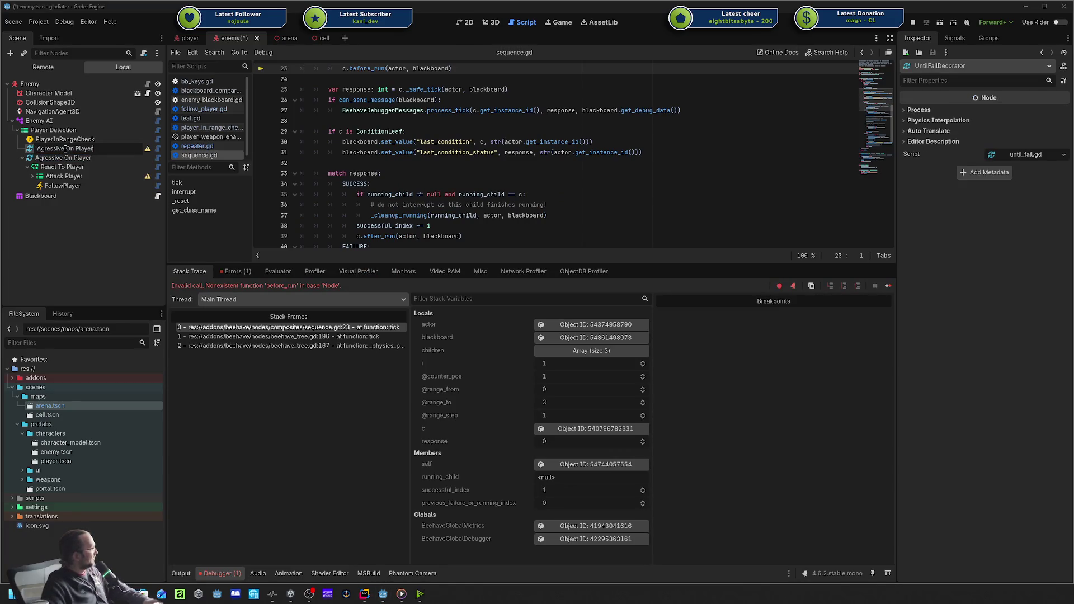
key(Return)
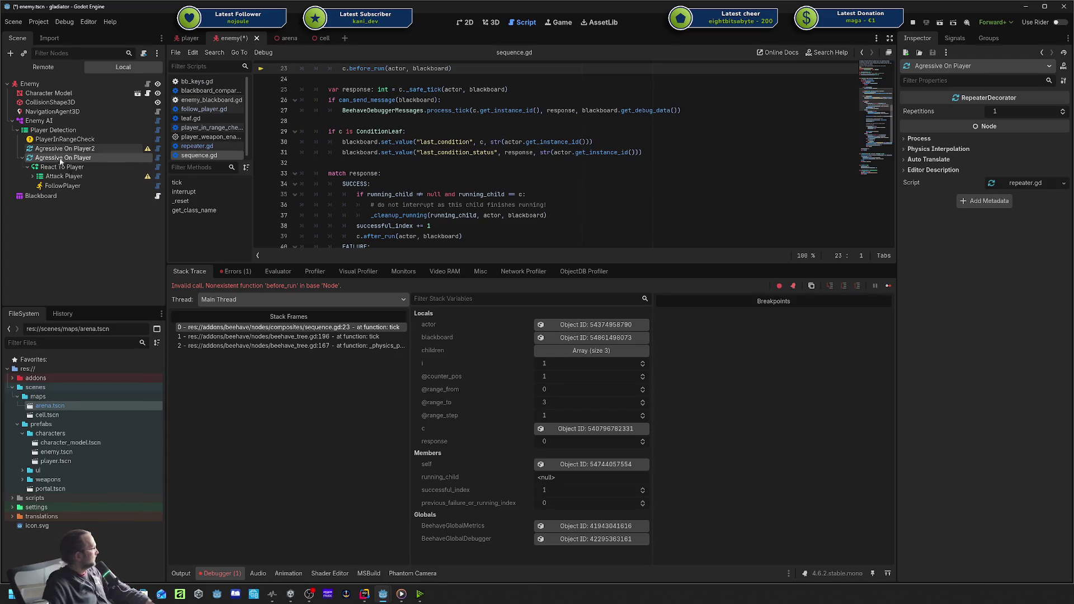
click(59, 167)
drag(56, 166, 61, 148)
Delete the old repeater, rename the decorator to 'Agressive On Player', save the scene and run the game.
click(48, 188)
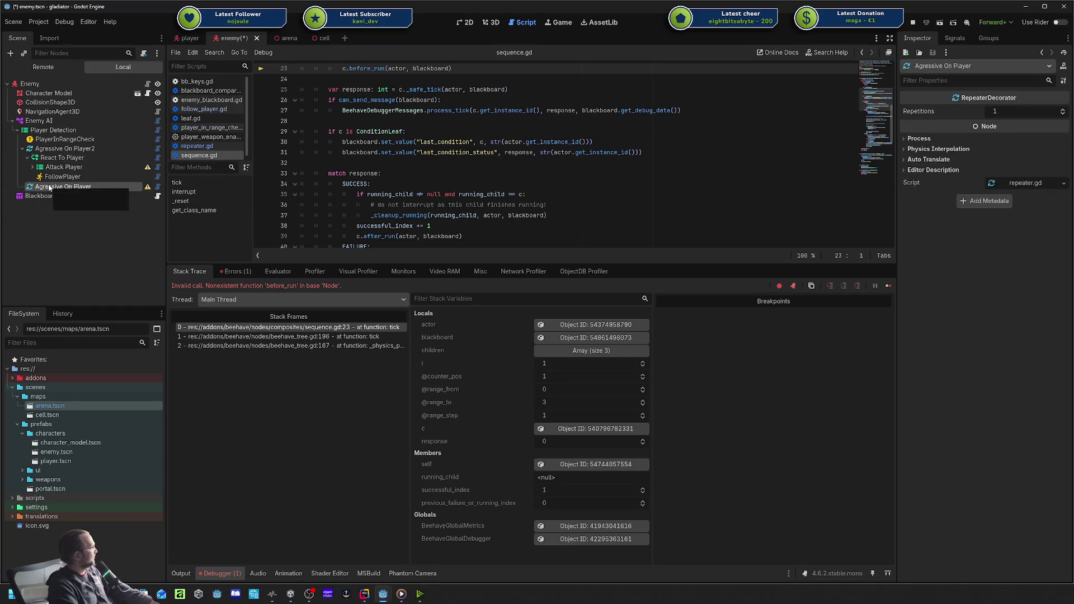
key(Delete)
click(109, 145)
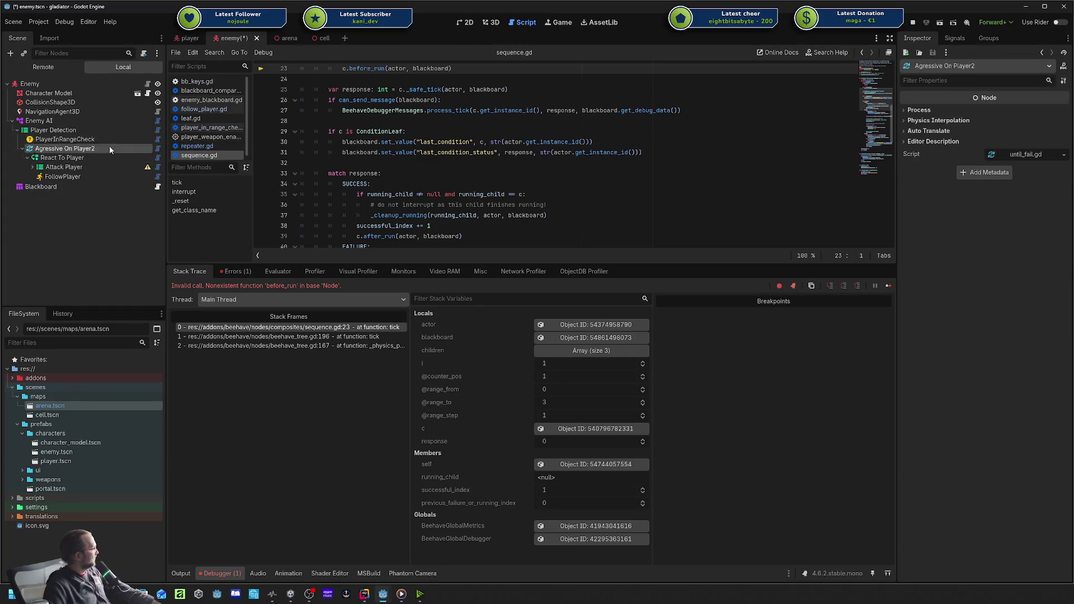
key(F2)
key(End)
key(BackSpace)
key(Return)
key(ctrl+s)
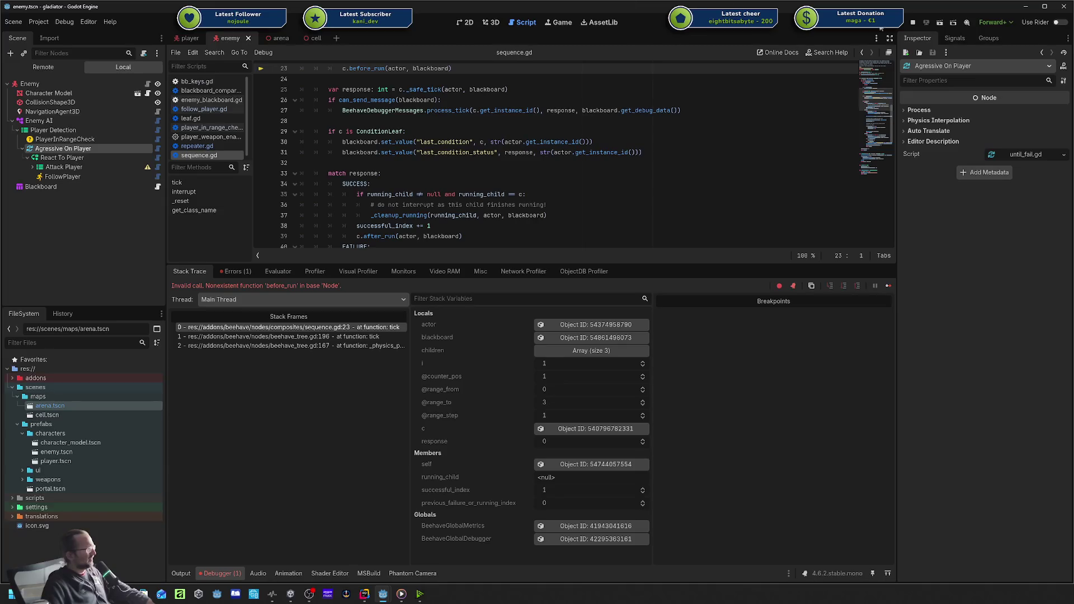
key(F5)
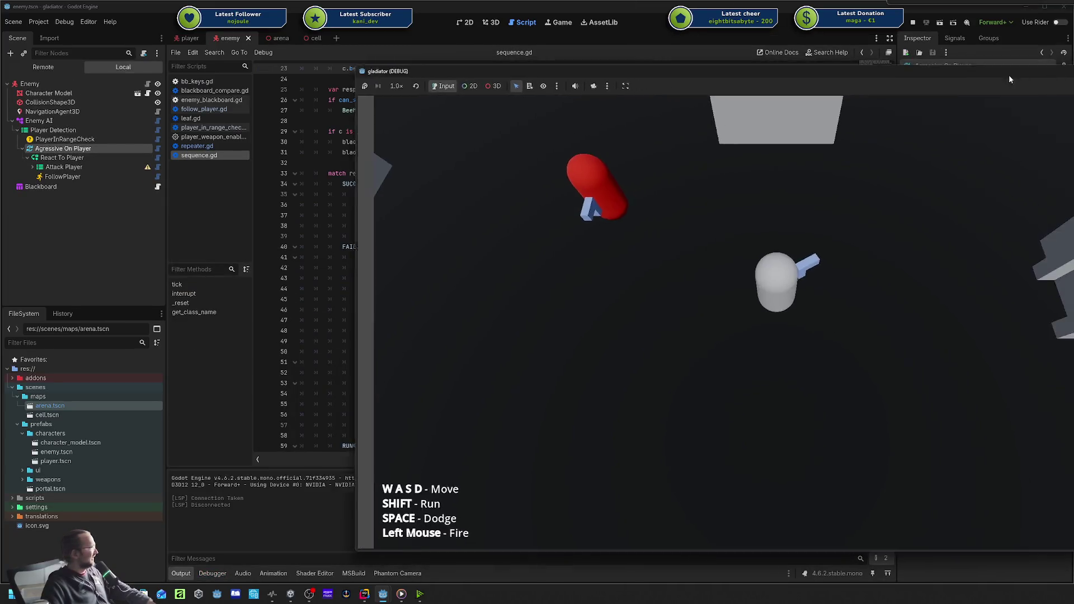
Arrange the game and Beehave debugger windows and inspect Player Detection's blackboard data in the live tree.
drag(1008, 75, 817, 55)
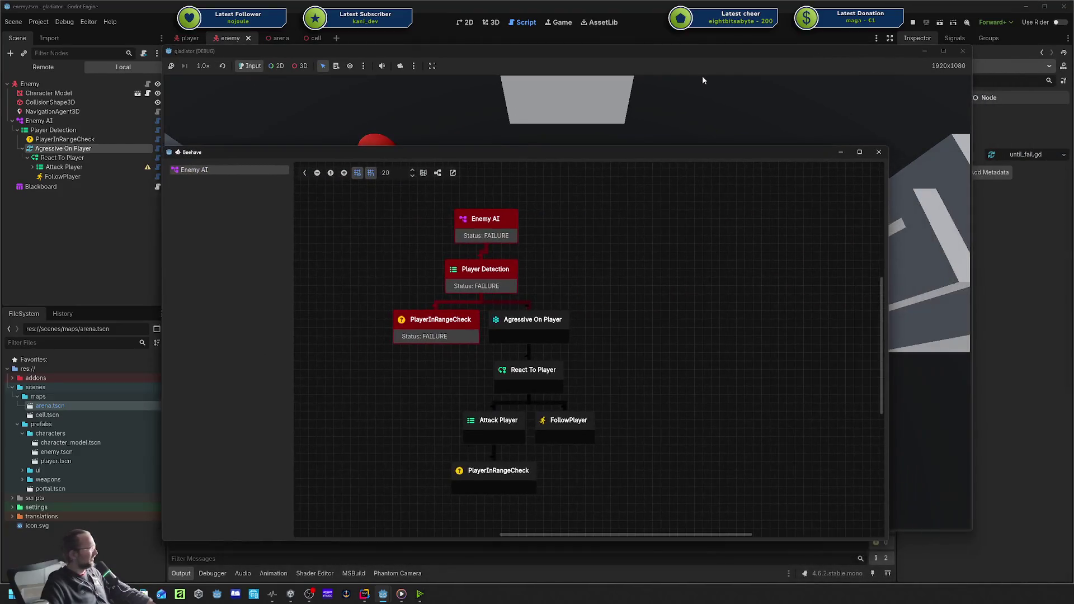
click(533, 311)
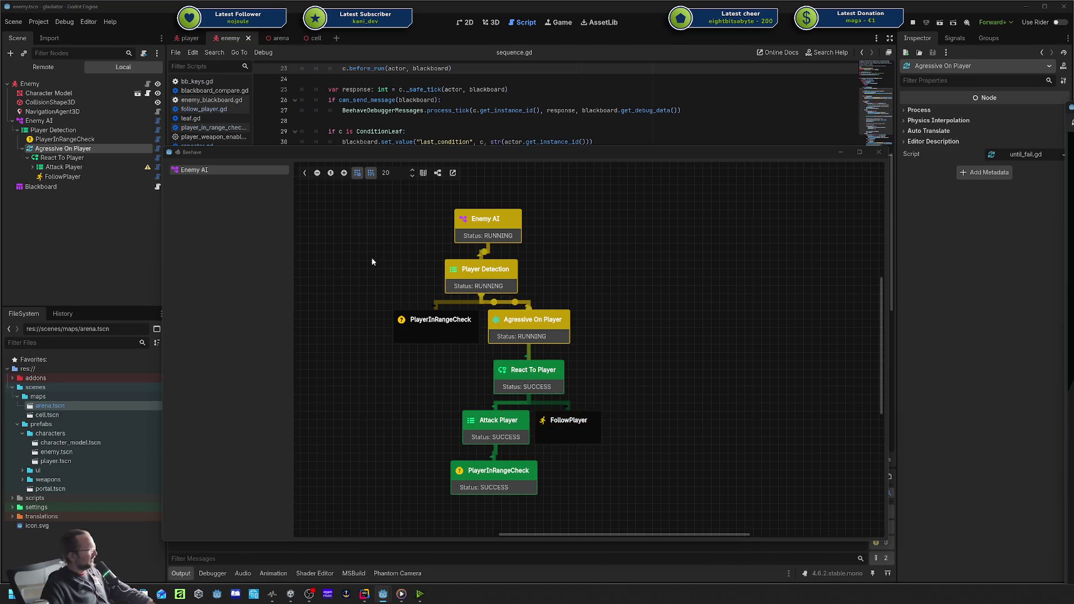
mouse_move(361, 278)
mouse_down()
mouse_move(427, 292)
mouse_move(402, 297)
mouse_up()
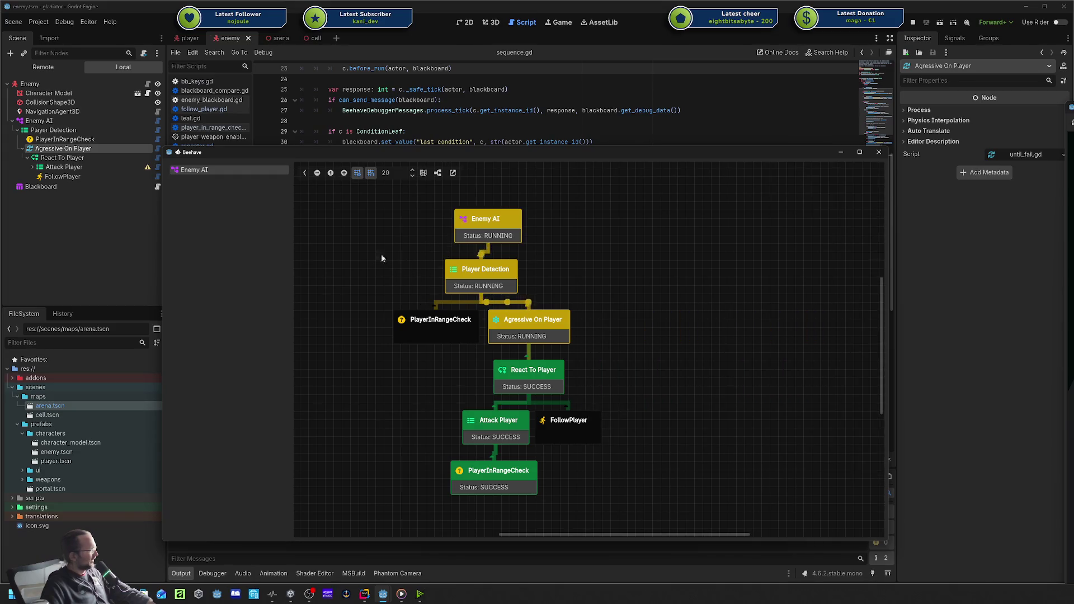
mouse_move(354, 260)
mouse_down()
mouse_move(446, 317)
mouse_move(433, 290)
mouse_up()
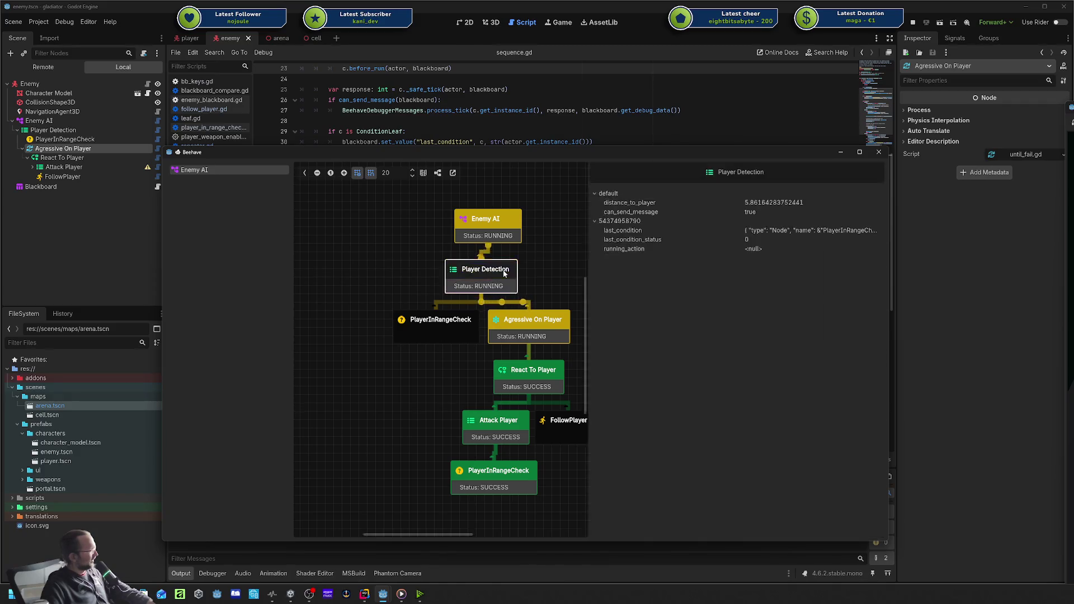
mouse_move(340, 260)
mouse_down()
mouse_move(432, 297)
mouse_move(416, 297)
mouse_up()
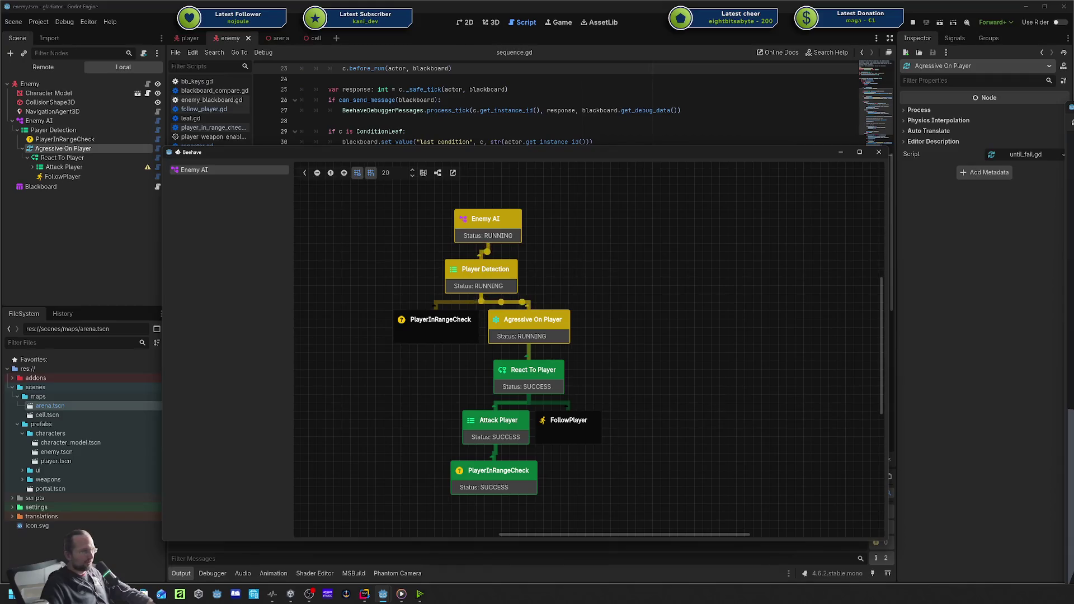
key(alt+Tab)
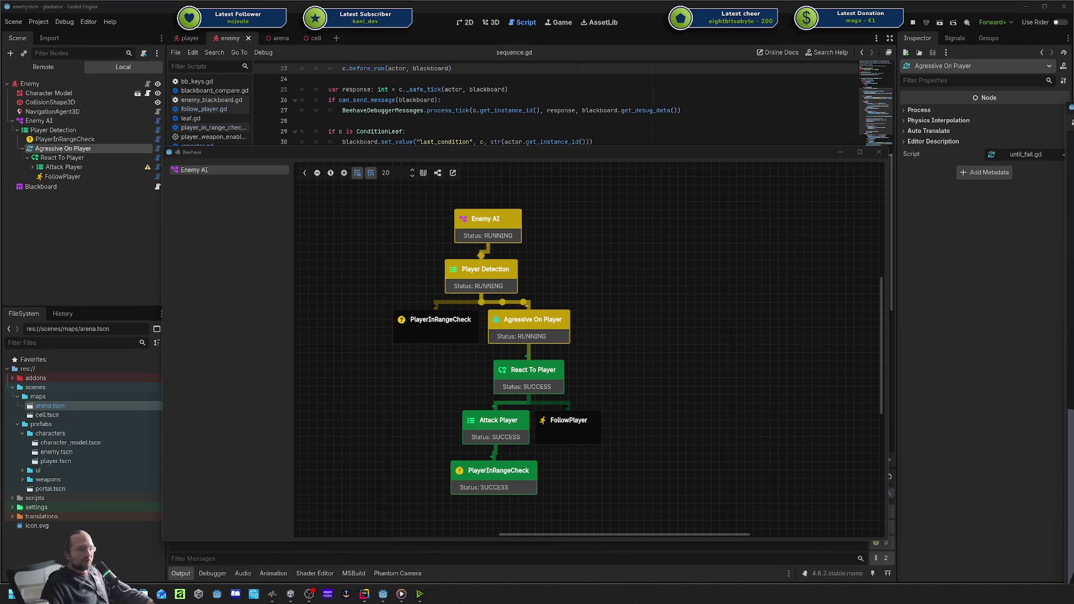
click(674, 390)
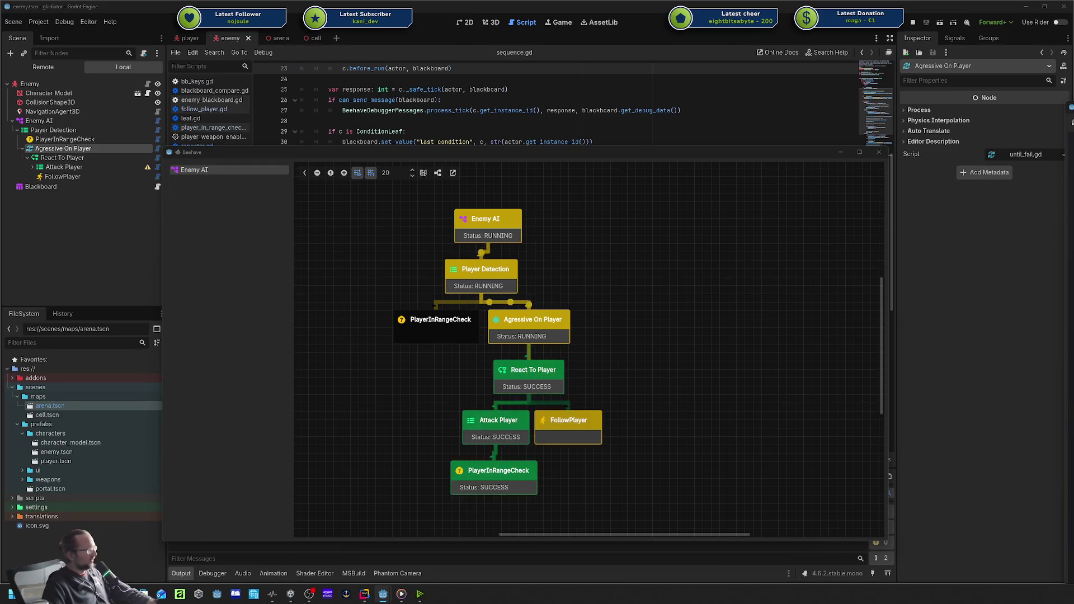
drag(1073, 87, 435, 93)
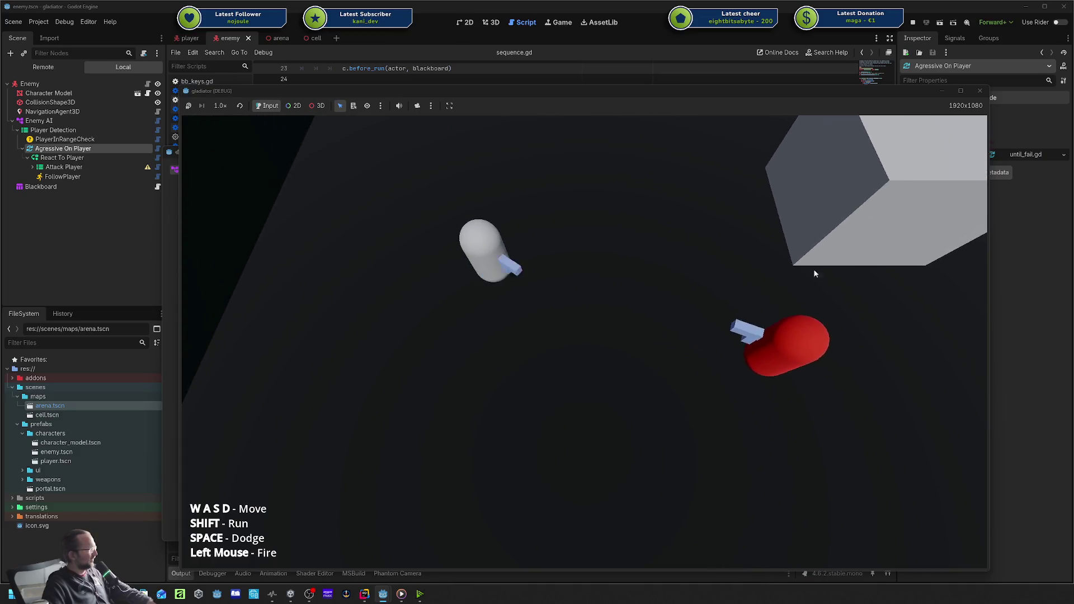
Walk the player around the arena with WASD while the enemy follows, then close the game.
key(w)
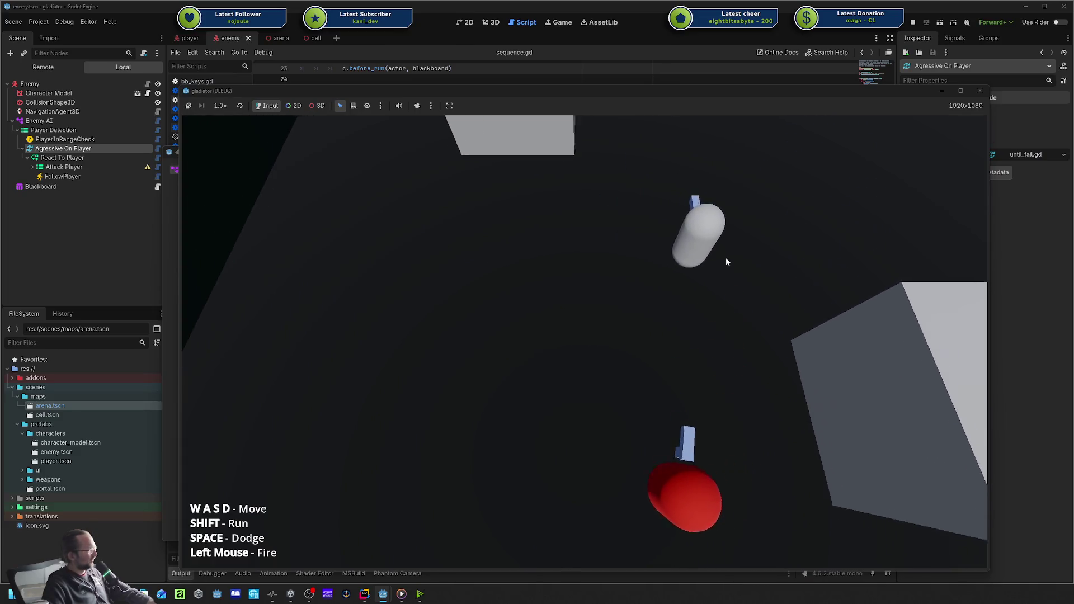
key(w)
key(d)
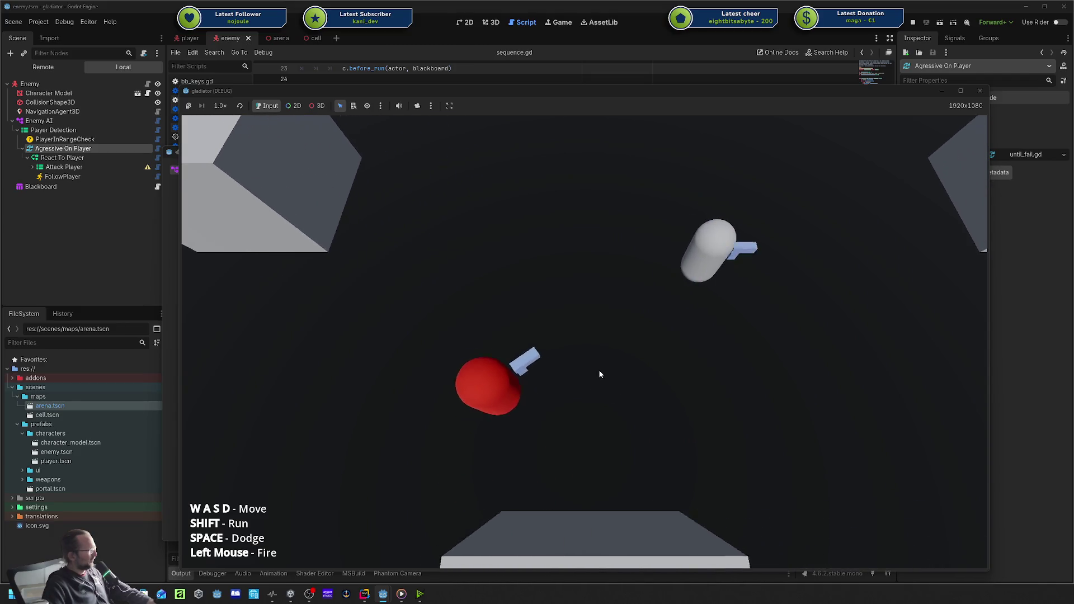
key(s)
key(a)
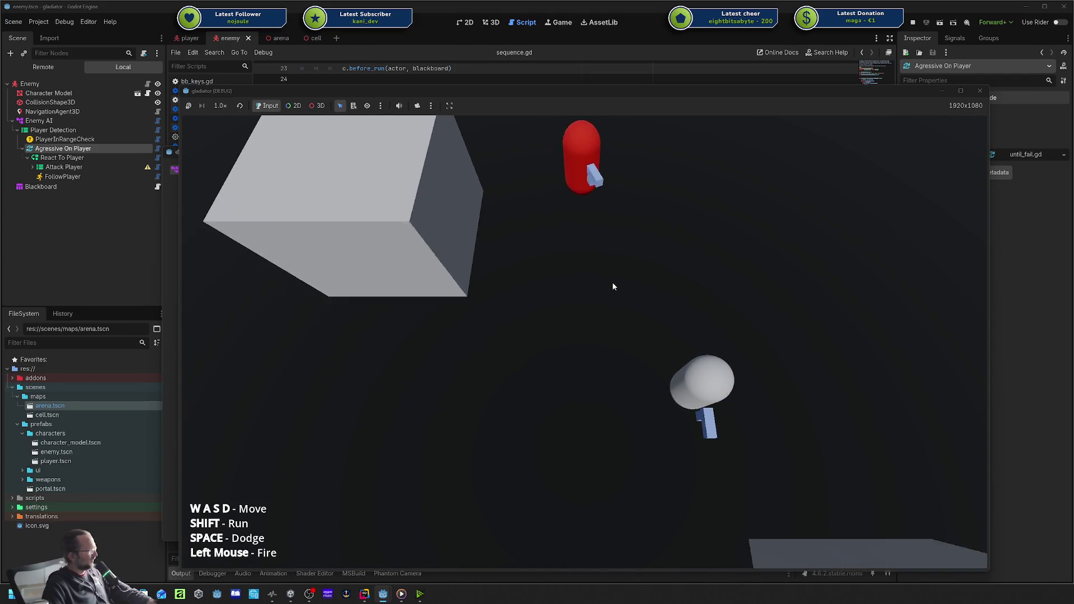
key(s)
key(a)
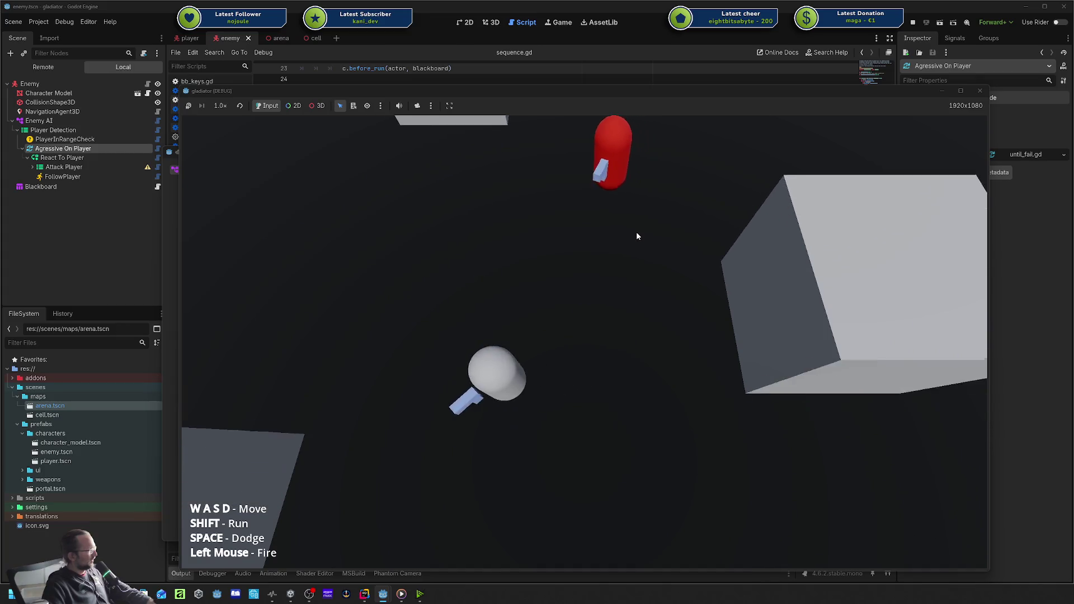
key(d)
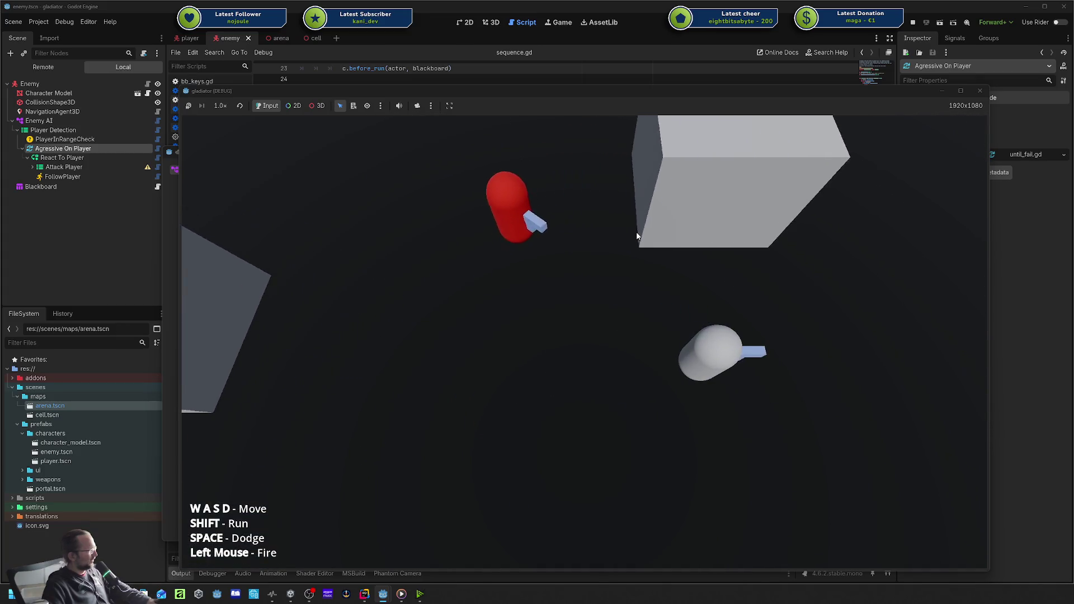
key(a)
key(w)
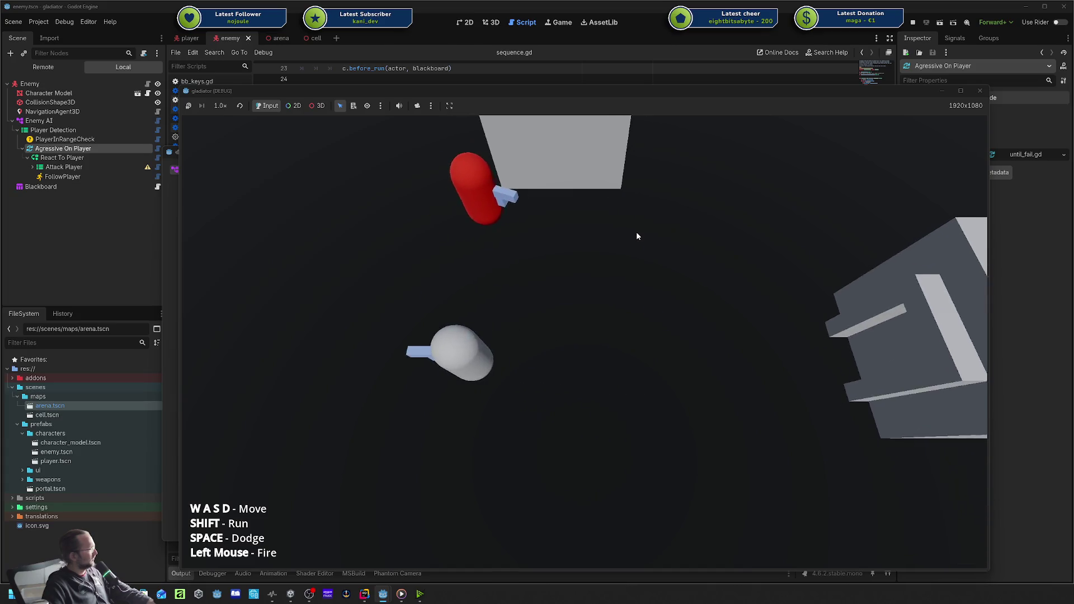
key(w)
key(a)
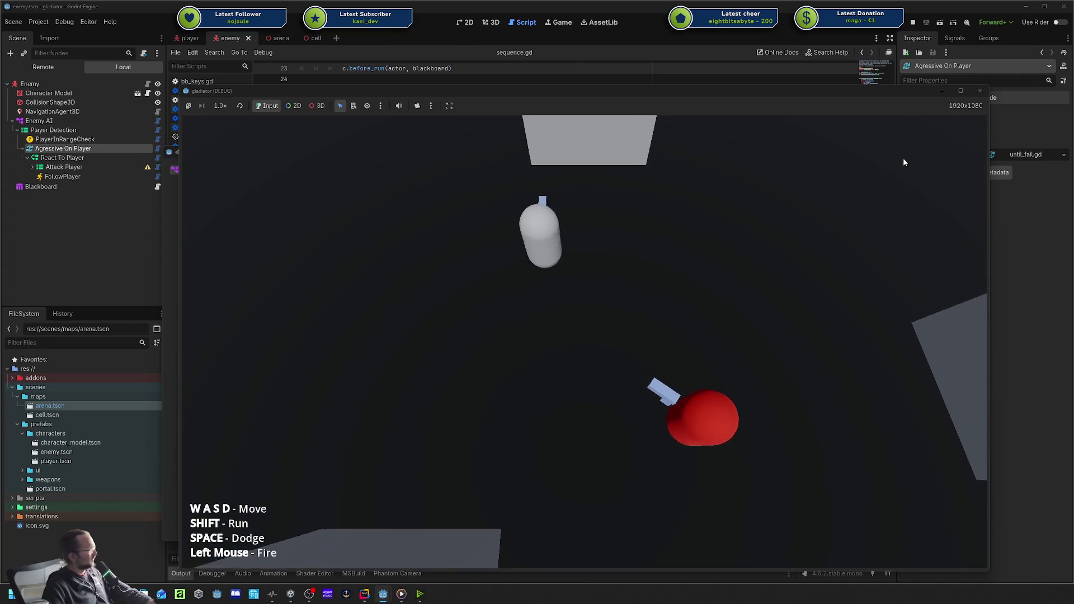
click(980, 90)
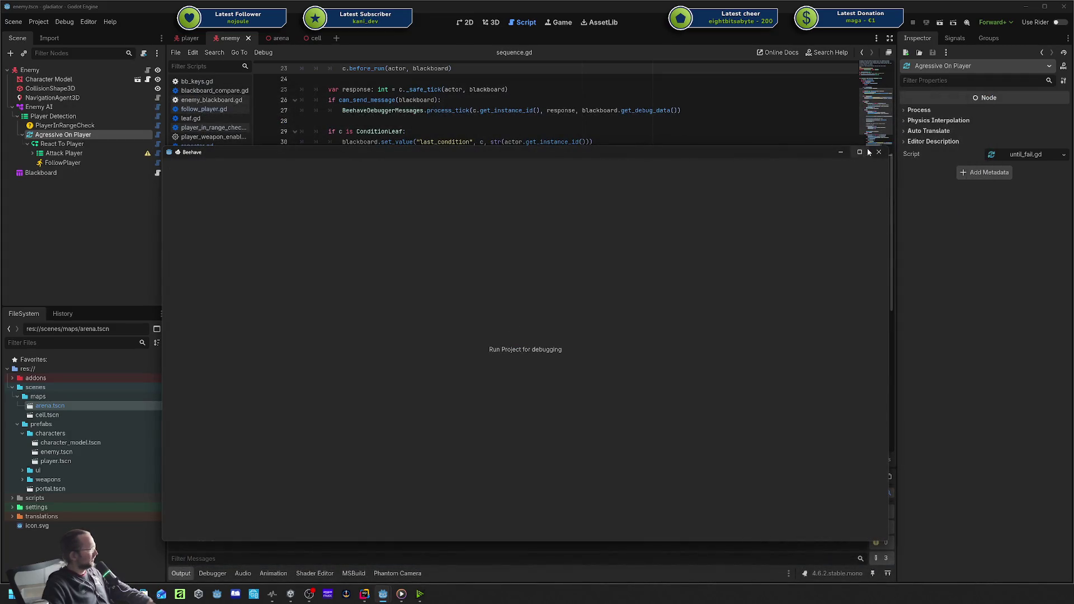
Move the Beehave debugger window to the right and place the caret at the end of line 44 in sequence.gd.
mouse_move(772, 152)
mouse_down()
mouse_move(847, 110)
mouse_move(989, 113)
mouse_move(1073, 134)
mouse_up()
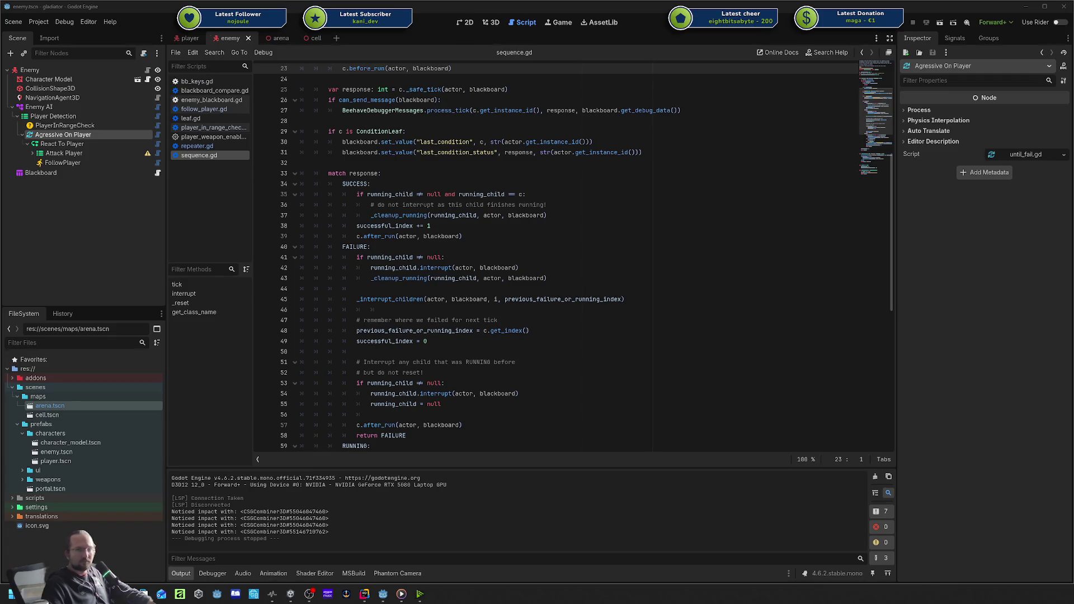
click(609, 286)
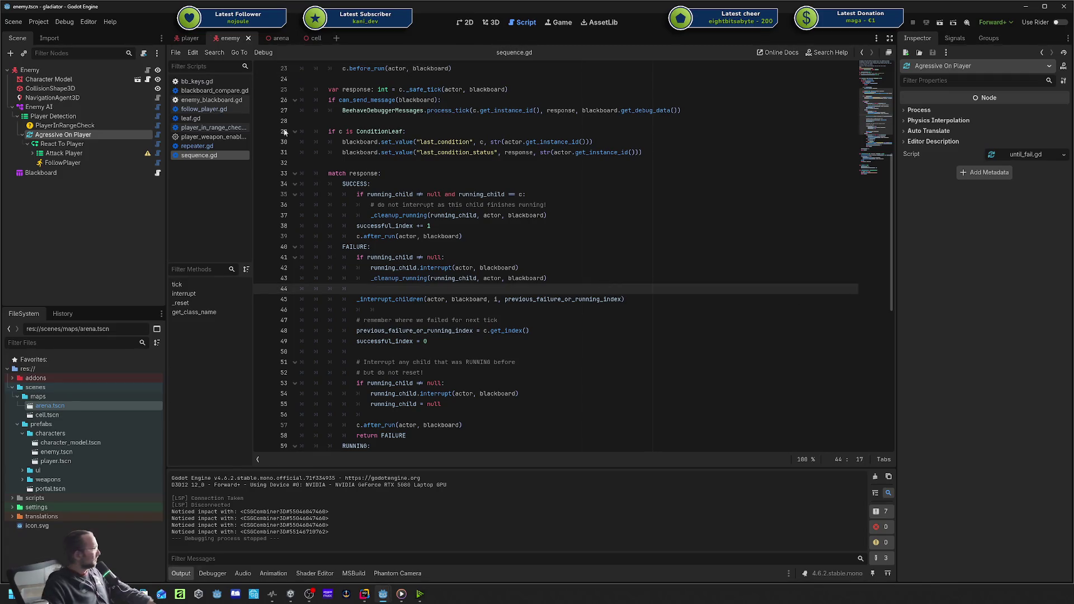
Inspect Attack Player, close sequence.gd and repeater.gd, show follow_player.gd, and run the game in debug mode.
click(33, 154)
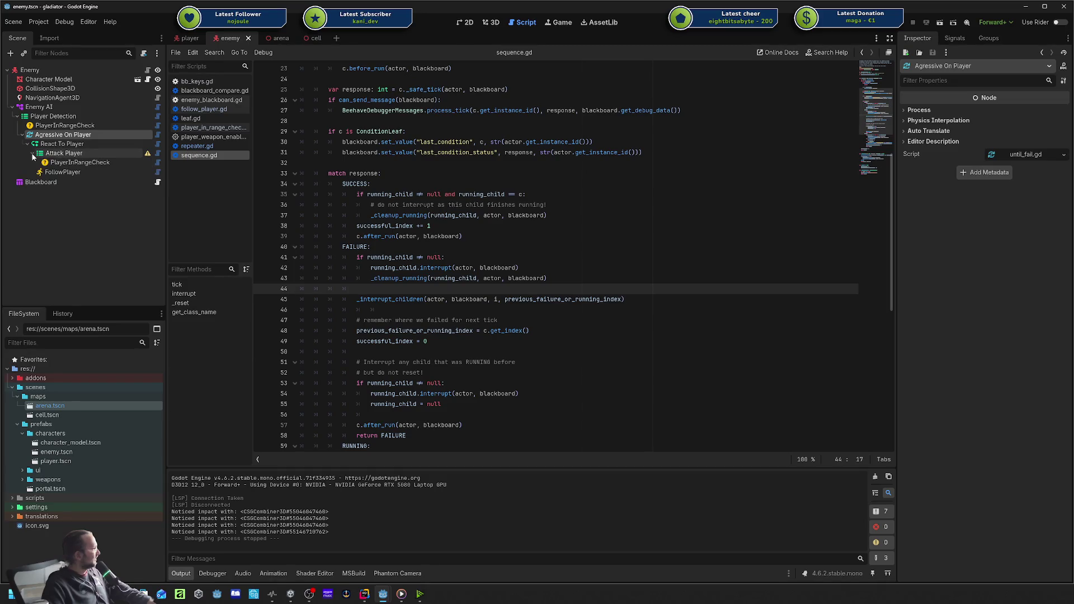
click(67, 154)
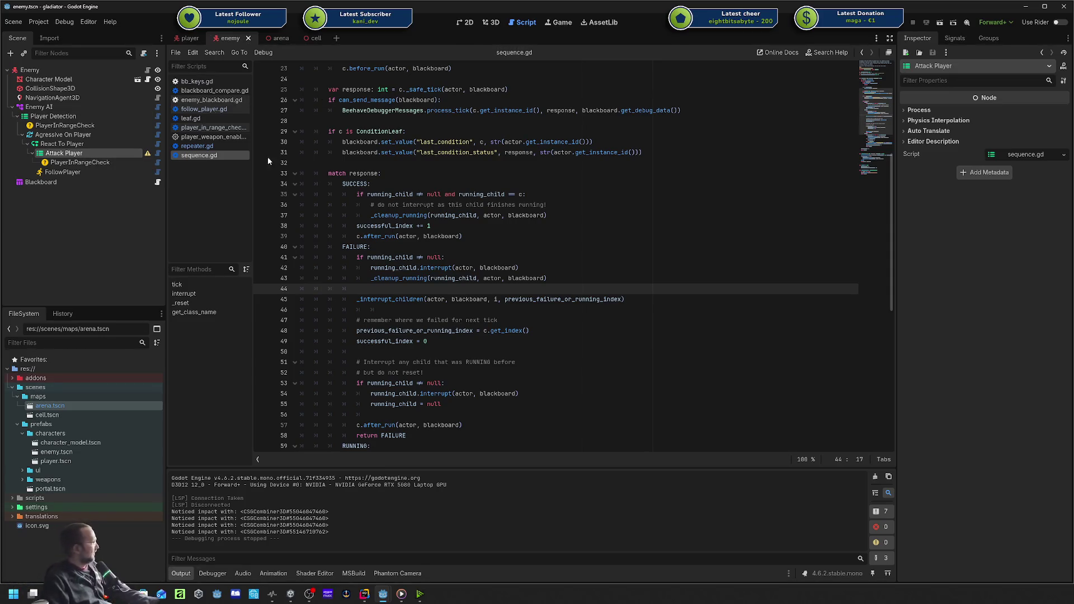
middle_click(205, 158)
middle_click(197, 146)
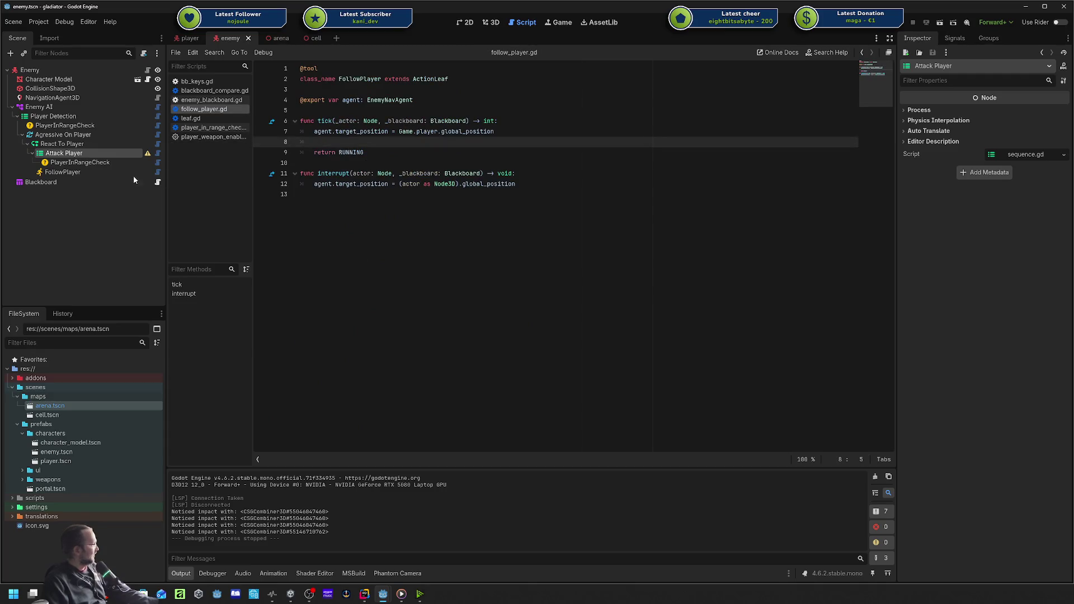
click(107, 197)
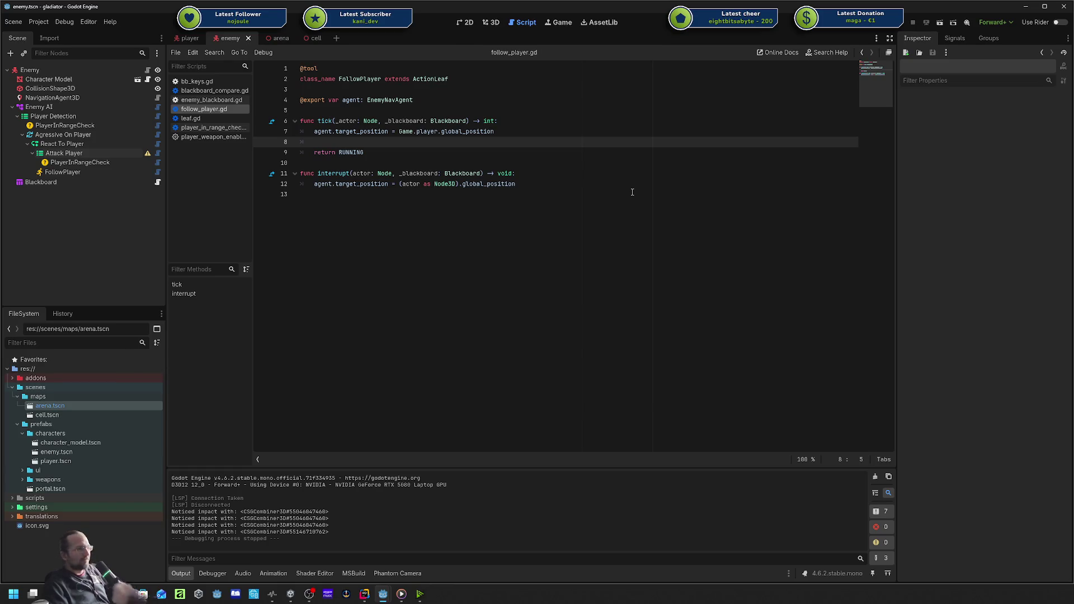
click(897, 26)
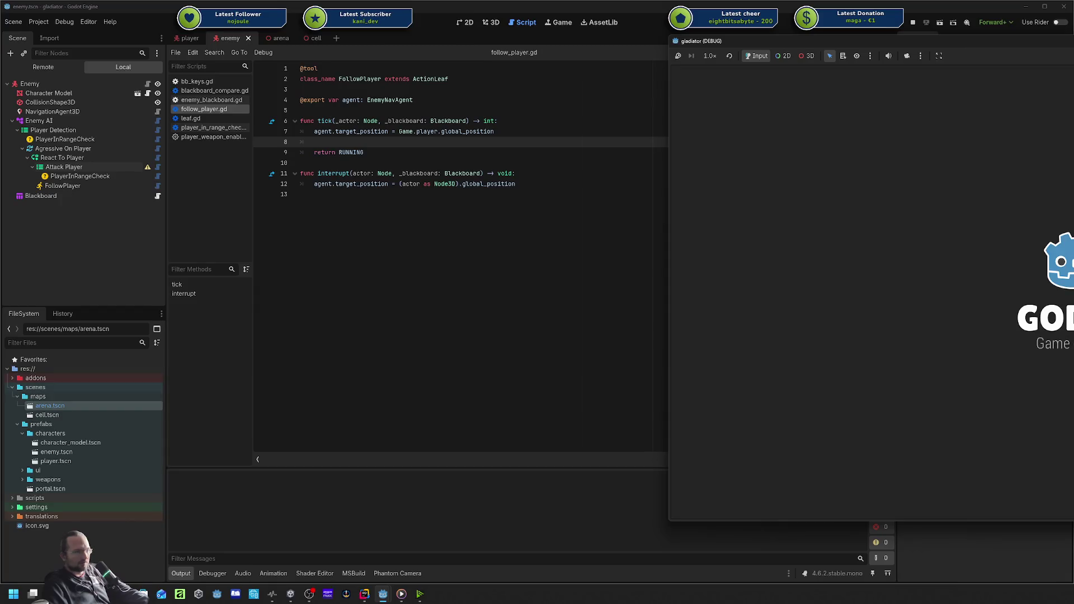
Arrange the floating Beehave debug window, inspect the lower PlayerInRangeCheck's data, then close that window.
drag(1006, 167, 731, 129)
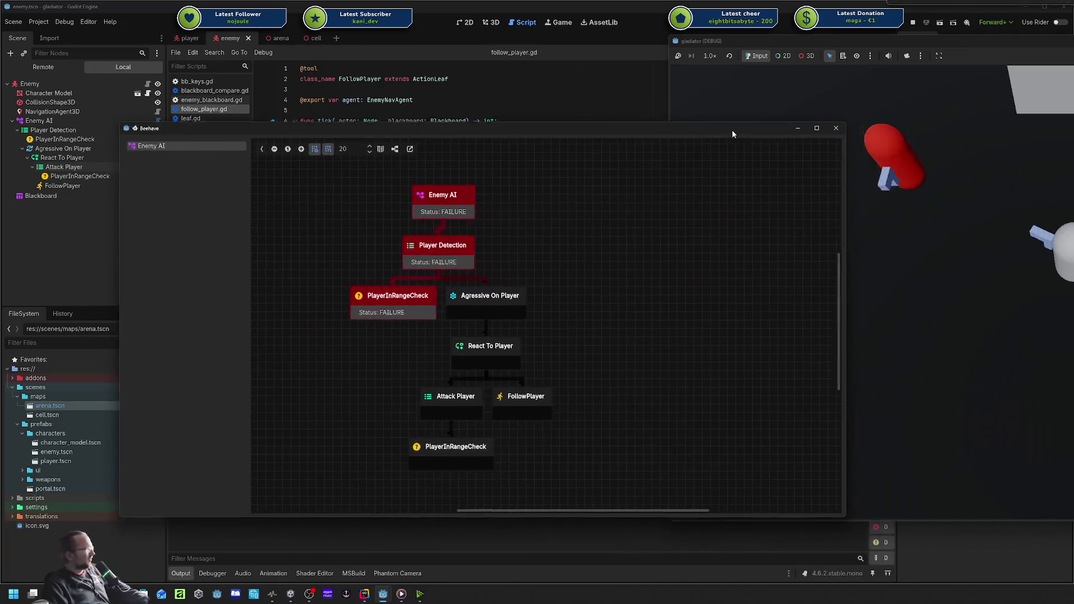
drag(1027, 37, 1073, 80)
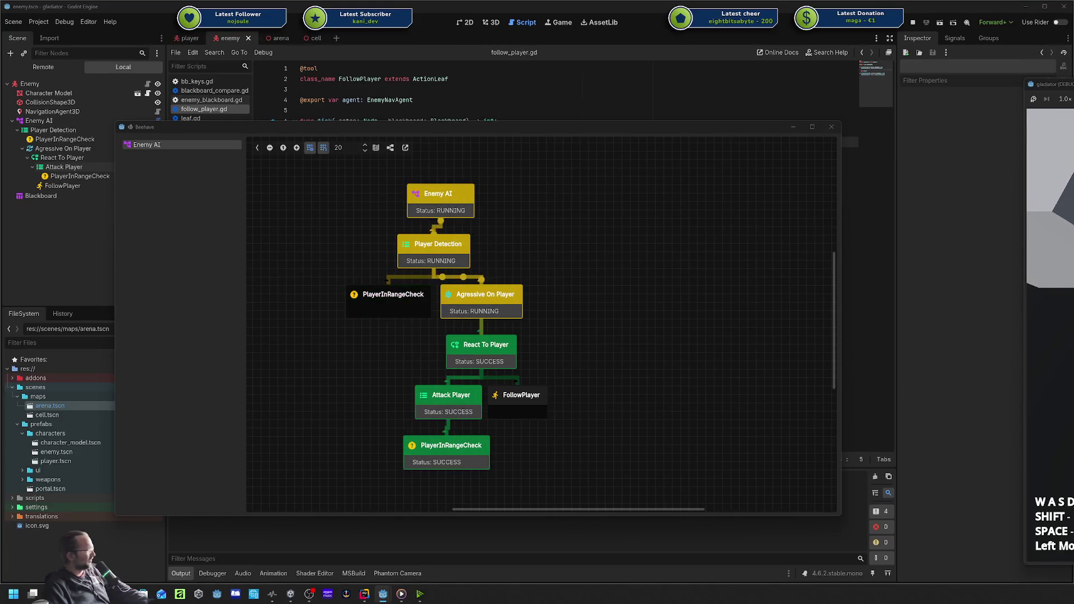
drag(502, 126, 507, 97)
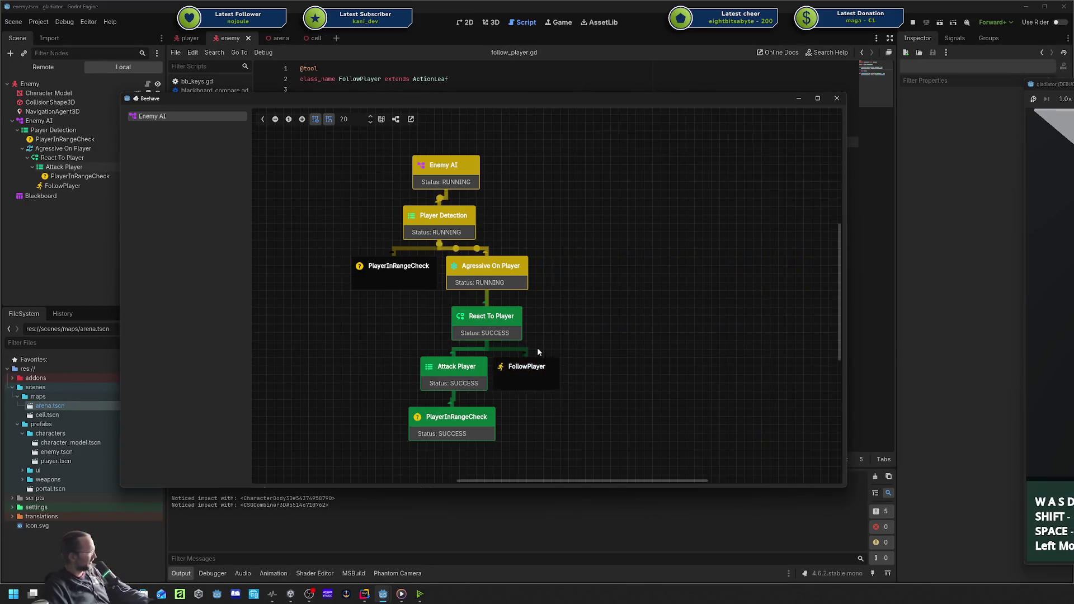
click(425, 412)
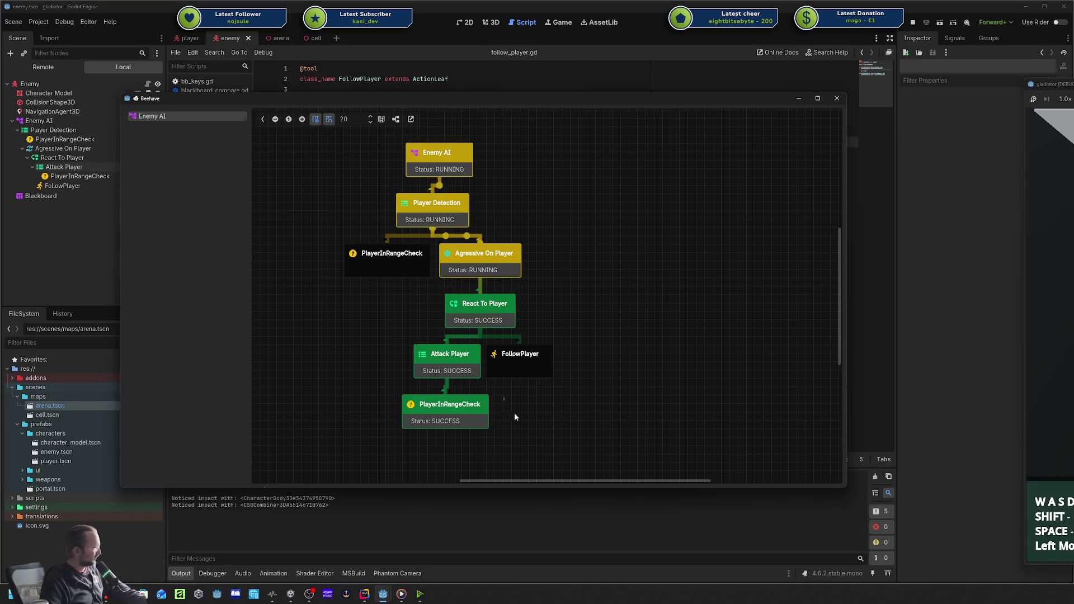
click(837, 99)
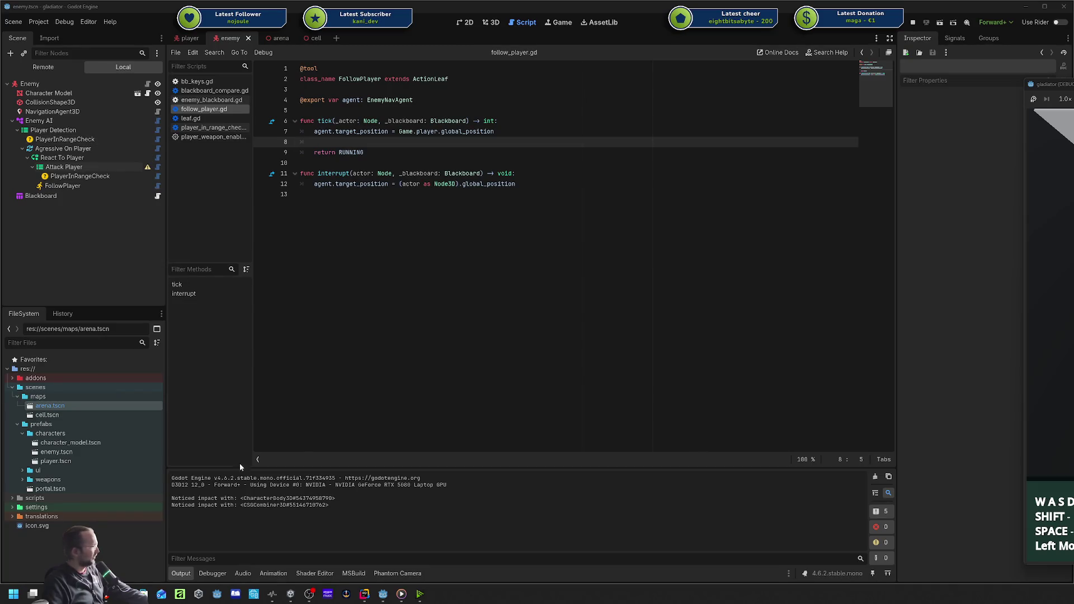
Pop the Beehave debugger out from the Debugger panel, enlarge the script editor, and select Agressive On Player.
click(208, 572)
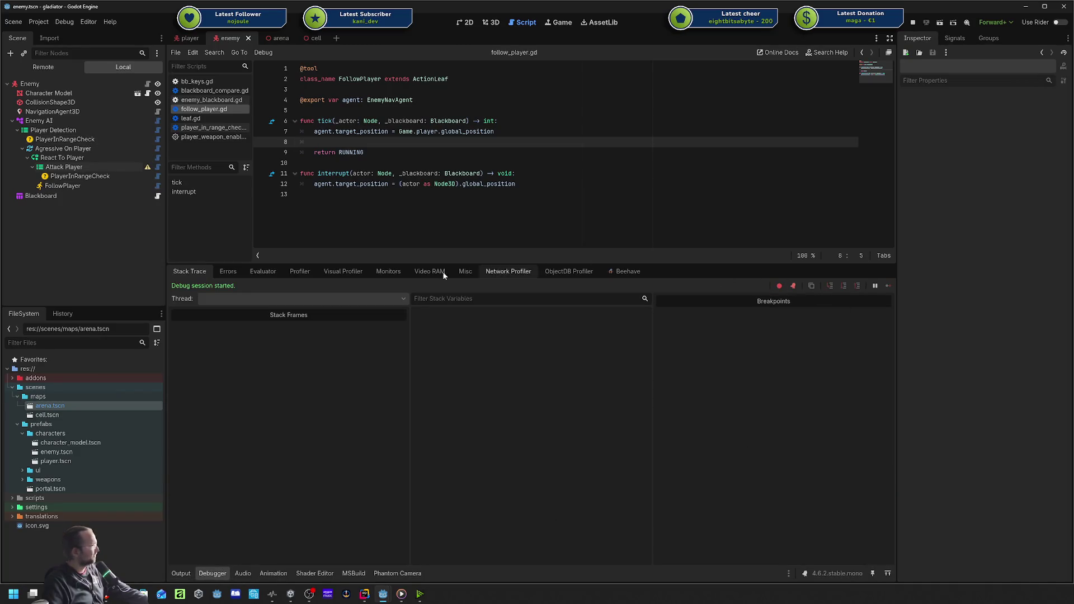
click(627, 272)
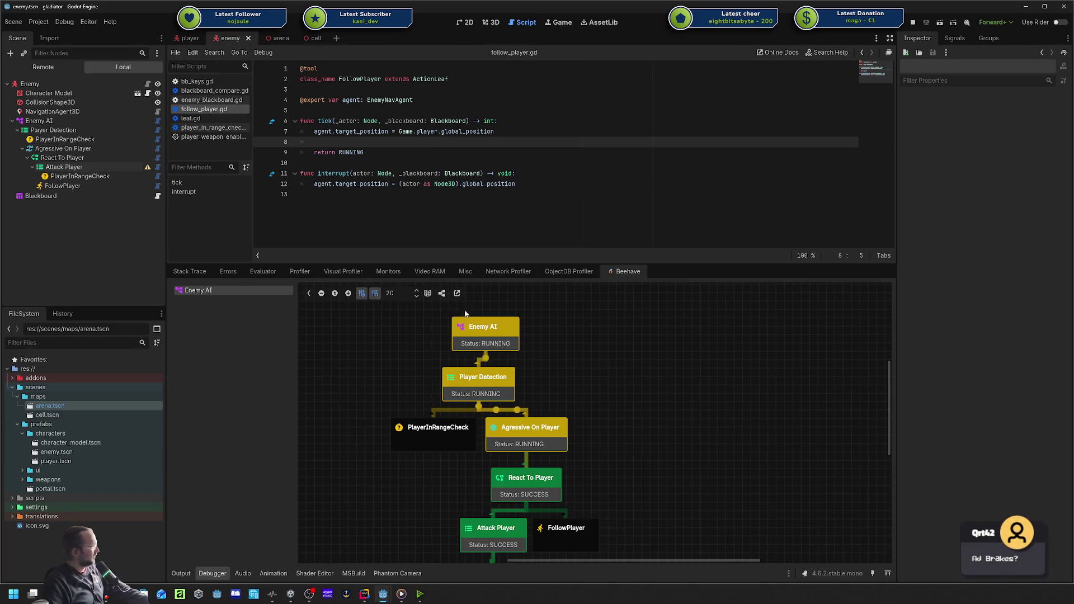
click(457, 293)
mouse_move(533, 35)
mouse_down()
mouse_move(744, 146)
mouse_move(288, 283)
mouse_move(231, 201)
mouse_move(251, 377)
mouse_move(900, 106)
mouse_move(1073, 106)
mouse_up()
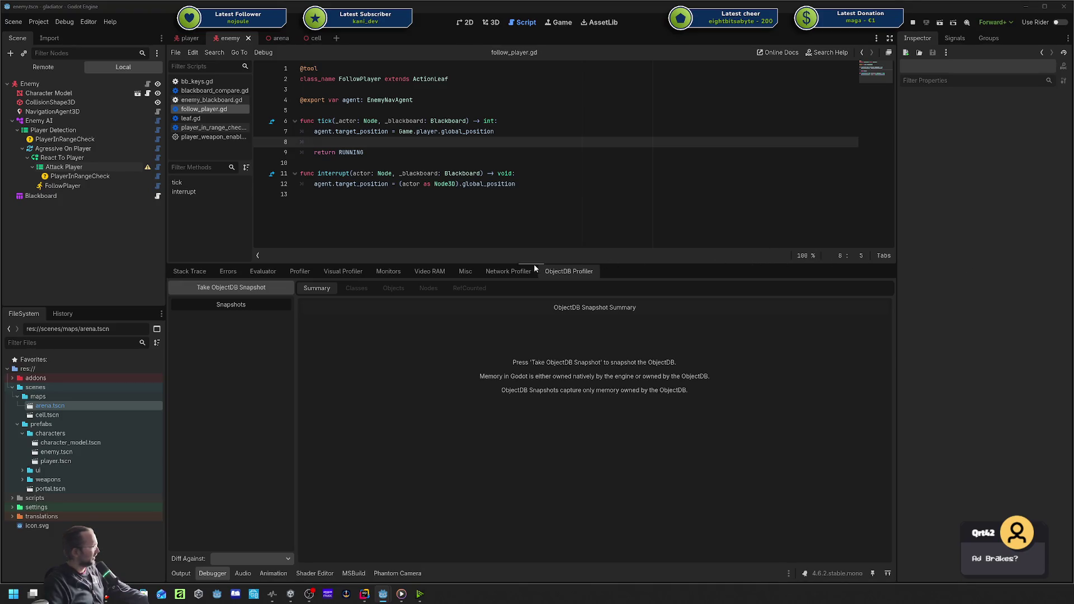
drag(534, 264, 534, 393)
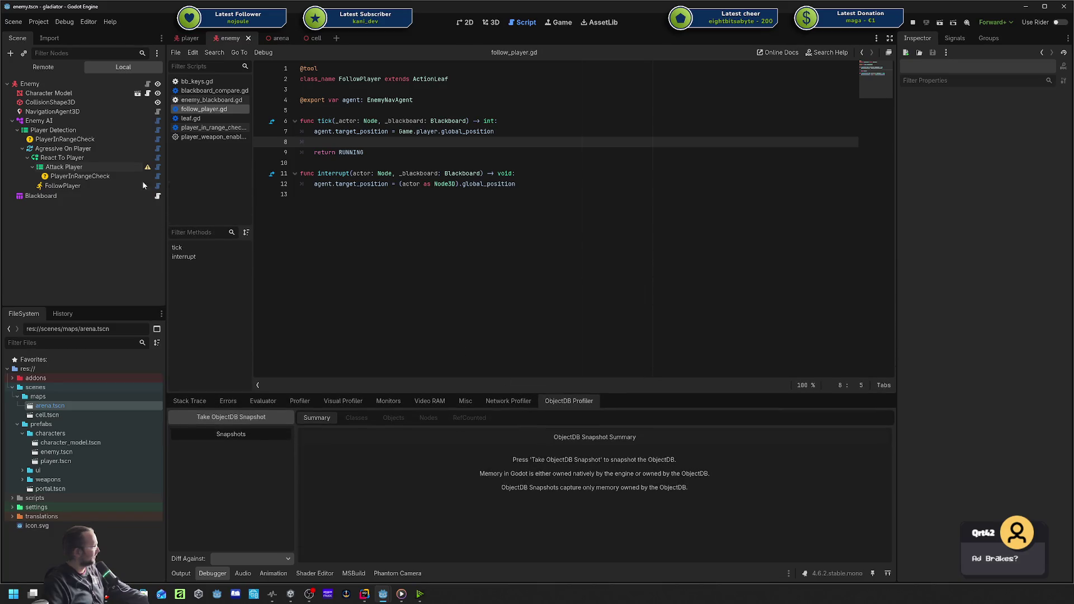
click(141, 148)
key(ctrl+a)
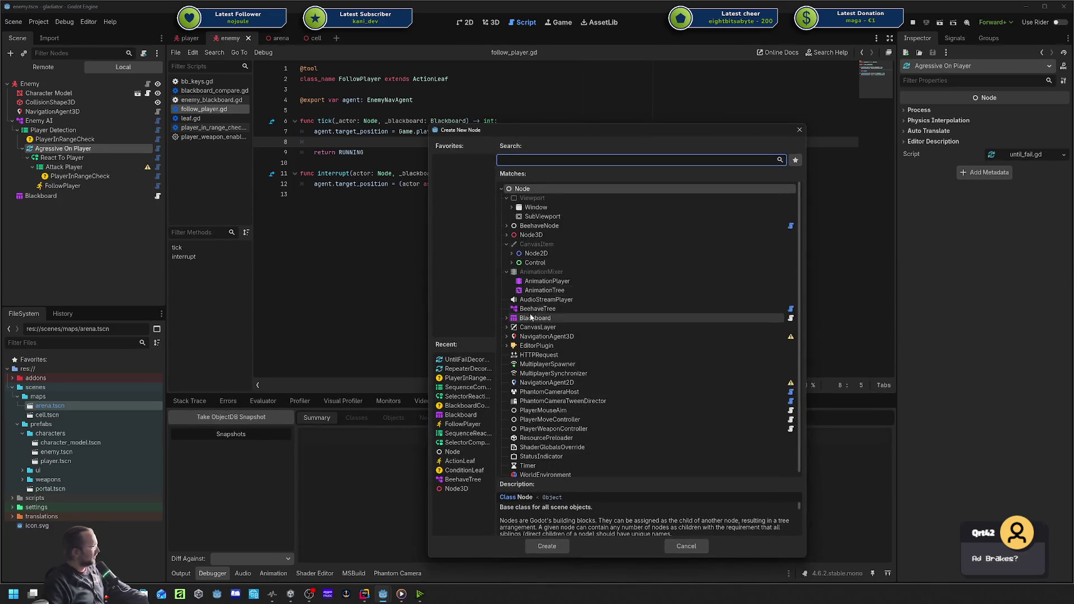
Browse BeehaveNode's Decorator and Composite types, read the SimpleParallelComposite description, and close without adding anything.
click(507, 225)
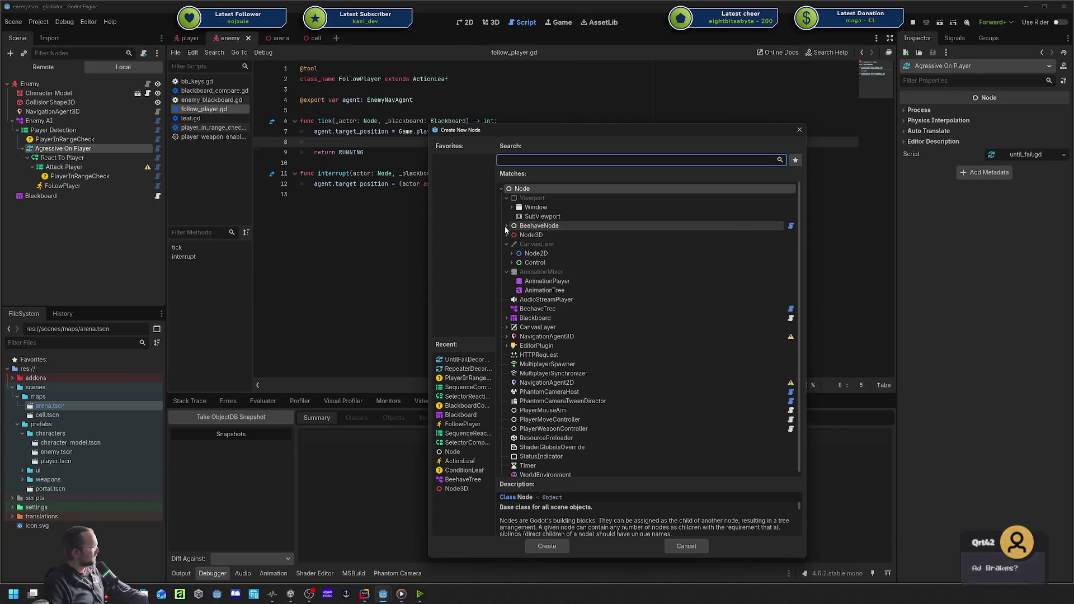
click(510, 244)
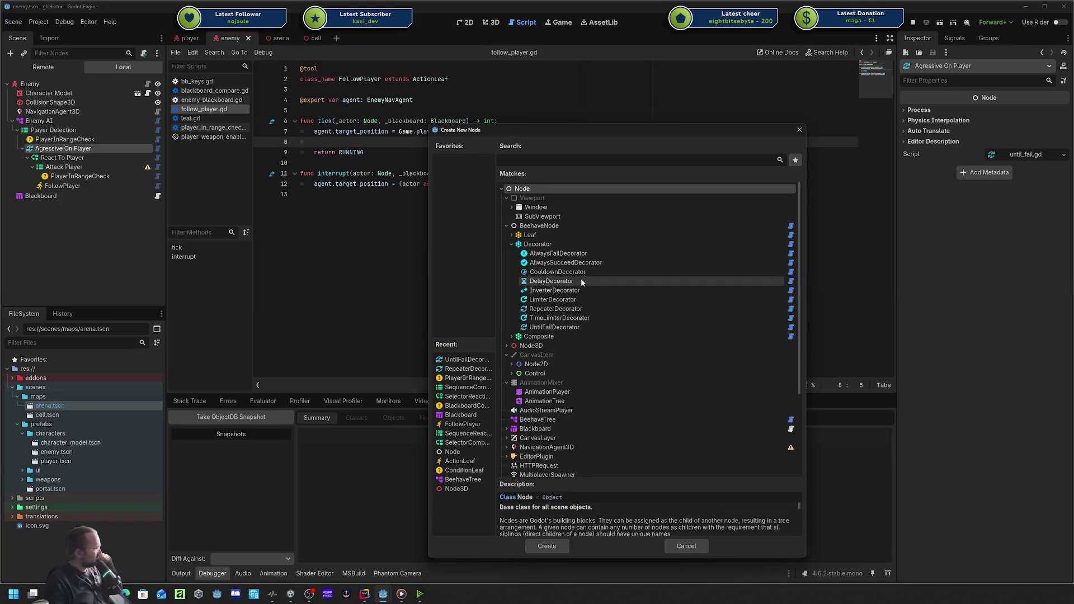
click(512, 337)
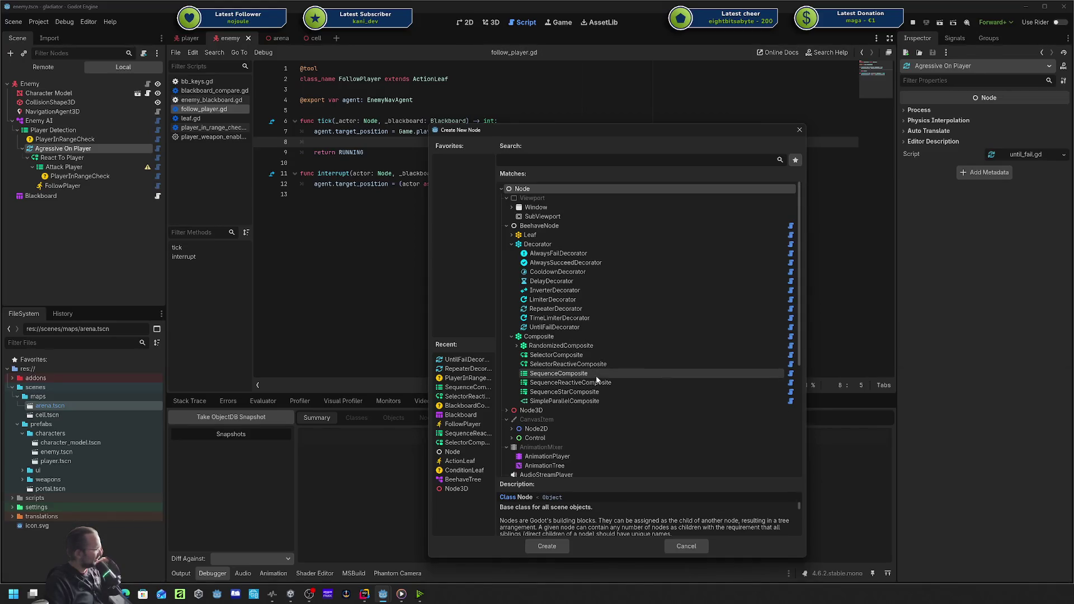
click(592, 401)
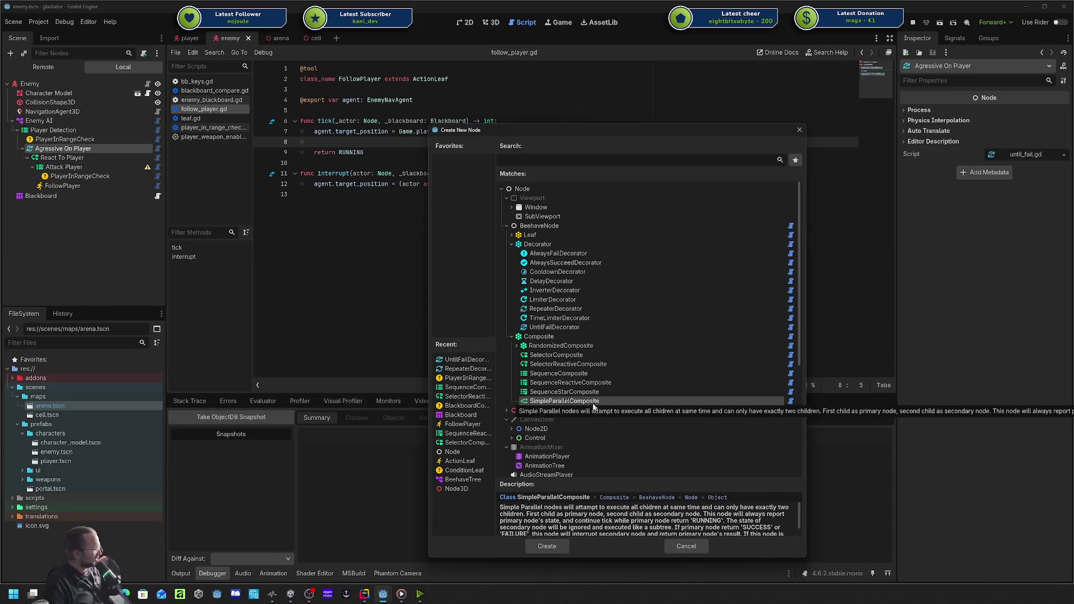
scroll(593, 409, down, 3)
scroll(596, 522, down, 2)
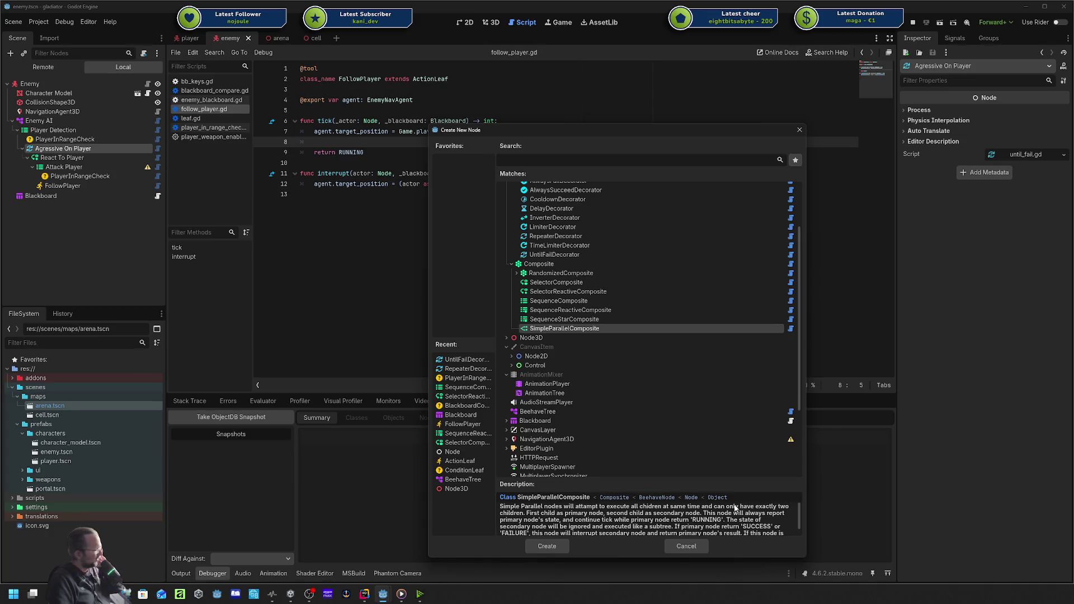
scroll(735, 507, down, 1)
scroll(735, 508, down, 1)
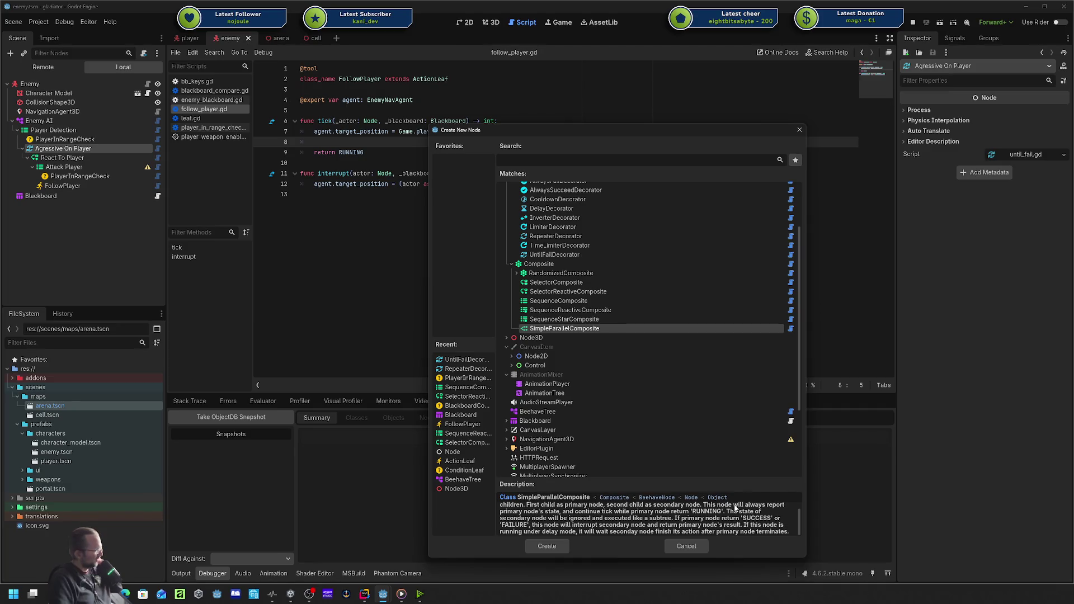
scroll(735, 508, down, 1)
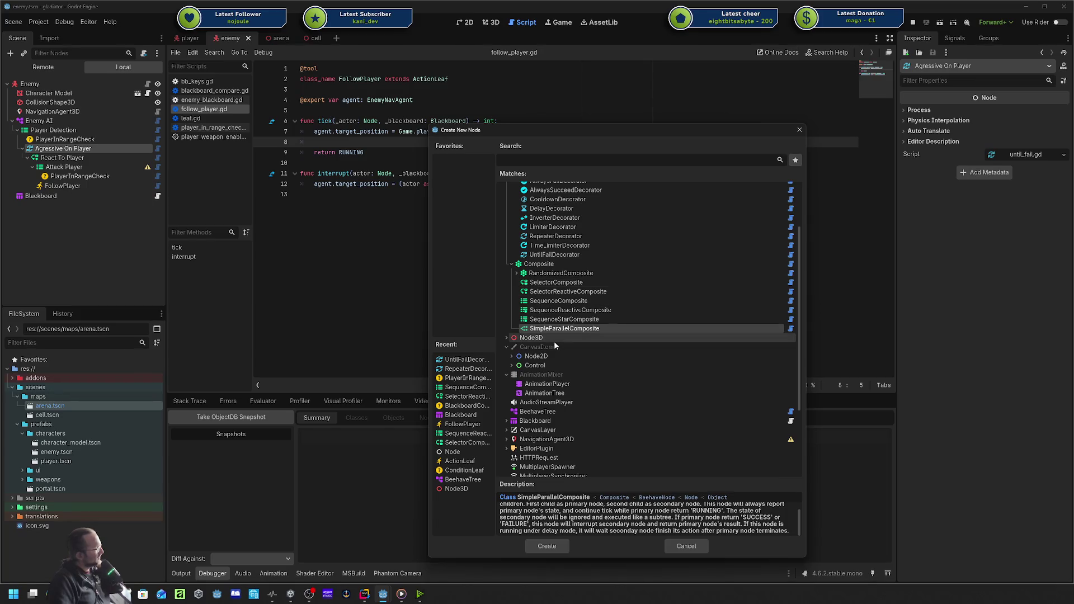
click(799, 130)
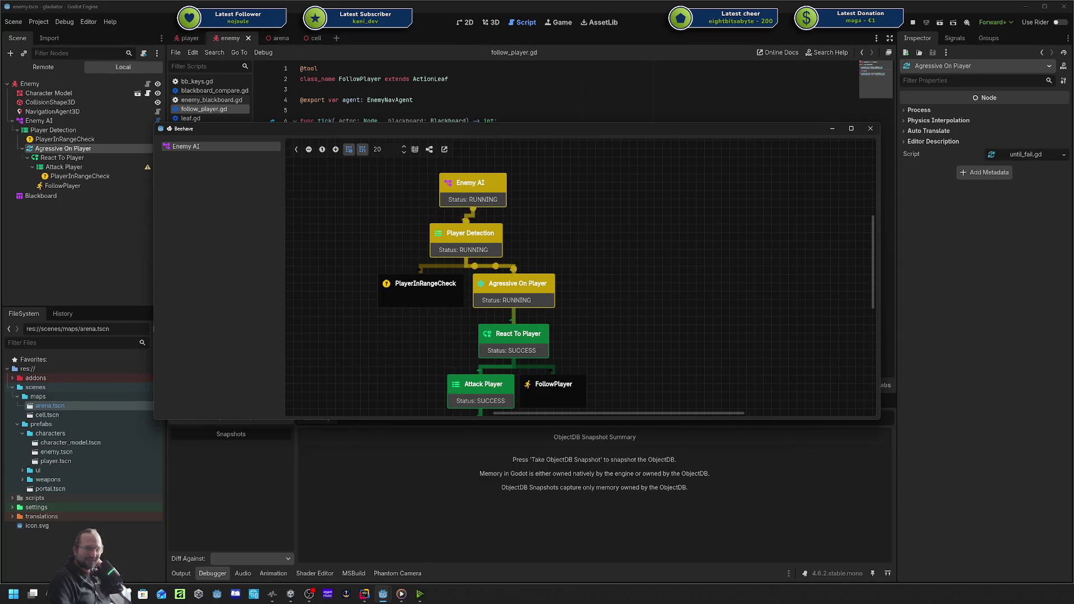
Zoom the live Beehave graph to view Attack Player and PlayerInRangeCheck at SUCCESS.
scroll(683, 242, down, 2)
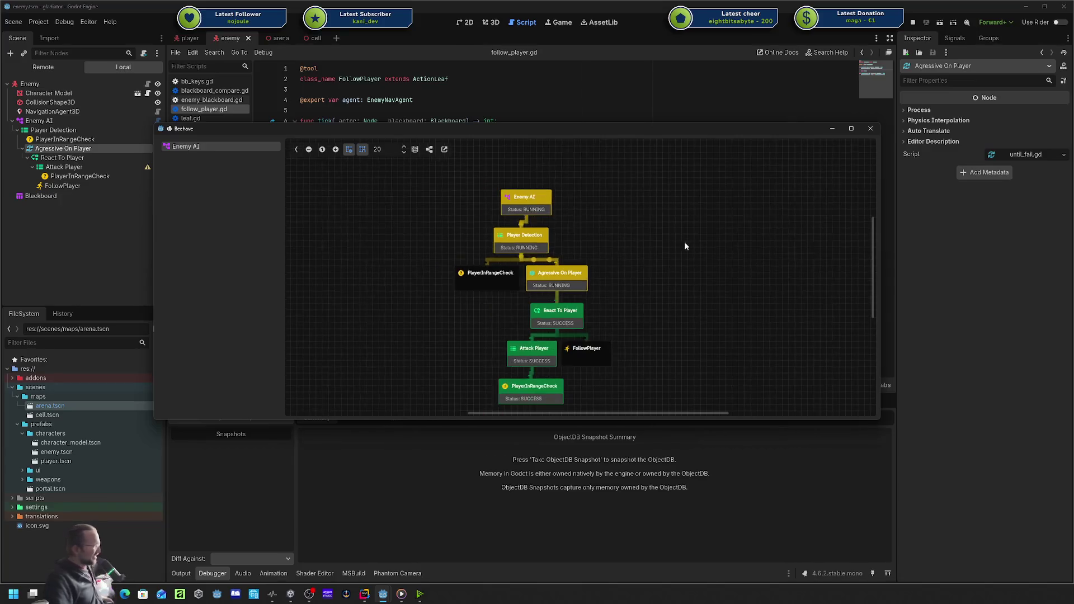
scroll(652, 261, up, 1)
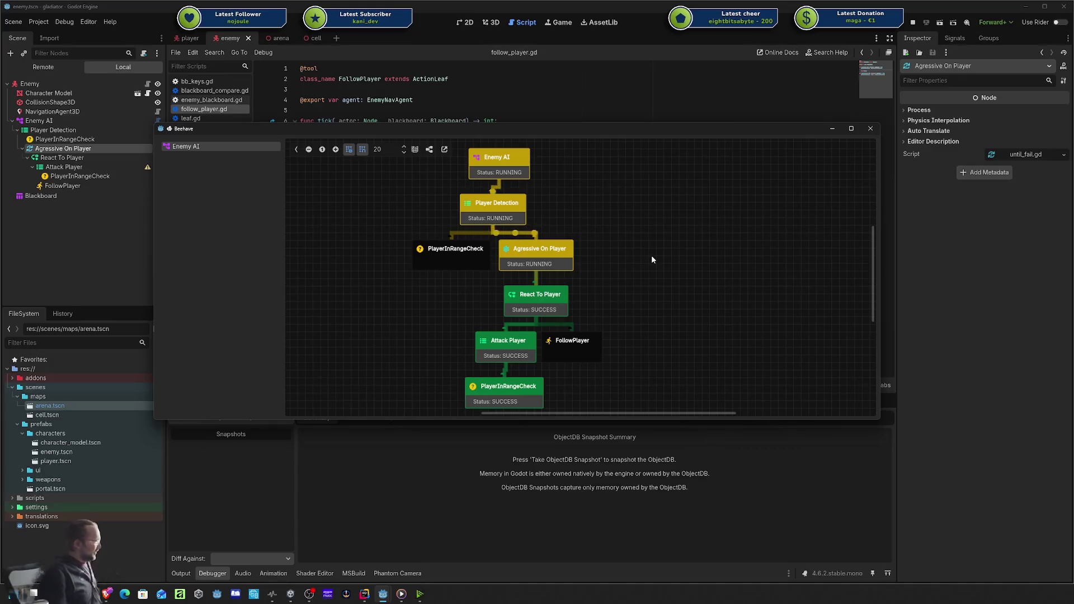
scroll(649, 256, down, 1)
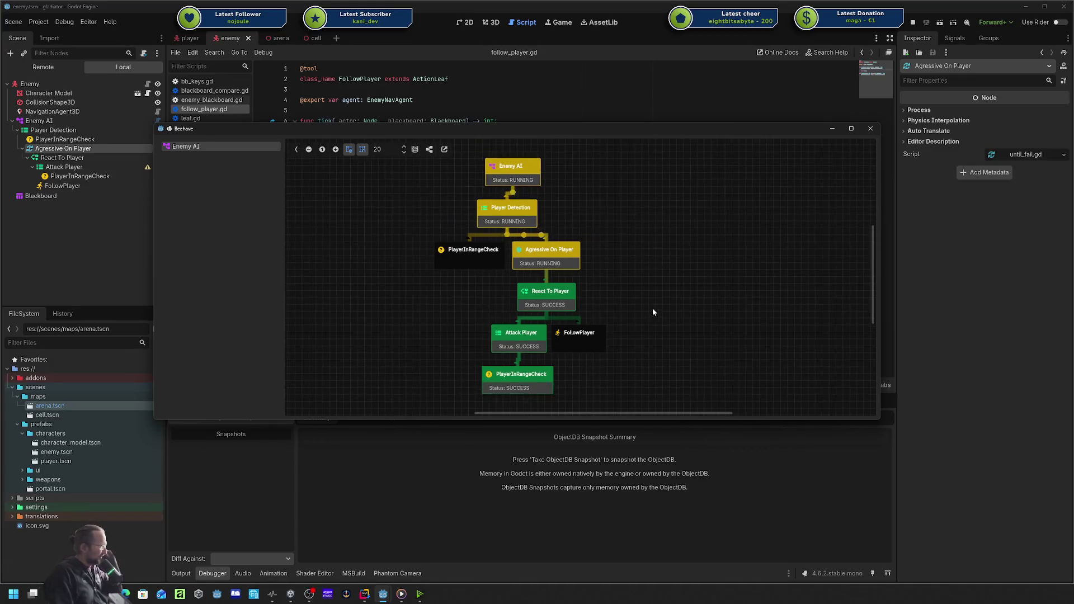
scroll(659, 276, up, 1)
scroll(630, 270, up, 1)
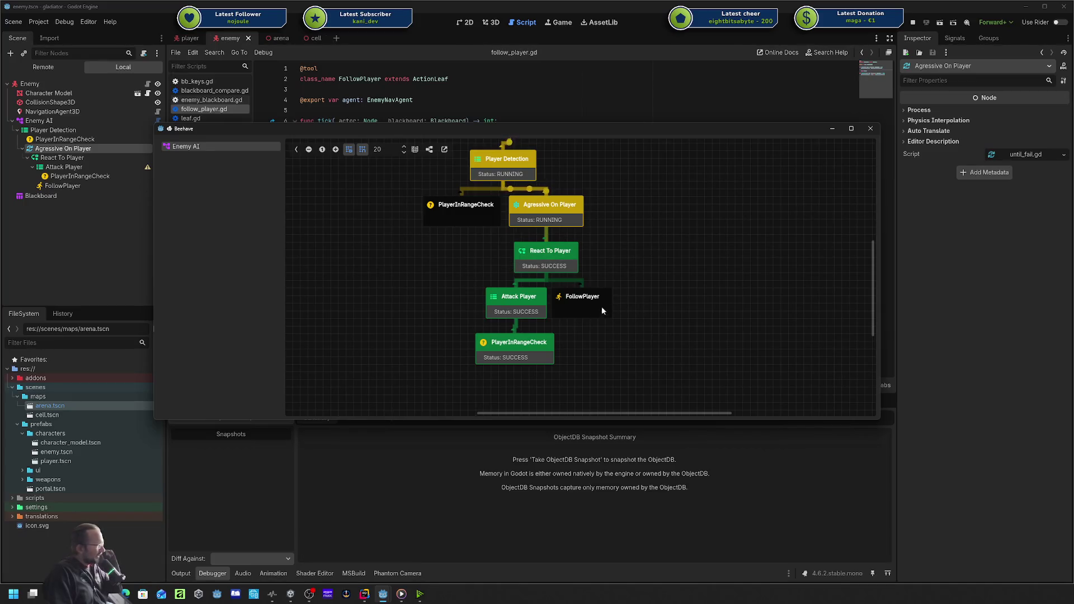
Walk the player toward the enemy, fire across the arena, then shift the game window right.
key(F5)
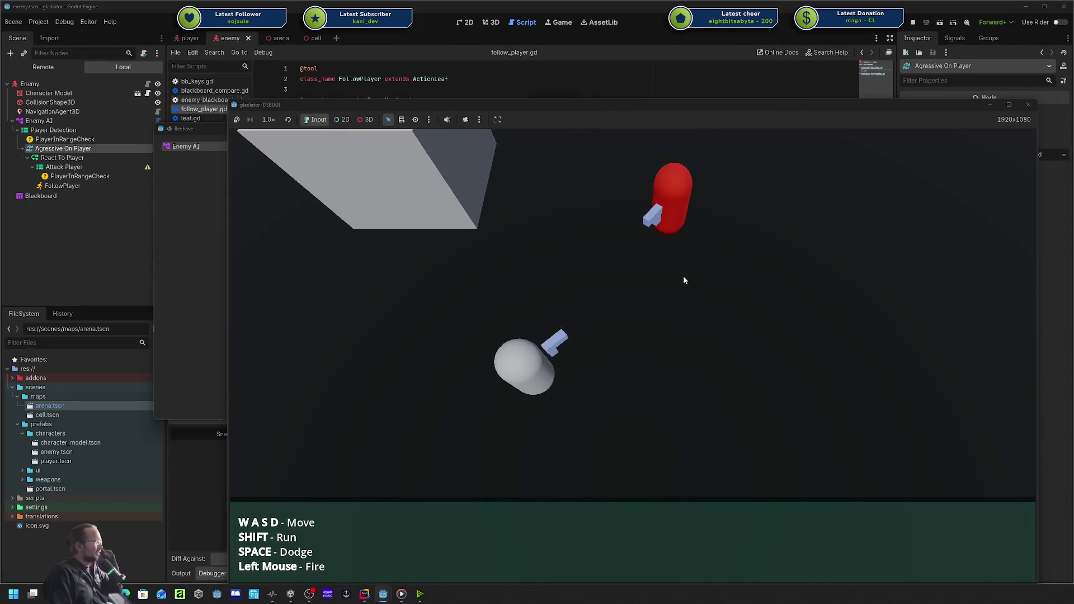
key(d)
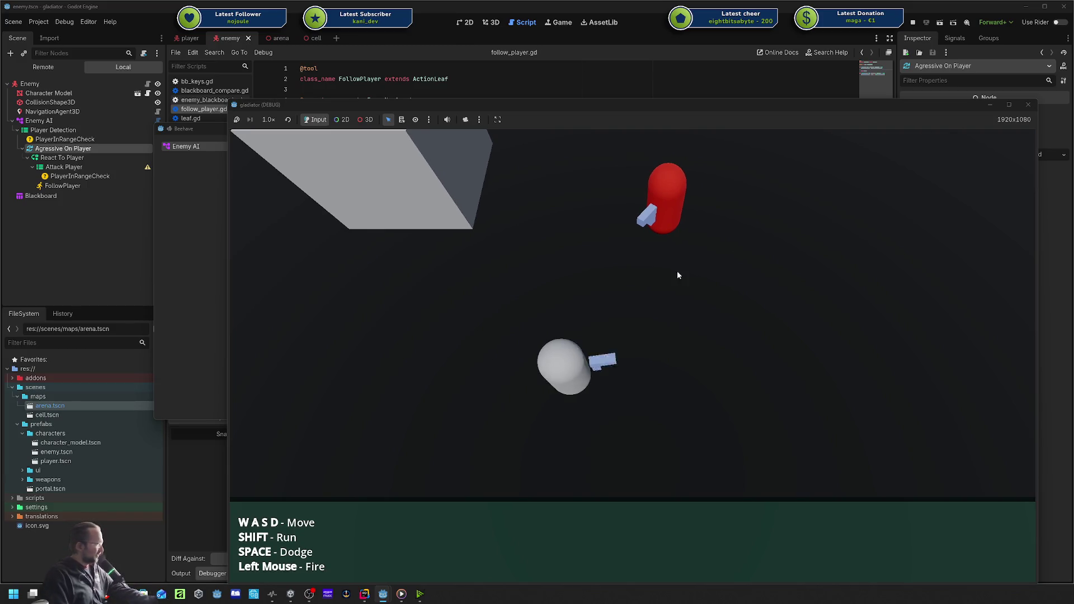
key(a)
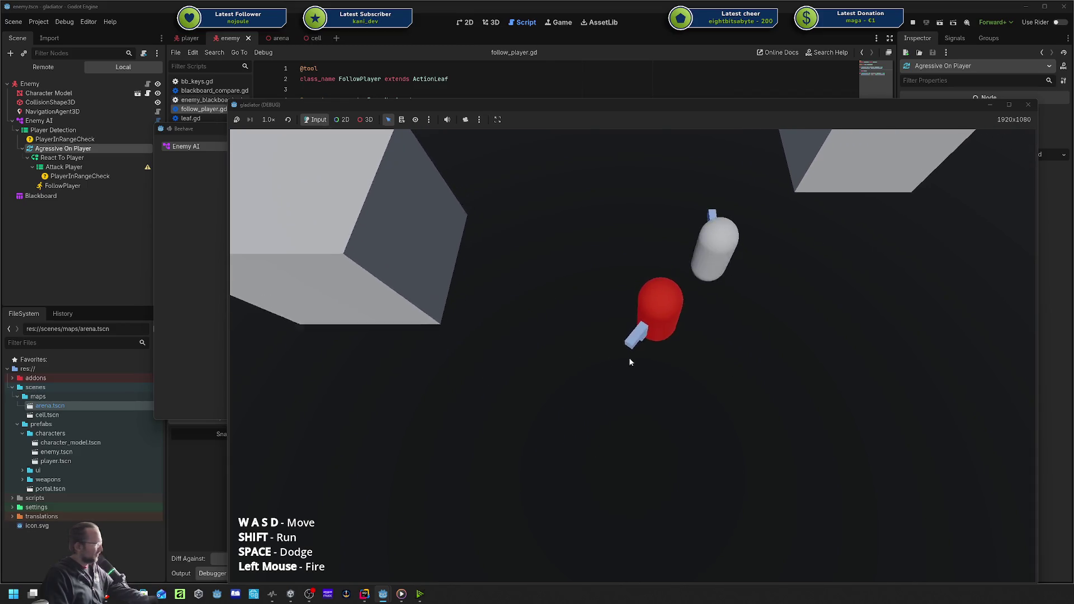
key(a)
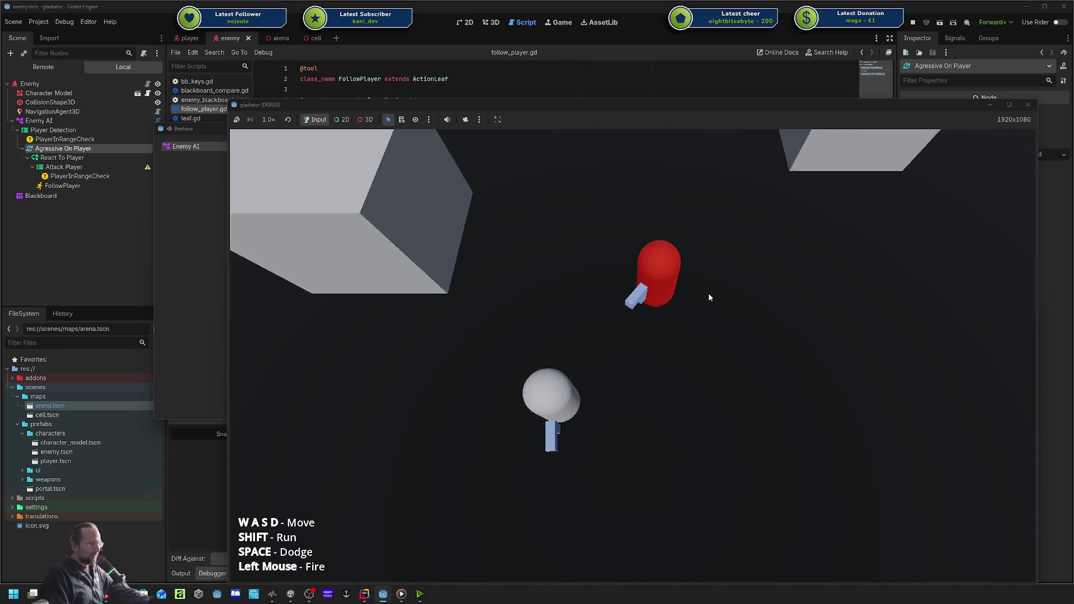
key(d)
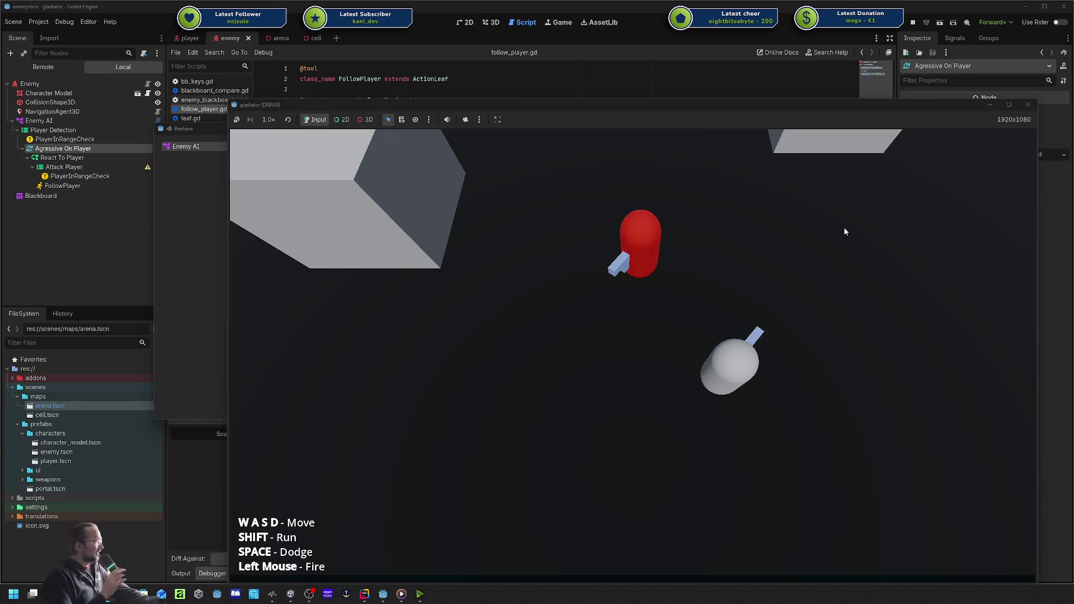
click(776, 223)
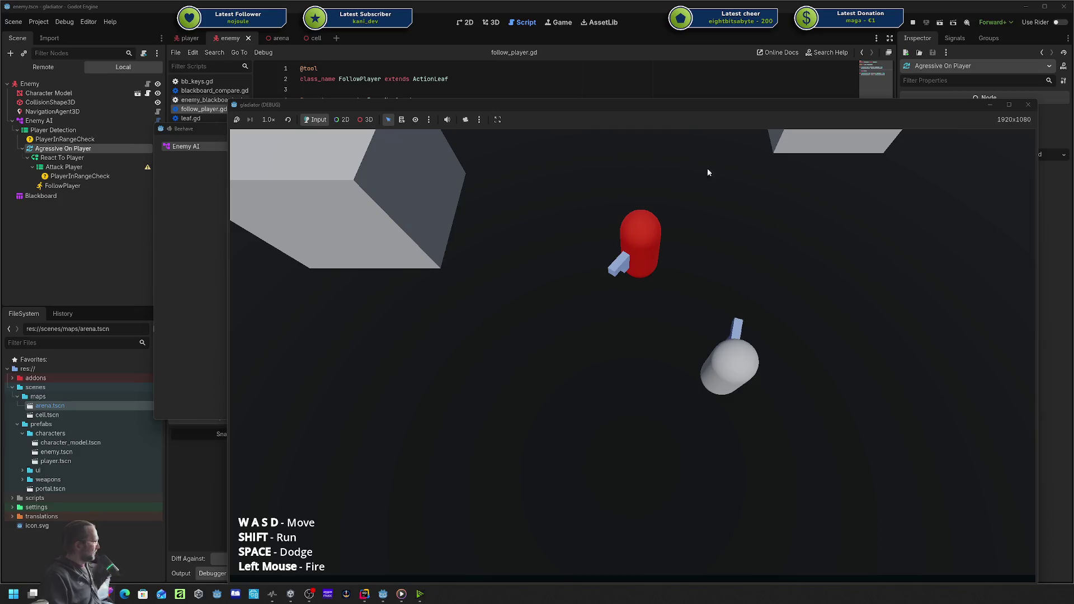
mouse_move(591, 106)
mouse_down()
mouse_move(721, 90)
mouse_move(881, 94)
mouse_up()
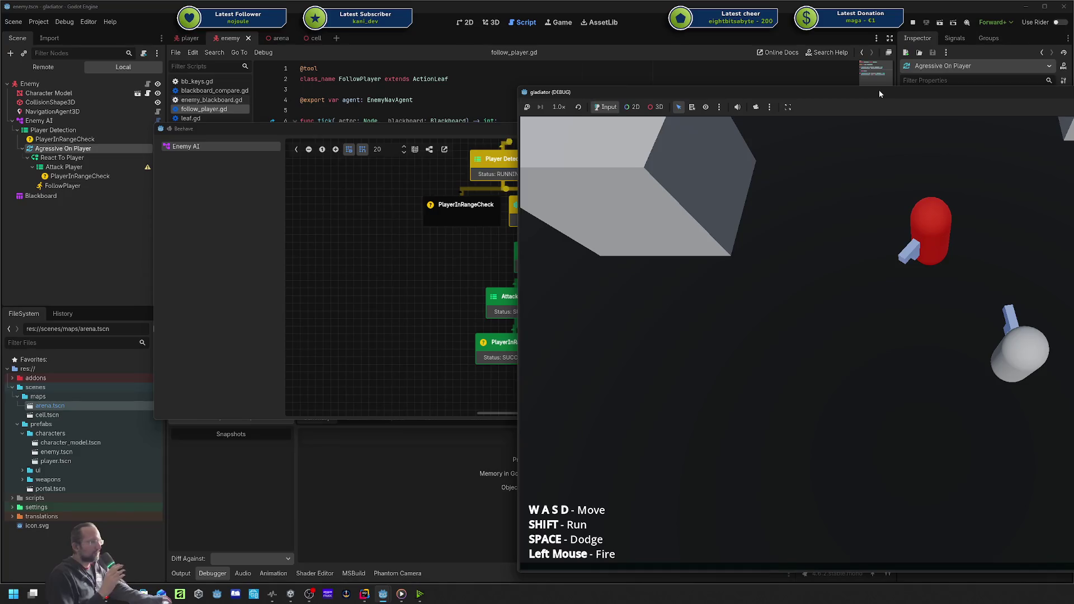
Pan and zoom the Beehave debugger graph to show the Enemy AI root.
click(432, 217)
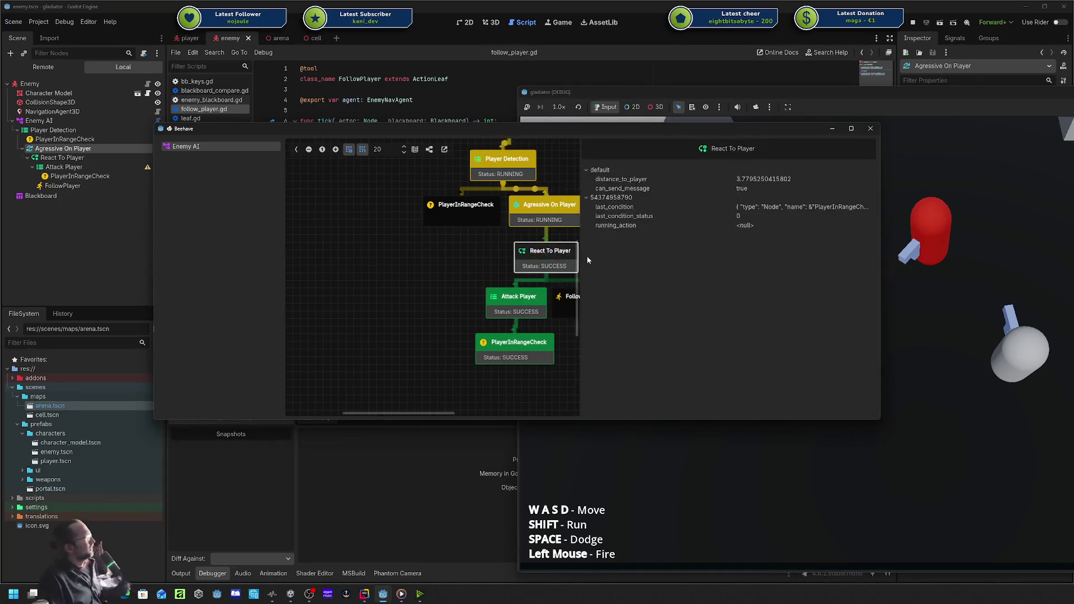
drag(602, 231, 679, 294)
scroll(621, 223, down, 2)
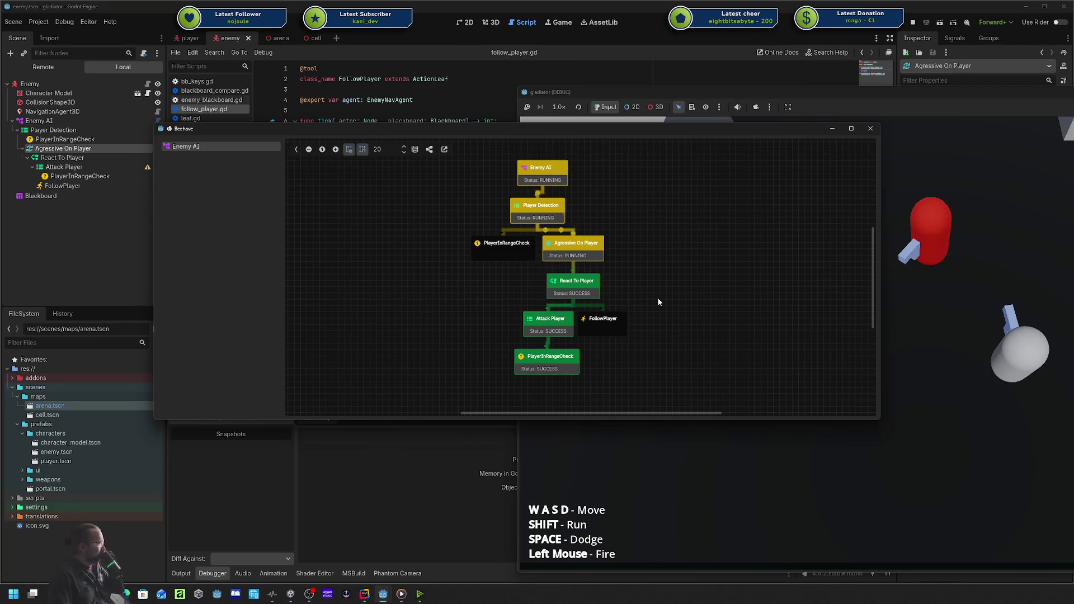
scroll(671, 308, up, 3)
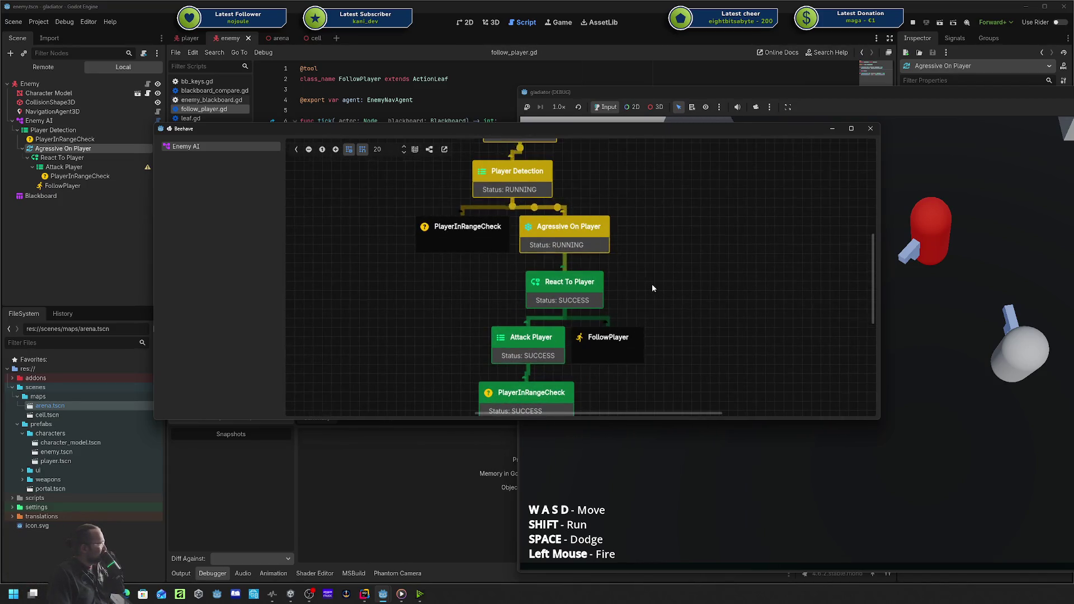
scroll(652, 288, up, 1)
scroll(652, 288, down, 1)
drag(652, 289, 674, 304)
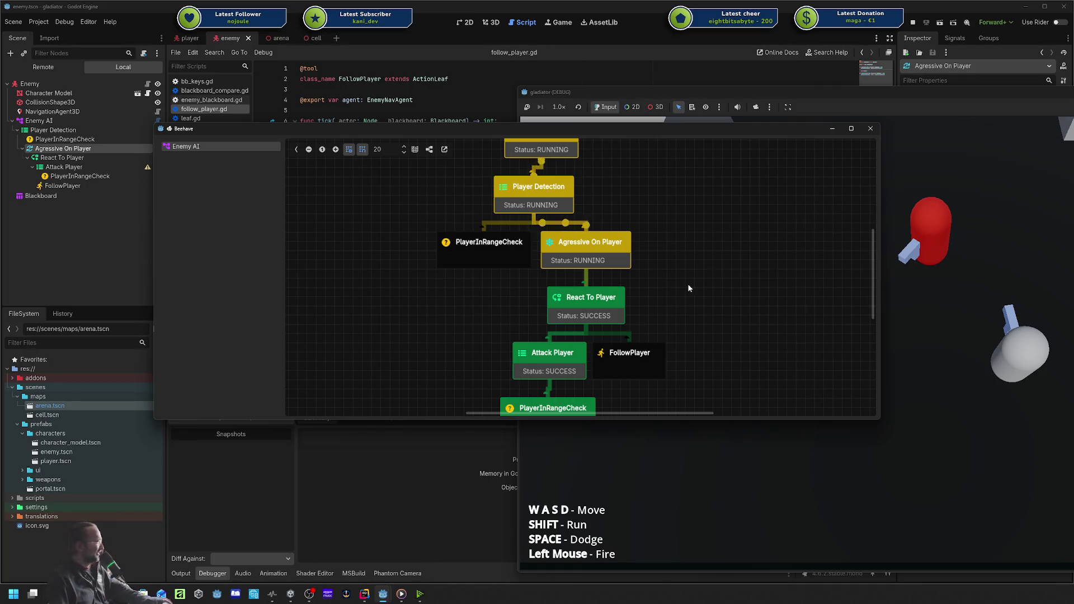
drag(698, 291, 746, 304)
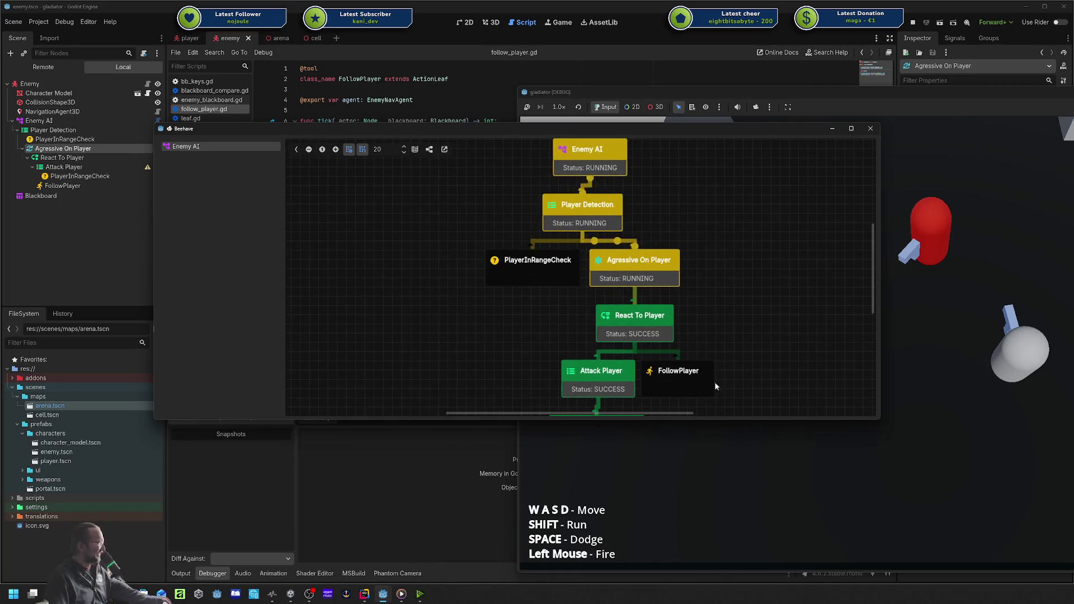
Resize the Beehave window around the whole tree, then bring the LimboAI store page over the editor.
drag(657, 420, 659, 532)
mouse_move(735, 262)
mouse_down()
mouse_move(728, 306)
mouse_move(691, 293)
mouse_up()
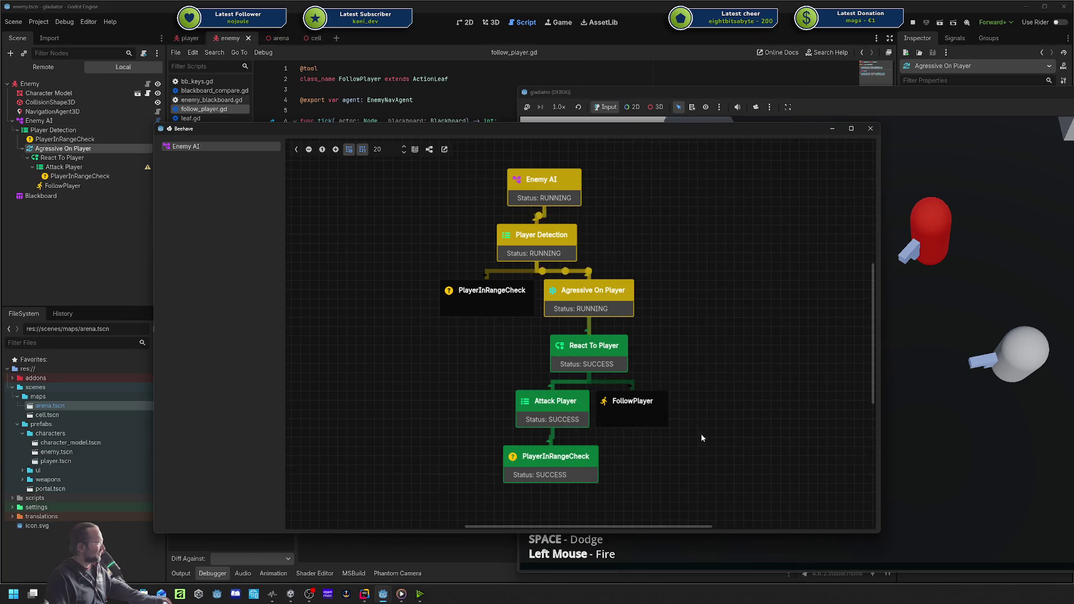
scroll(700, 434, down, 1)
drag(700, 434, 634, 421)
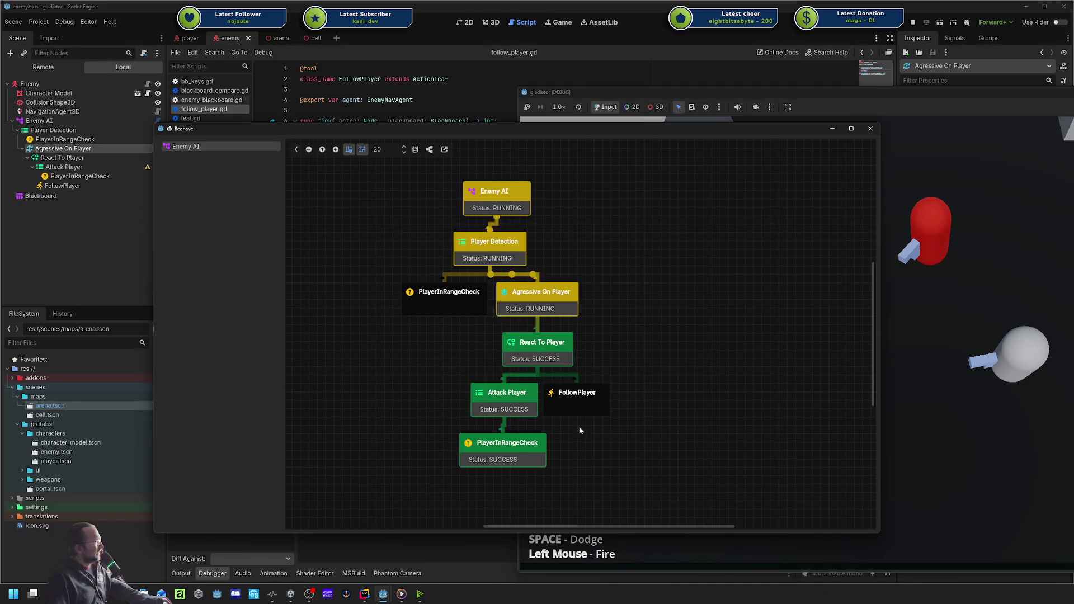
mouse_move(878, 251)
mouse_down()
mouse_move(601, 252)
mouse_move(739, 253)
mouse_up()
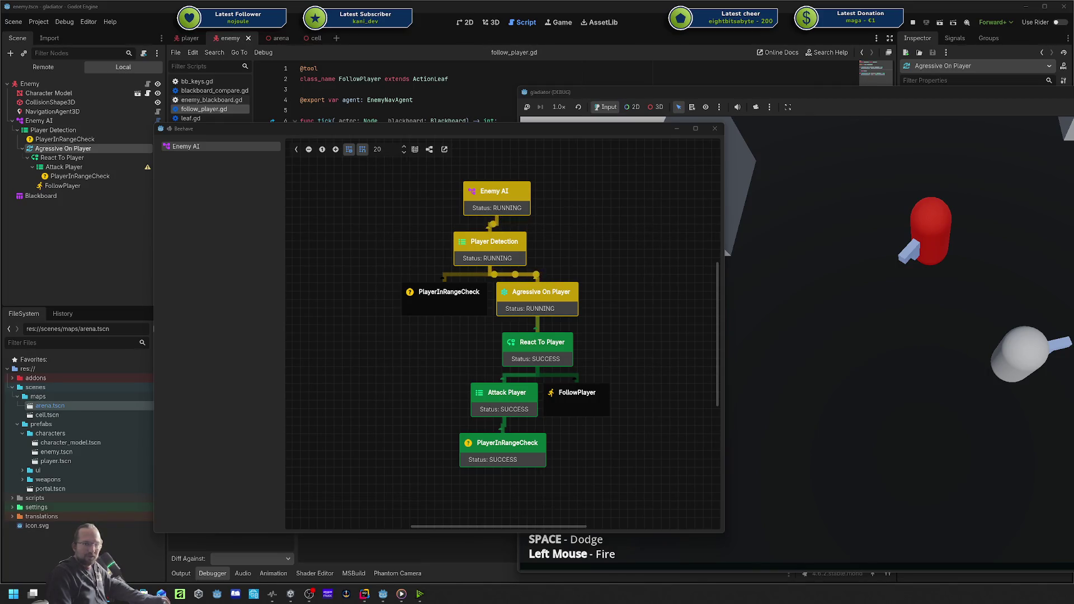
mouse_move(1073, 83)
mouse_down()
mouse_move(526, 82)
mouse_move(442, 74)
mouse_move(421, 48)
mouse_up()
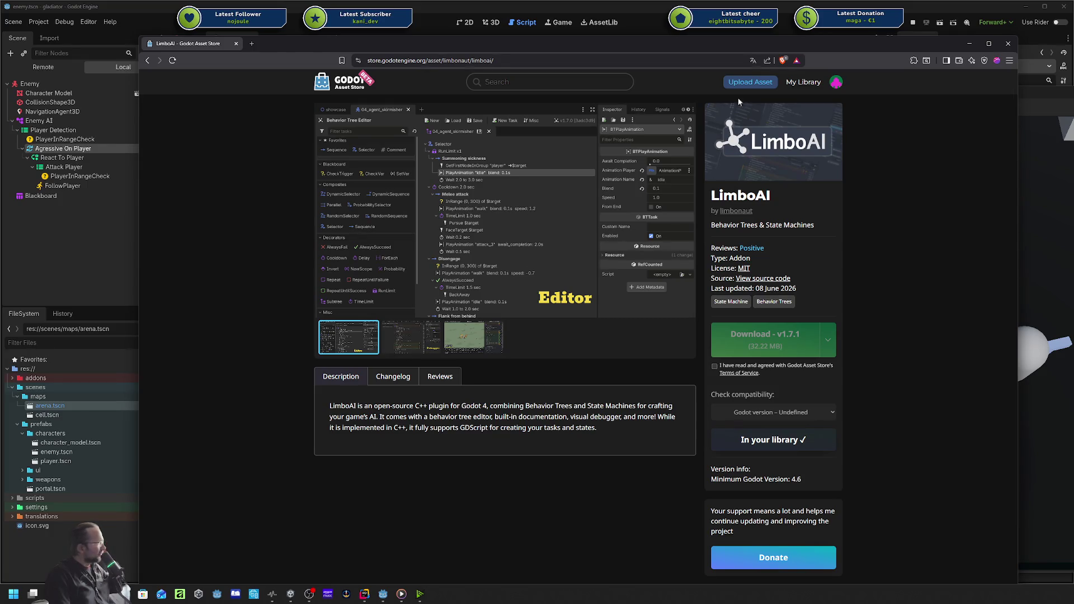
Browse the LimboAI gallery's Debugger, Editor and game showcase screenshots.
click(398, 329)
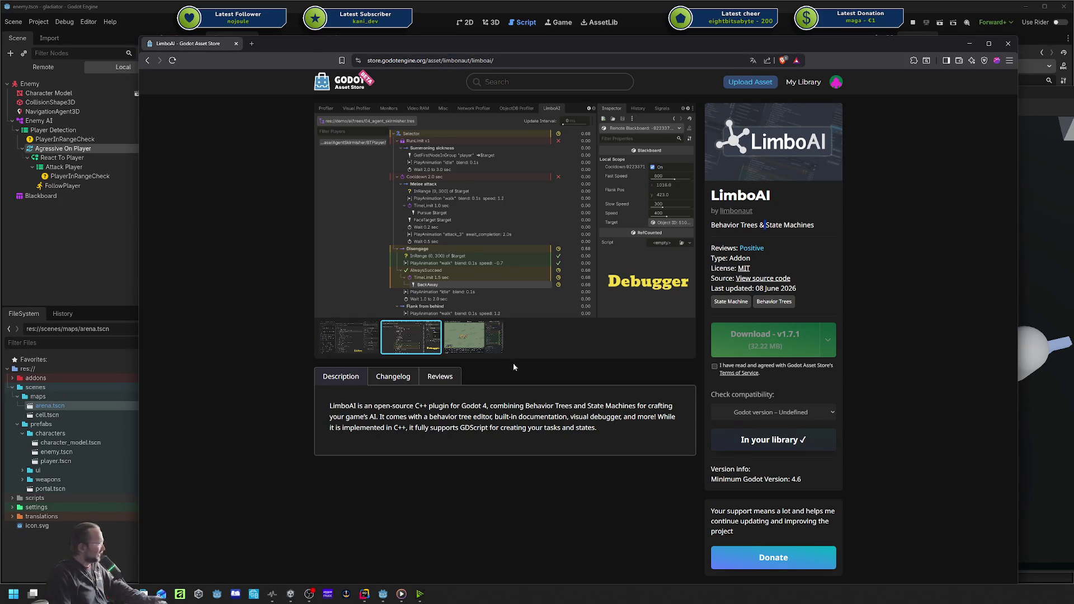
click(448, 354)
click(410, 343)
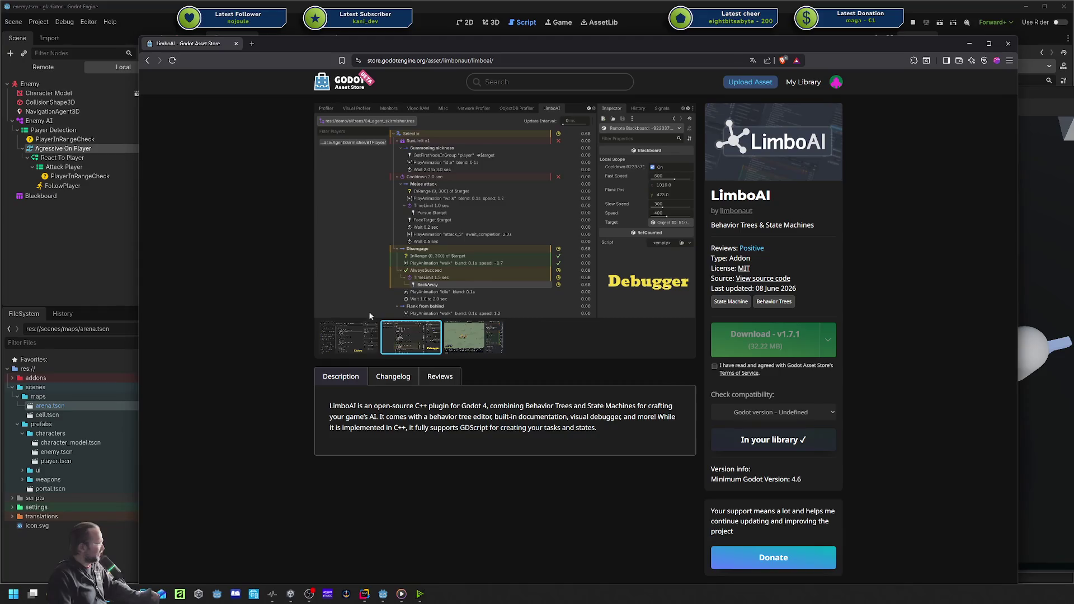
click(458, 347)
key(Left)
key(Left)
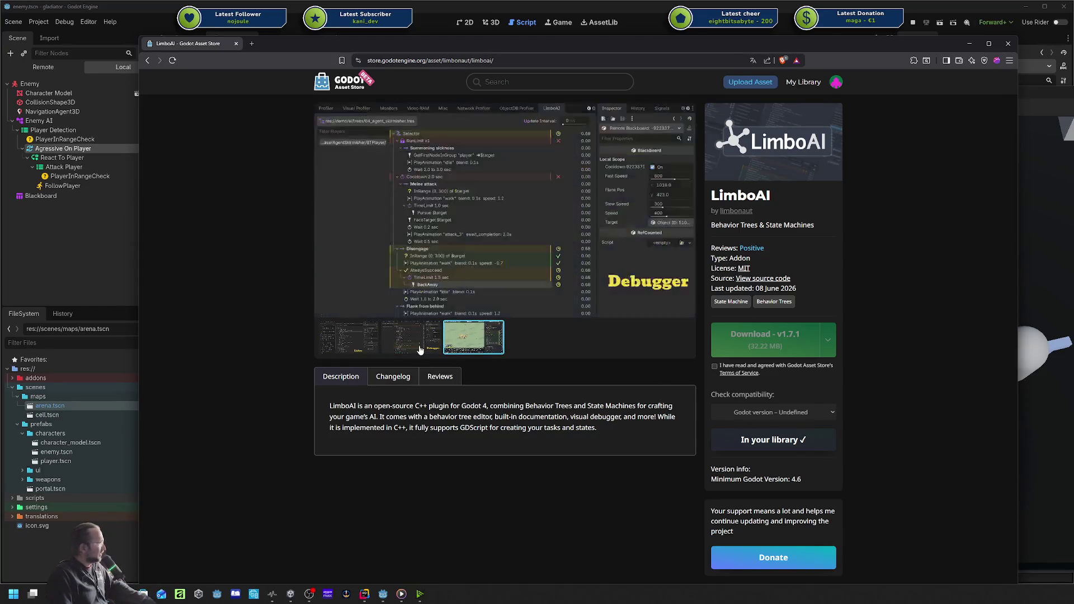
key(Right)
key(Left)
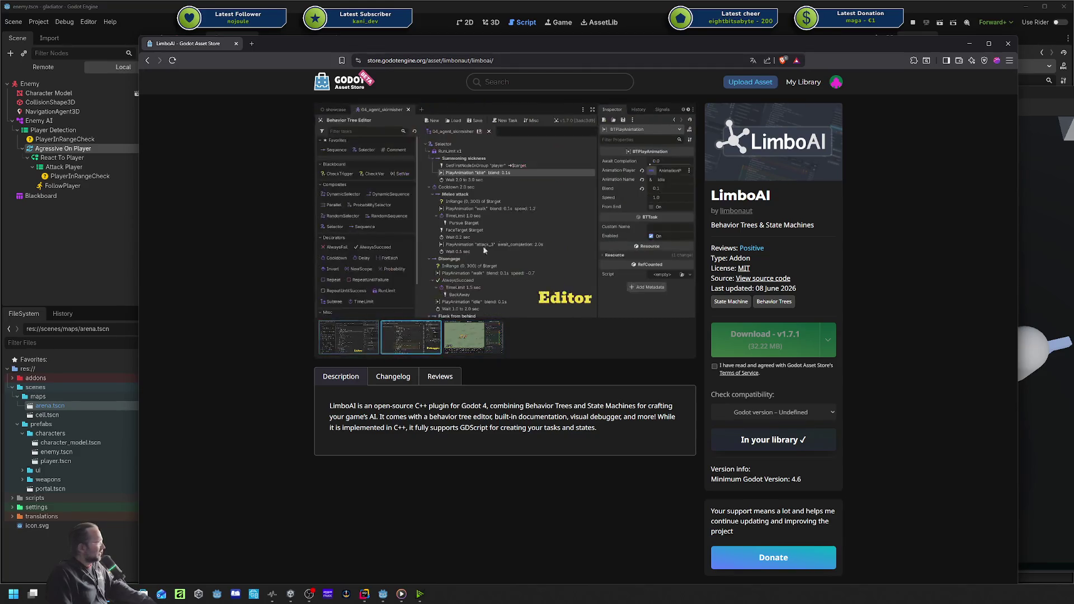
right_click(503, 219)
key(Escape)
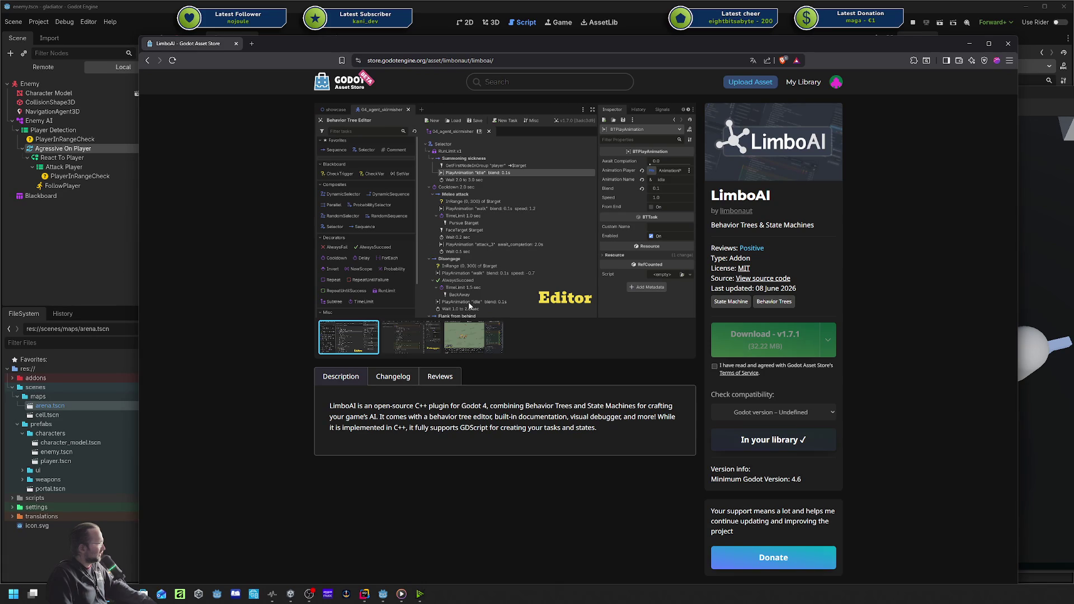
click(424, 341)
click(465, 338)
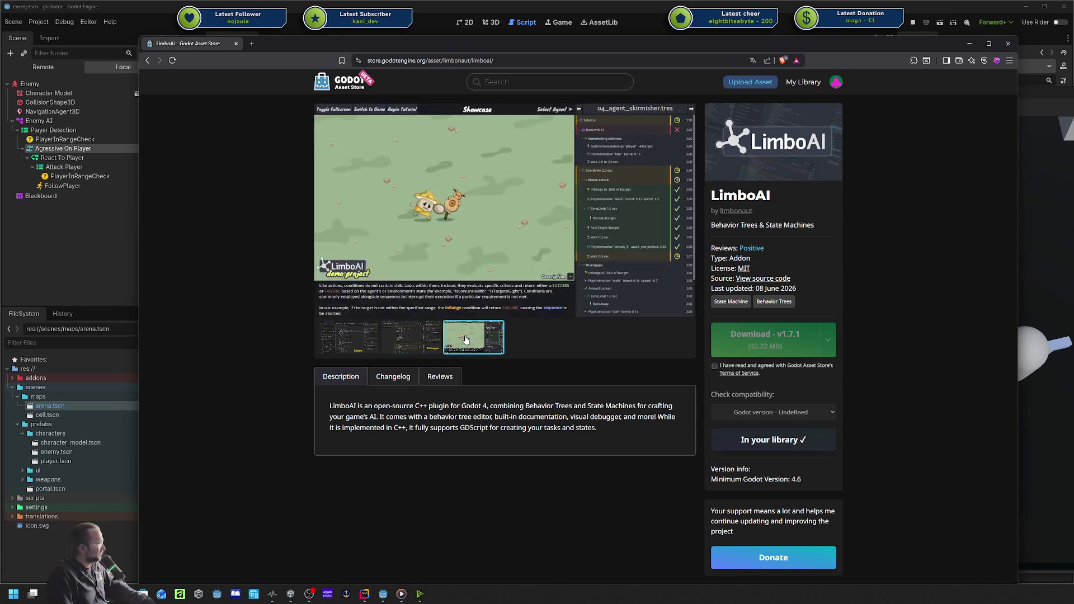
click(413, 343)
Look through the asset's Changelog, Reviews and description tabs.
click(390, 380)
click(439, 379)
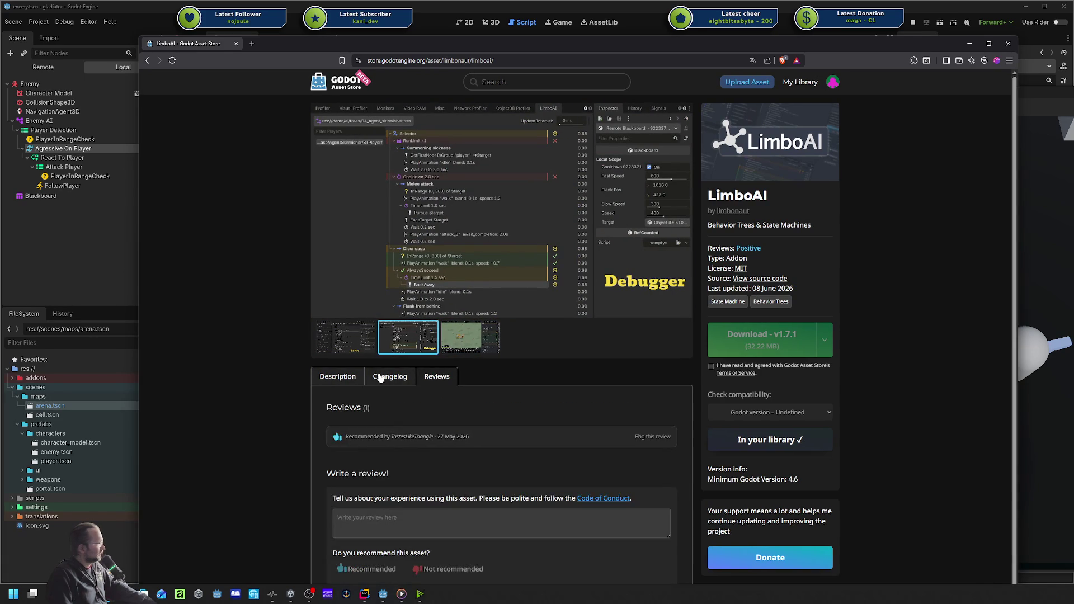
click(344, 379)
click(393, 377)
click(439, 377)
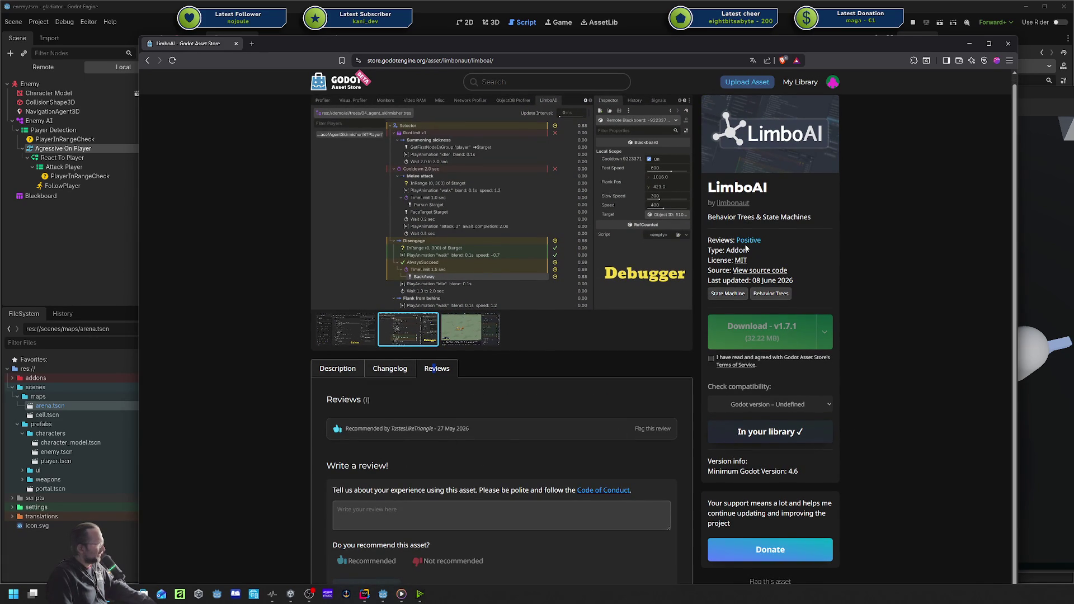
Open LimboAI's source code repository on GitHub and scroll to the README screenshots.
click(750, 271)
mouse_move(435, 41)
mouse_down()
mouse_move(393, 36)
mouse_move(422, 31)
mouse_up()
scroll(444, 216, down, 5)
scroll(446, 218, down, 10)
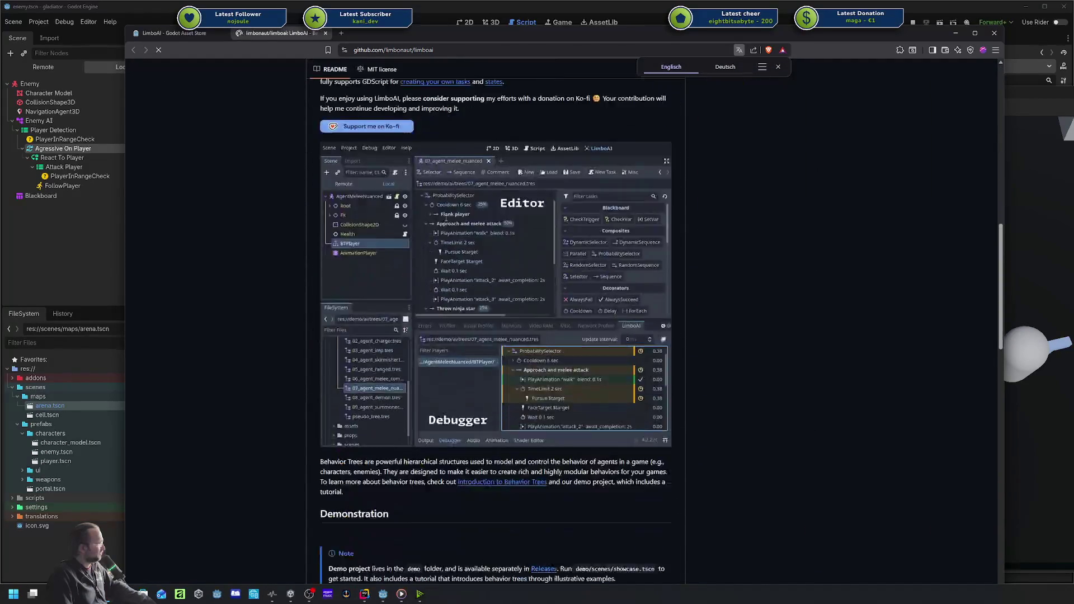
View the behavior-tree-editor-debugger.png screenshot full size, enlarged with Ctrl+Plus, then return to the store tab.
click(507, 275)
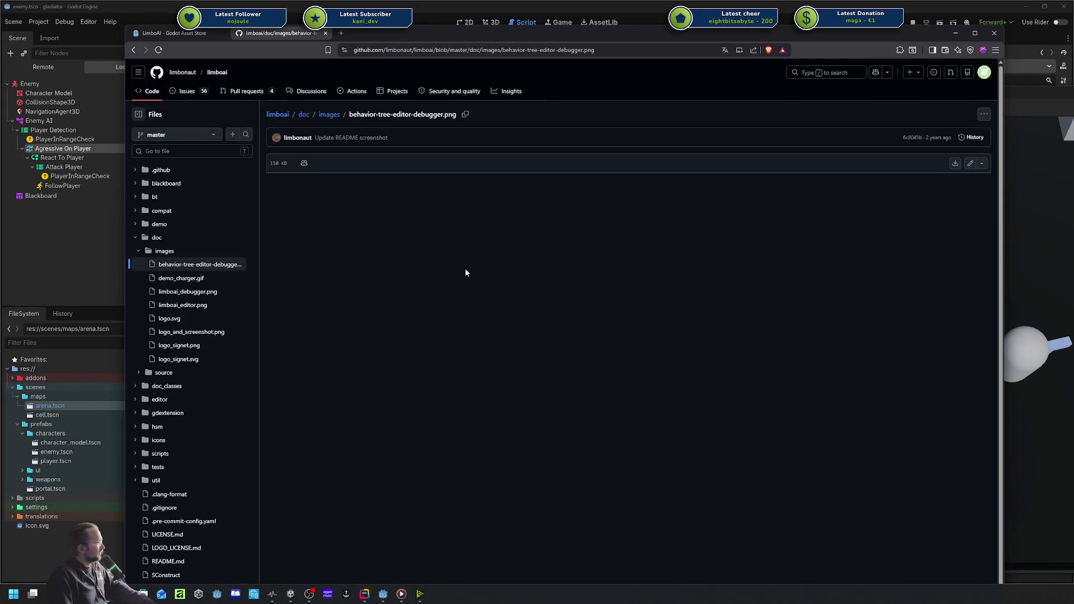
drag(623, 35, 570, 28)
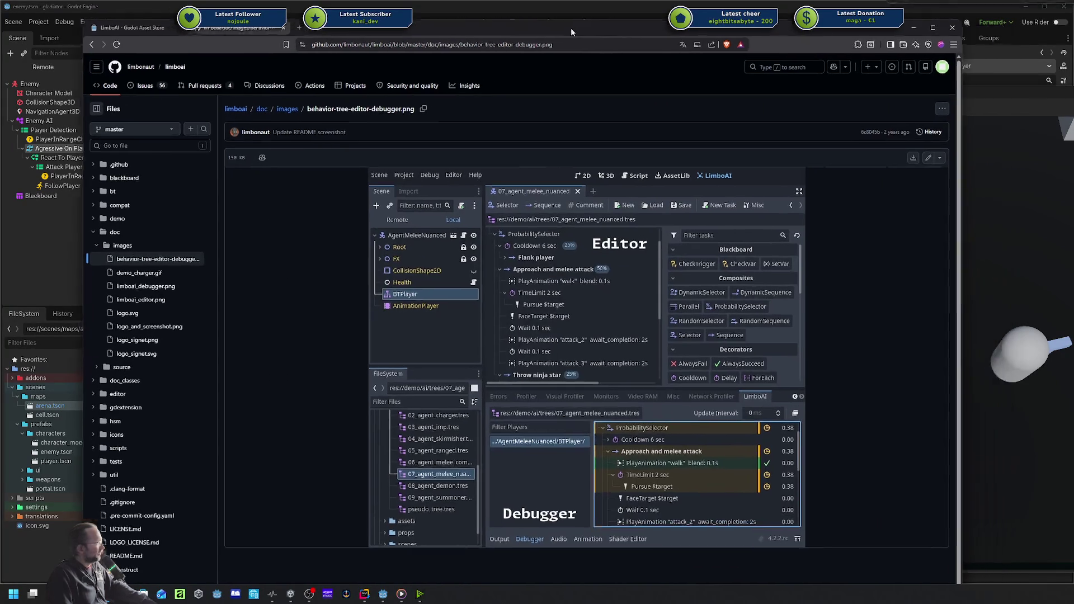
click(511, 252)
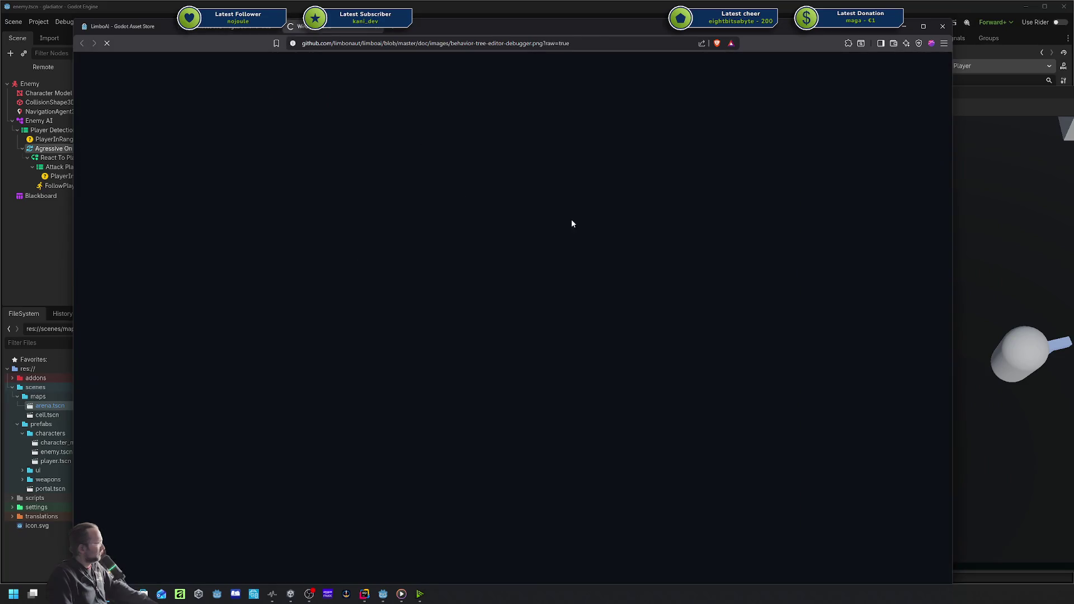
key(ctrl+plus)
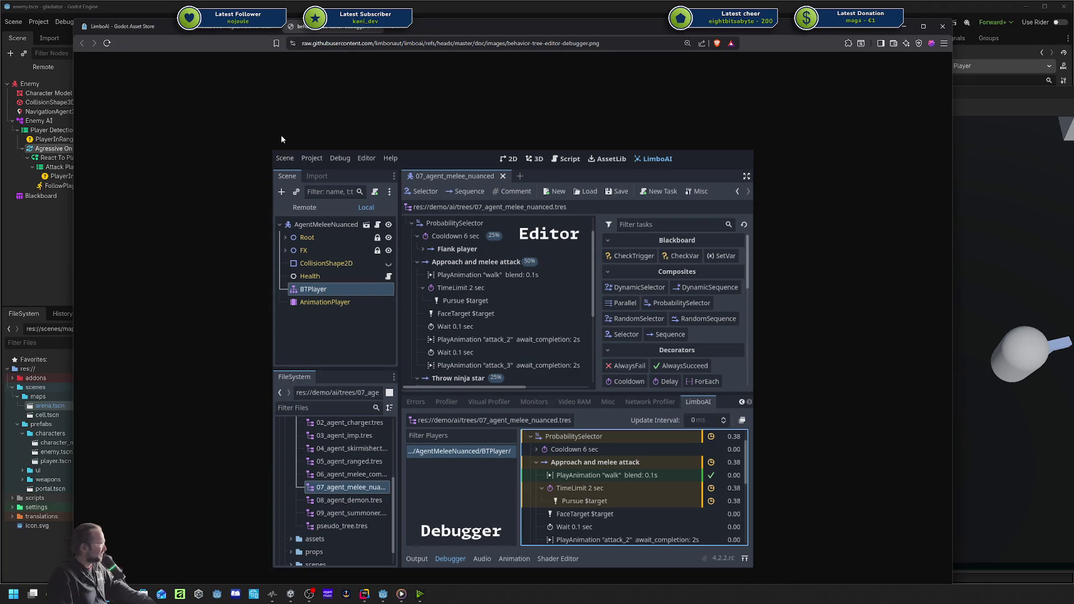
click(229, 30)
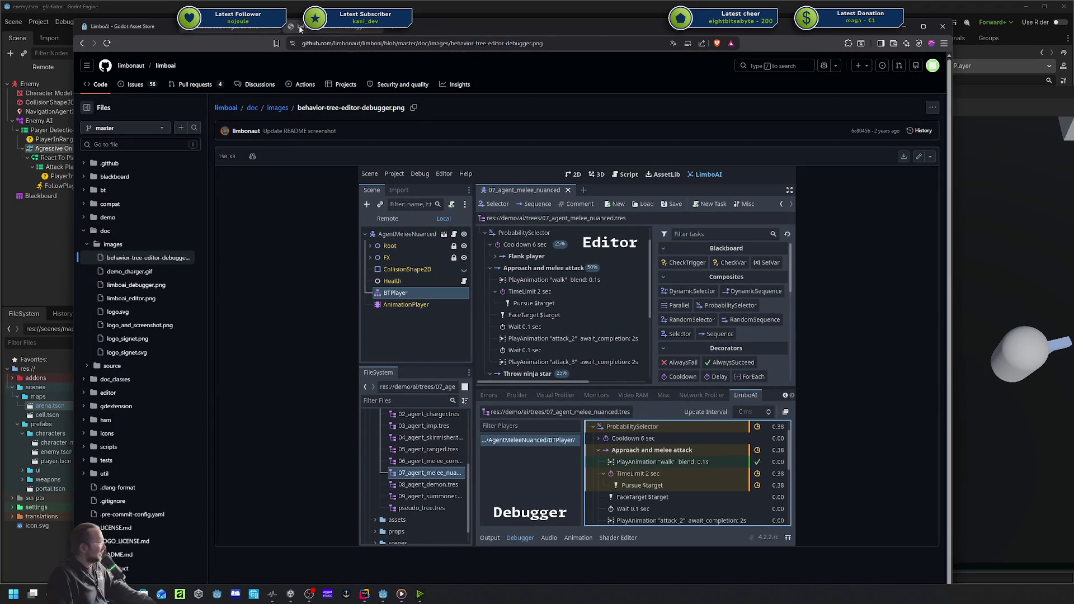
click(115, 27)
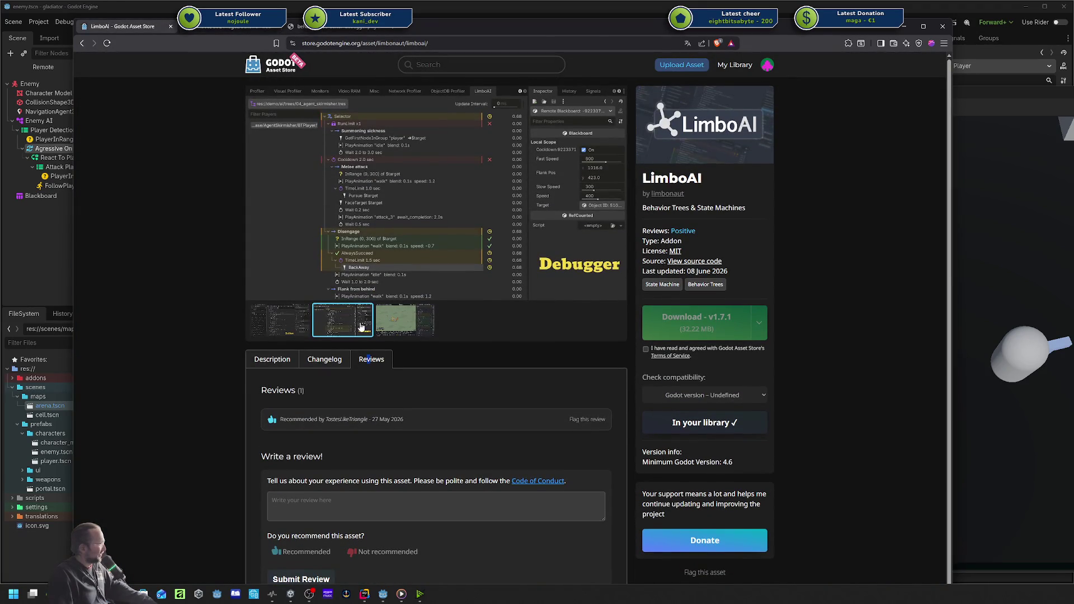
View the demo game screenshot and the v1.7.1 changelog on the LimboAI store page.
click(386, 324)
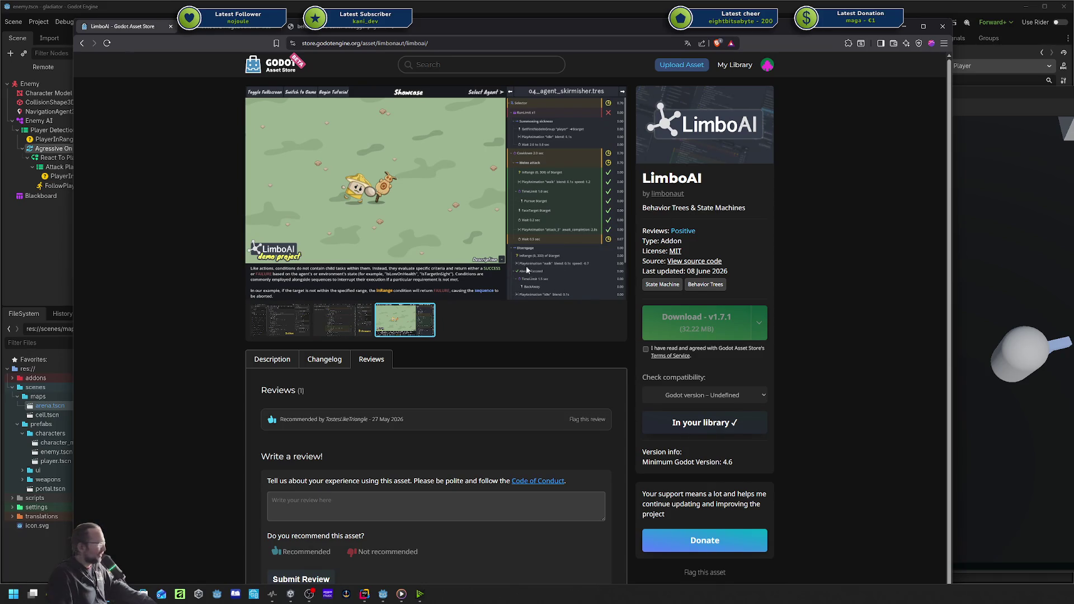
scroll(508, 301, down, 1)
click(274, 352)
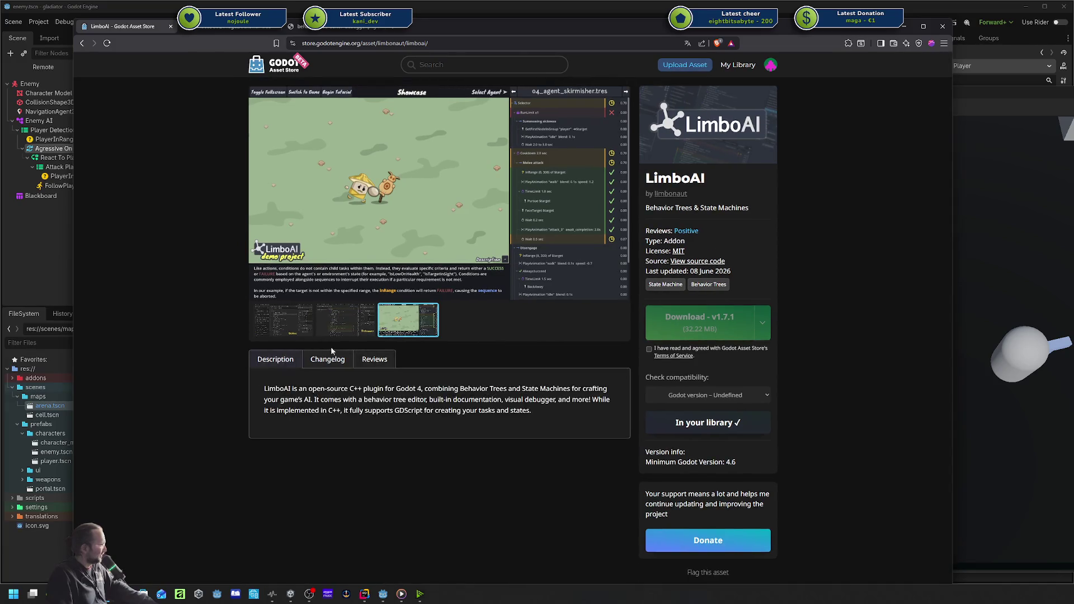
click(335, 357)
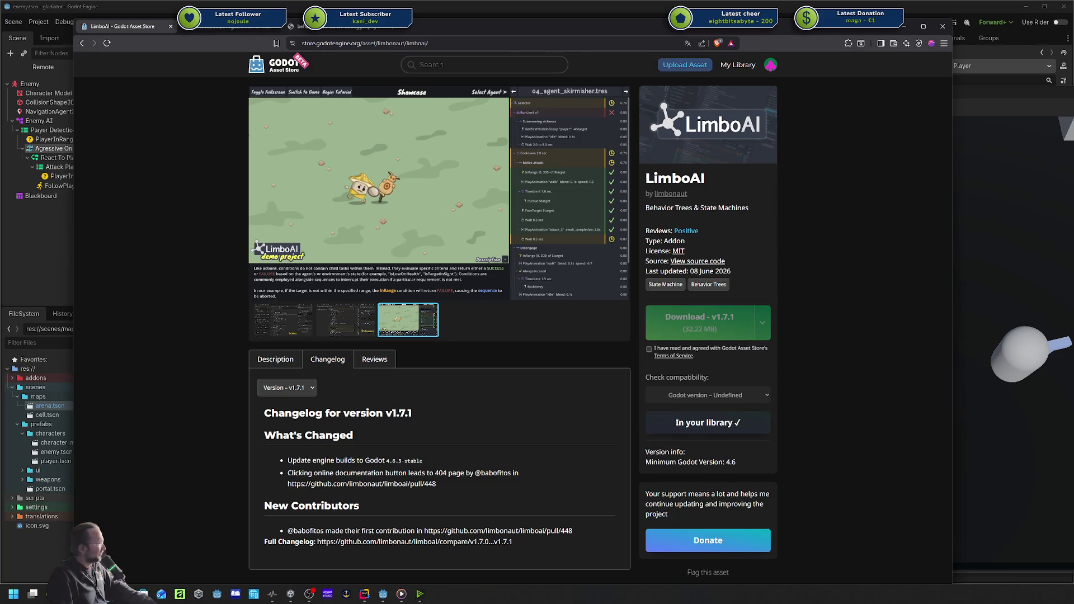
Return to the screenshot's GitHub file page and move the browser aside to reveal Godot.
key(ctrl+Tab)
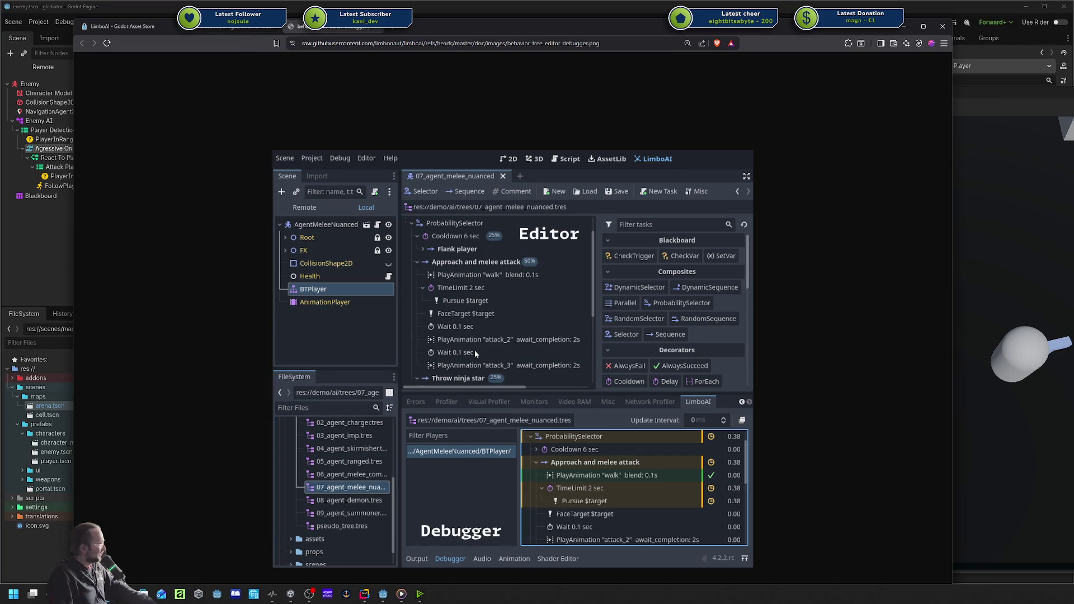
key(alt+Left)
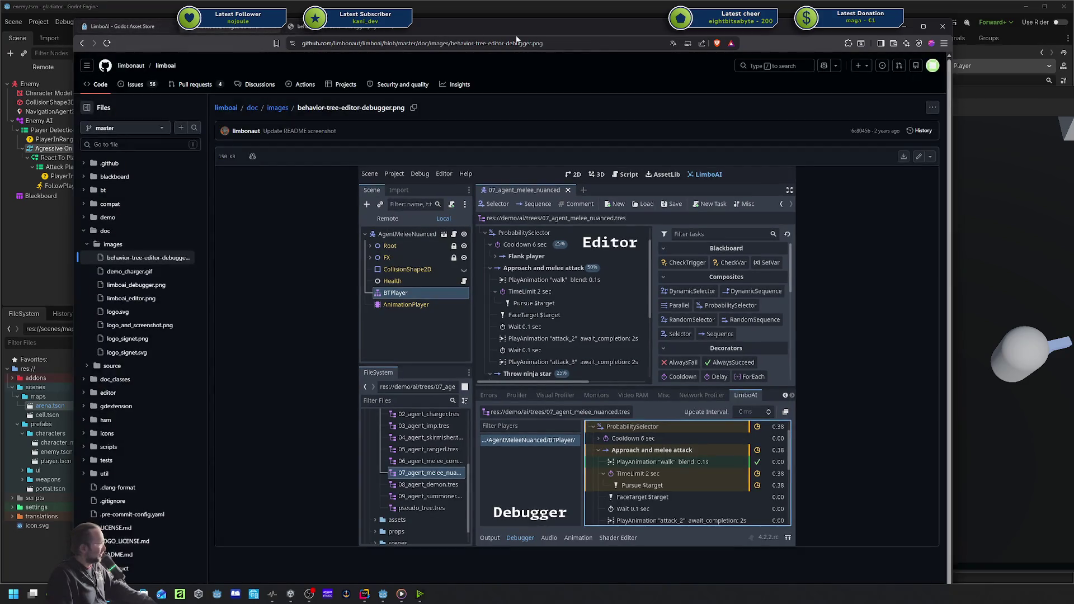
drag(505, 31, 1052, 51)
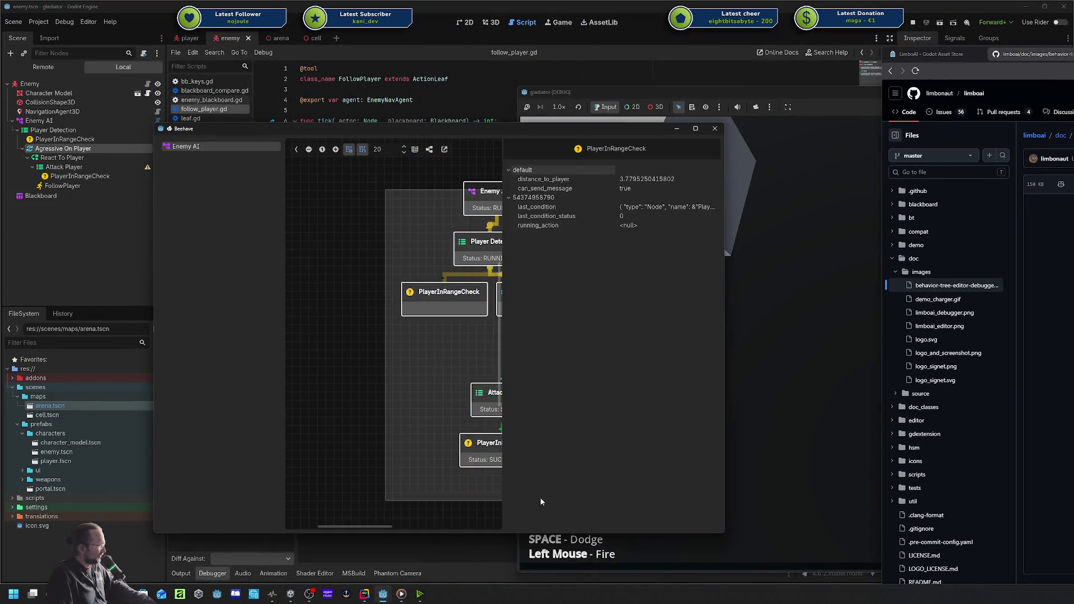
Bring the browser showing LimboAI's debugger screenshot back over the centre of the editor.
mouse_move(951, 54)
mouse_down()
mouse_move(482, 41)
mouse_move(386, 7)
mouse_move(990, 5)
mouse_move(338, 41)
mouse_up()
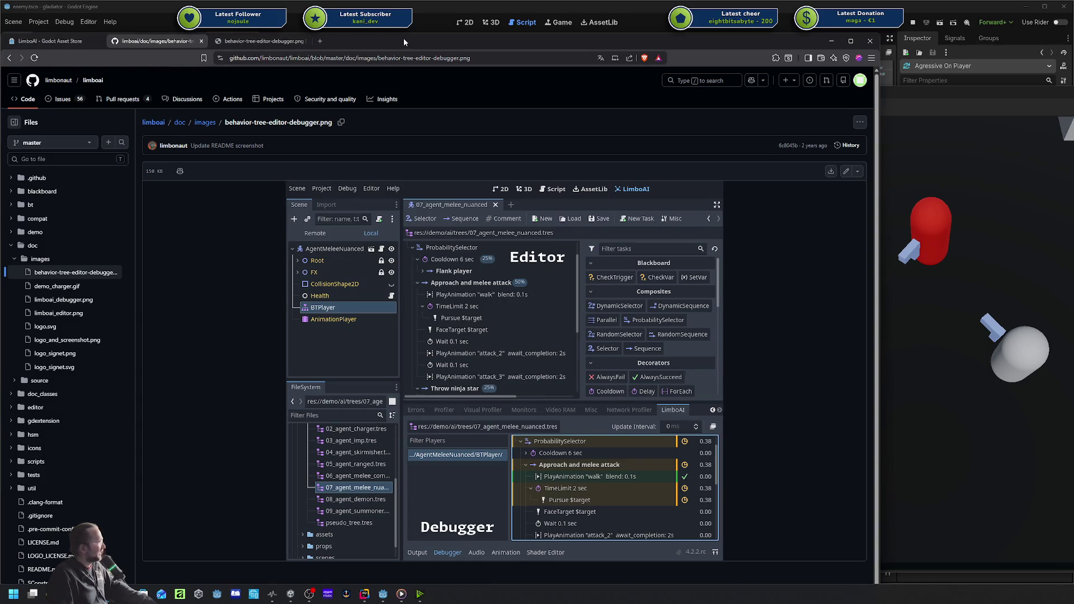
Close the GitHub and LimboAI store pages with Ctrl+W, then move the Beehave debugger aside.
drag(404, 42, 451, 45)
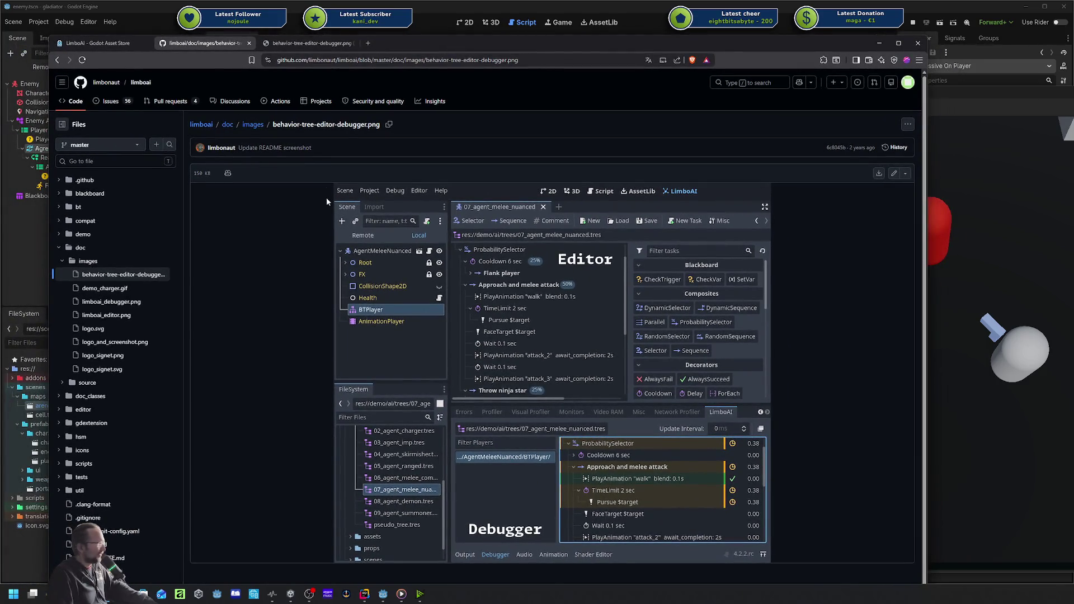
key(ctrl+w)
key(ctrl+w)
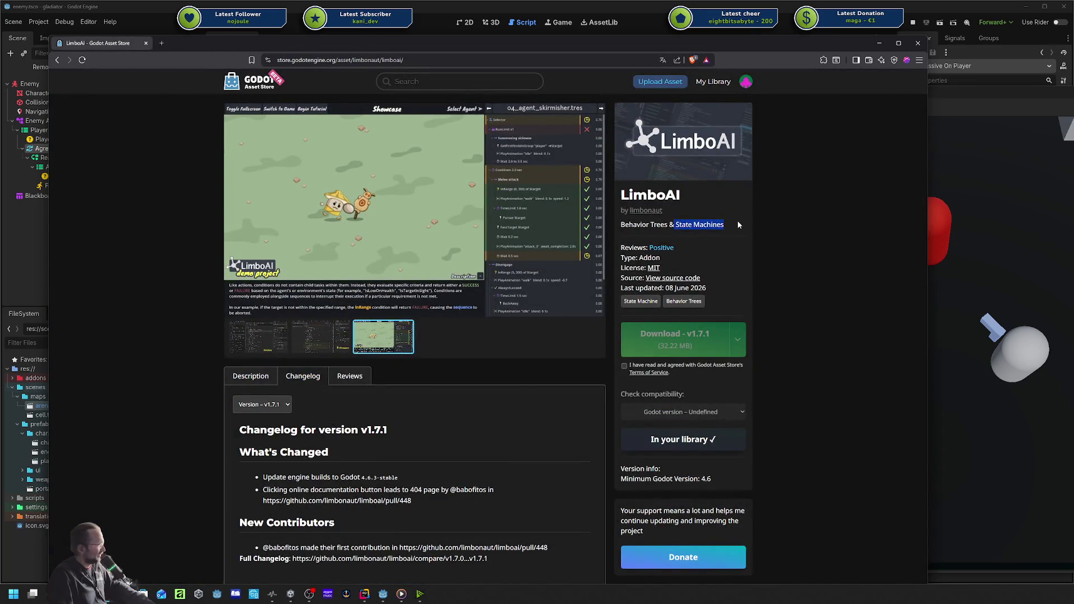
key(ctrl+w)
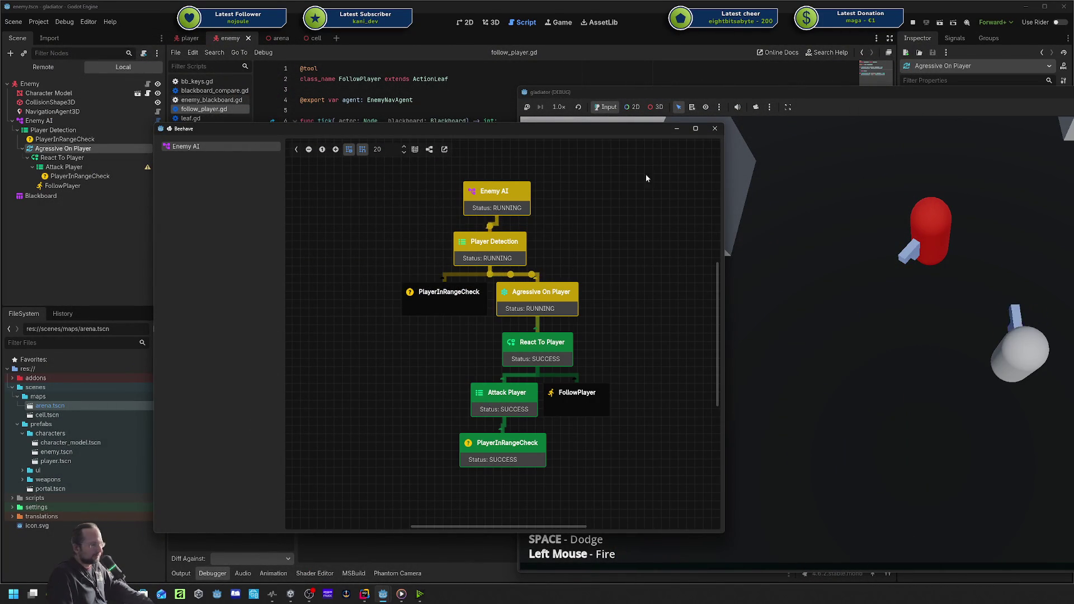
mouse_move(235, 129)
mouse_down()
mouse_move(930, 192)
mouse_move(1039, 213)
mouse_up()
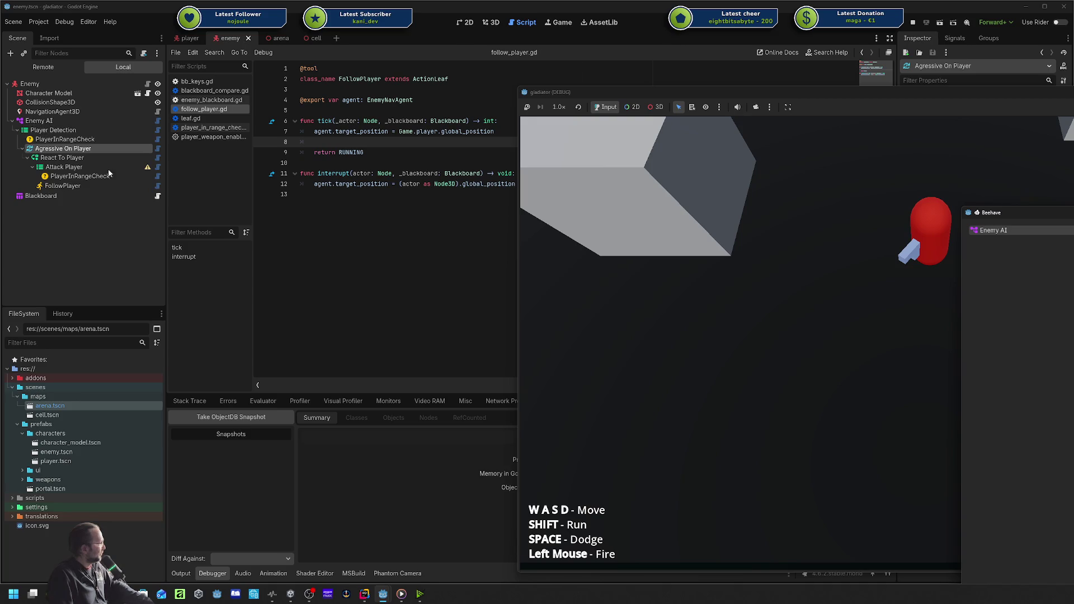
Arrange the gladiator game and Beehave debugger side by side, with Beehave in front.
drag(842, 104, 552, 82)
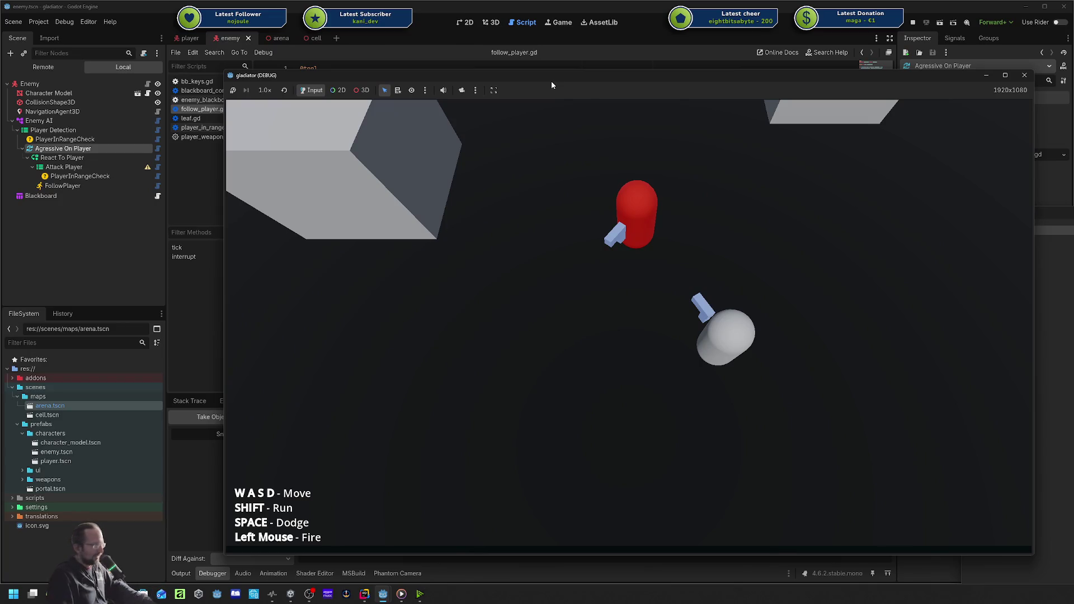
mouse_move(561, 84)
mouse_down()
mouse_move(522, 79)
mouse_move(979, 75)
mouse_move(446, 55)
mouse_move(514, 54)
mouse_up()
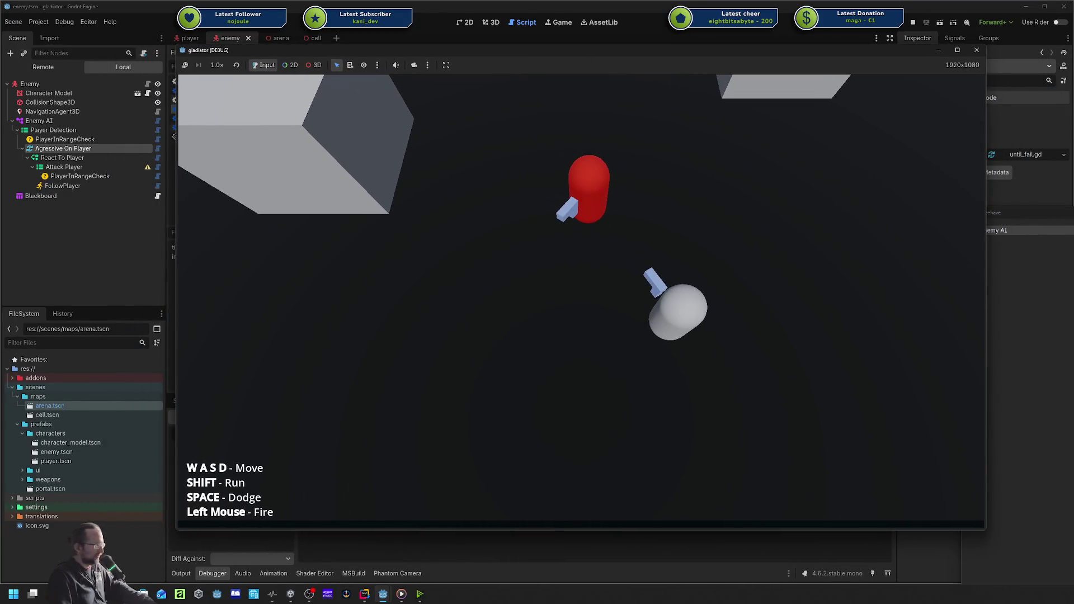
drag(689, 137, 649, 123)
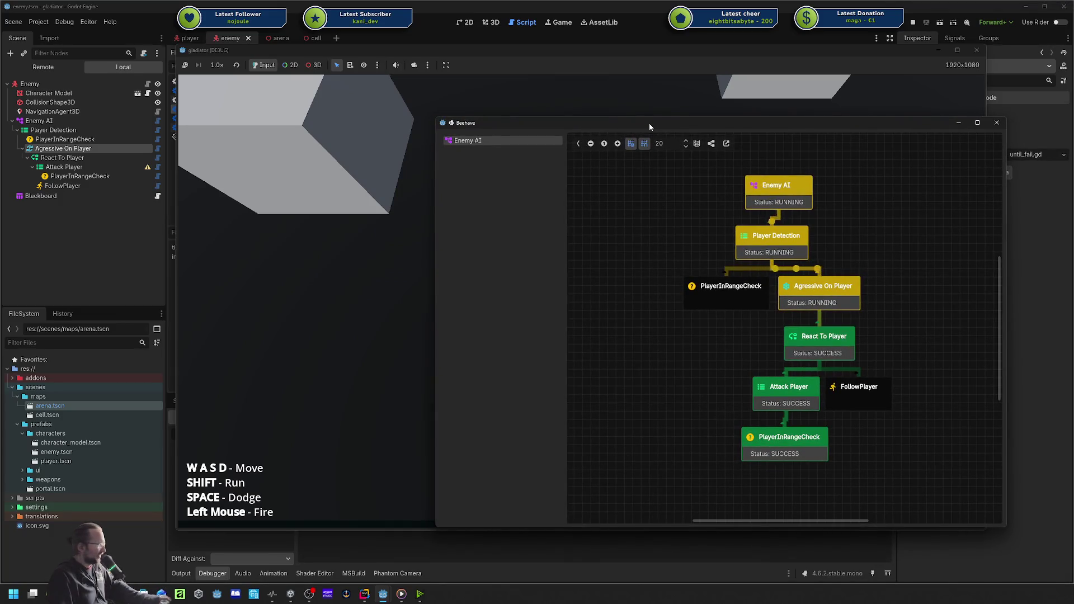
Reposition the Beehave debugger window and make it taller.
mouse_move(687, 129)
mouse_down()
mouse_move(665, 135)
mouse_move(679, 166)
mouse_move(679, 143)
mouse_up()
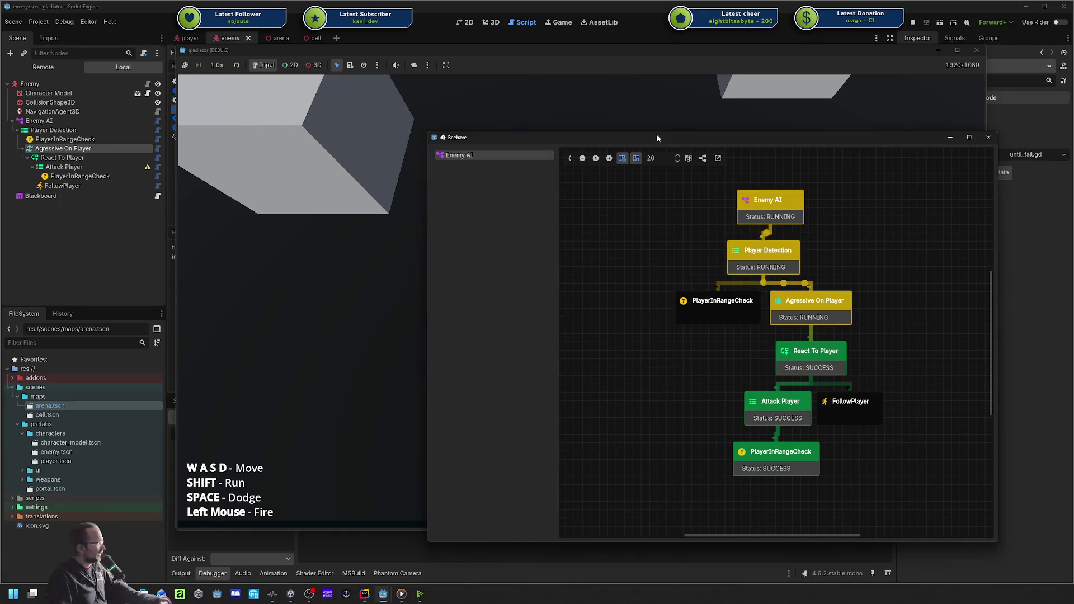
drag(656, 140, 582, 139)
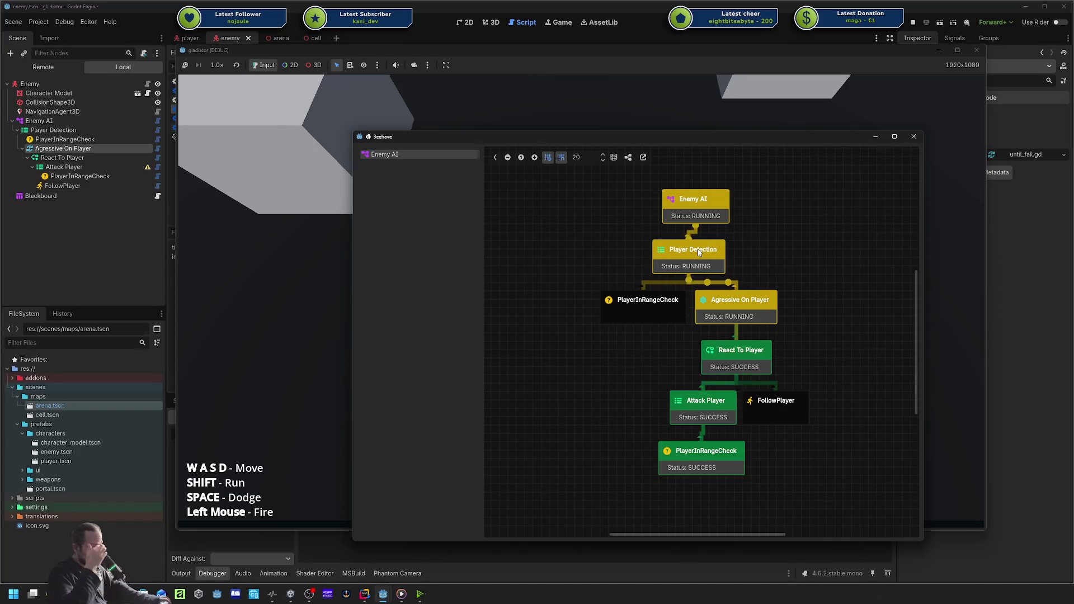
mouse_move(577, 137)
mouse_down()
mouse_move(966, 146)
mouse_move(780, 180)
mouse_move(715, 121)
mouse_up()
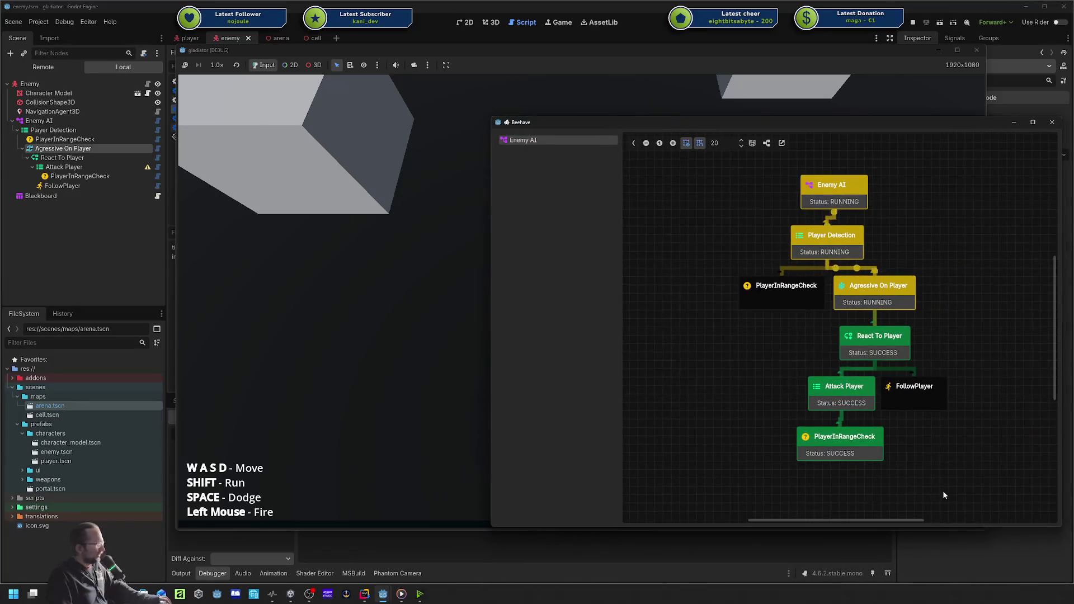
mouse_move(1062, 526)
mouse_down()
mouse_move(1073, 547)
mouse_move(1073, 565)
mouse_move(1063, 565)
mouse_up()
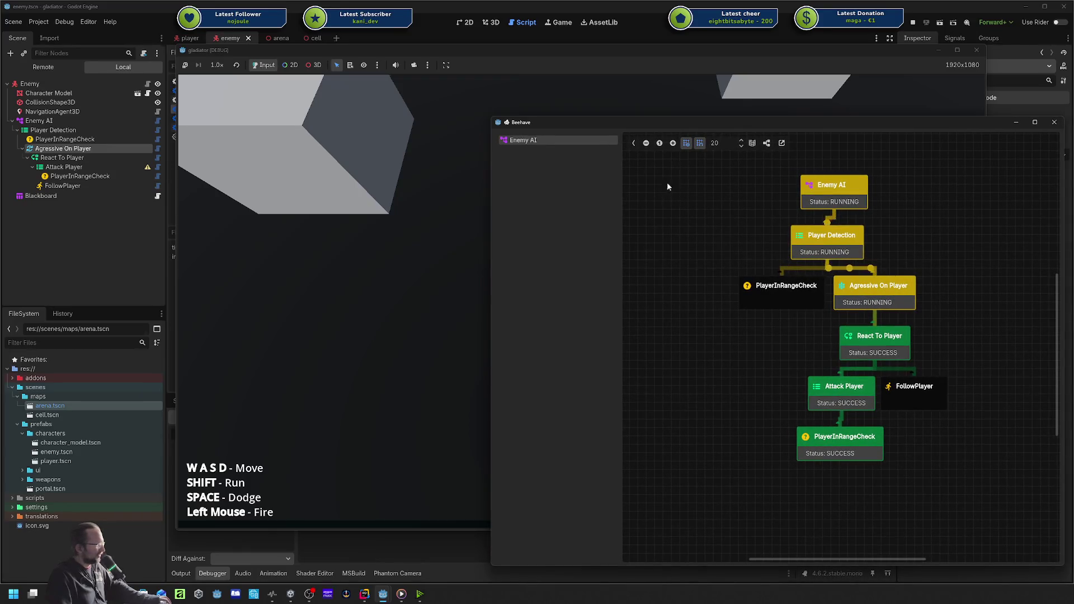
Box-select tree nodes to inspect their blackboard data, then bring the game back to the front.
drag(668, 184, 904, 537)
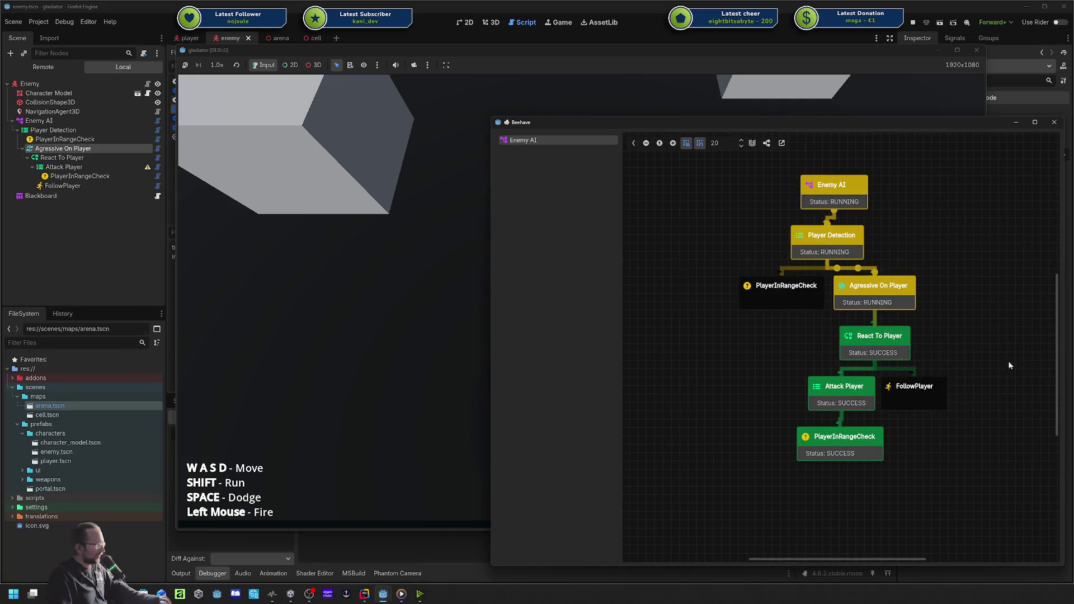
mouse_move(858, 120)
mouse_down()
mouse_move(733, 122)
mouse_move(750, 119)
mouse_up()
drag(576, 124, 723, 137)
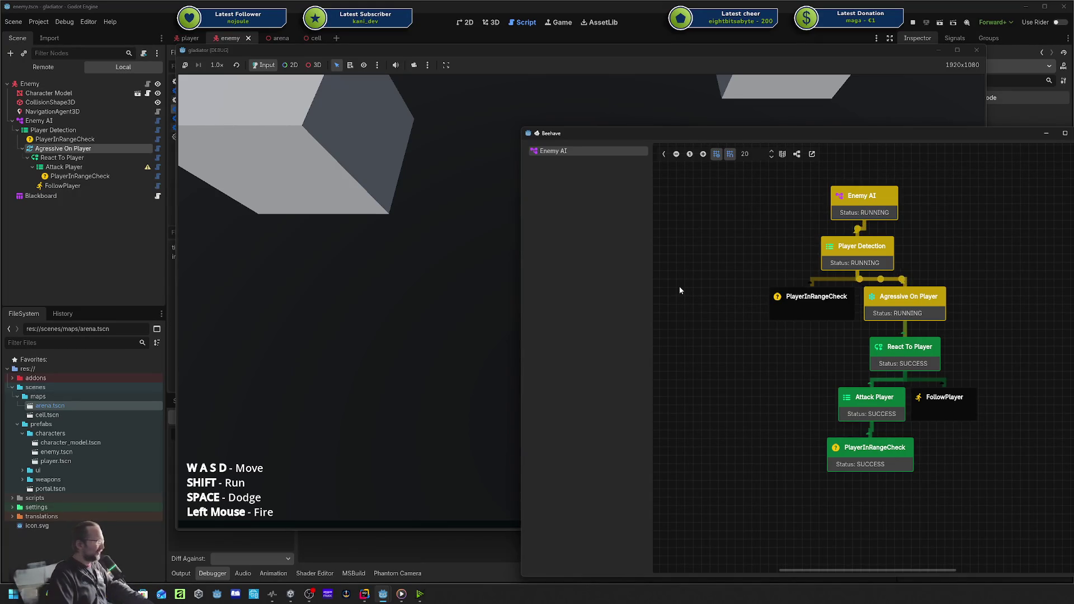
mouse_move(687, 222)
mouse_down()
mouse_move(921, 558)
mouse_move(777, 394)
mouse_up()
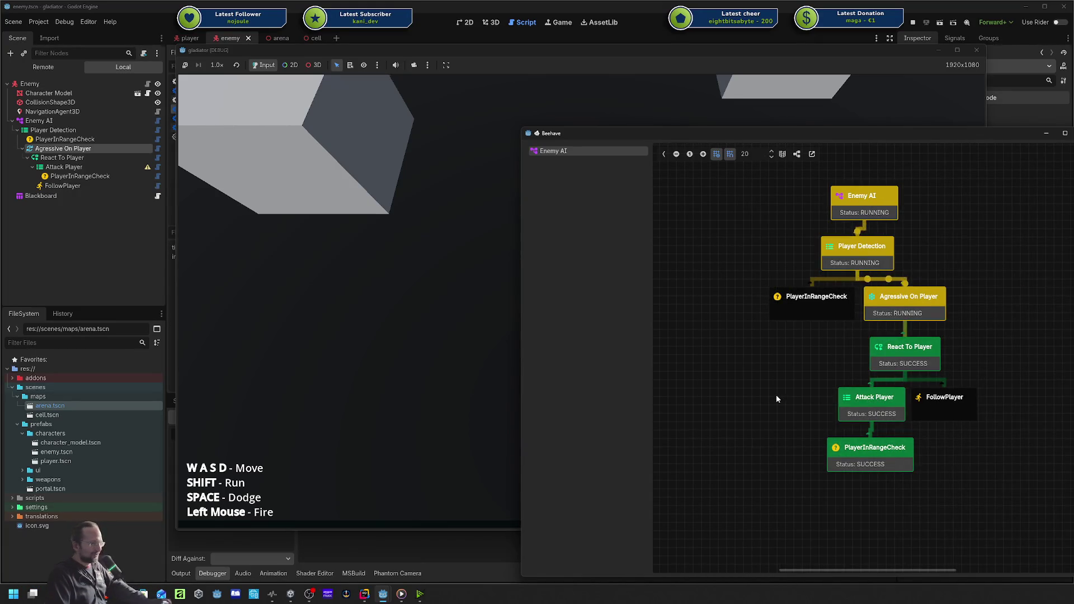
click(314, 153)
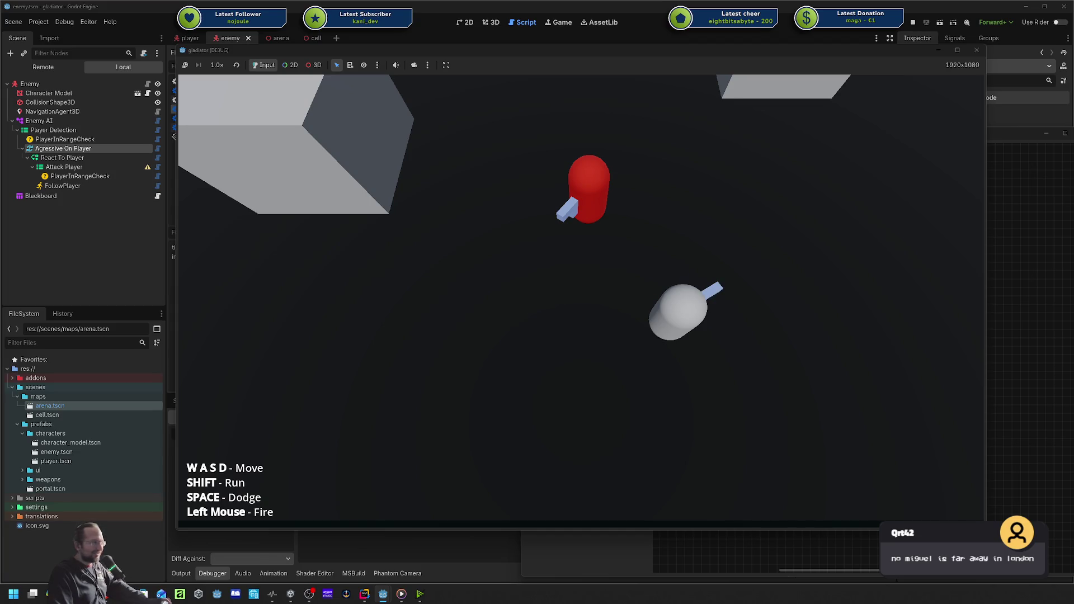
Raise the Beehave debugger and fit it fully on screen, then return focus to the game.
click(1065, 247)
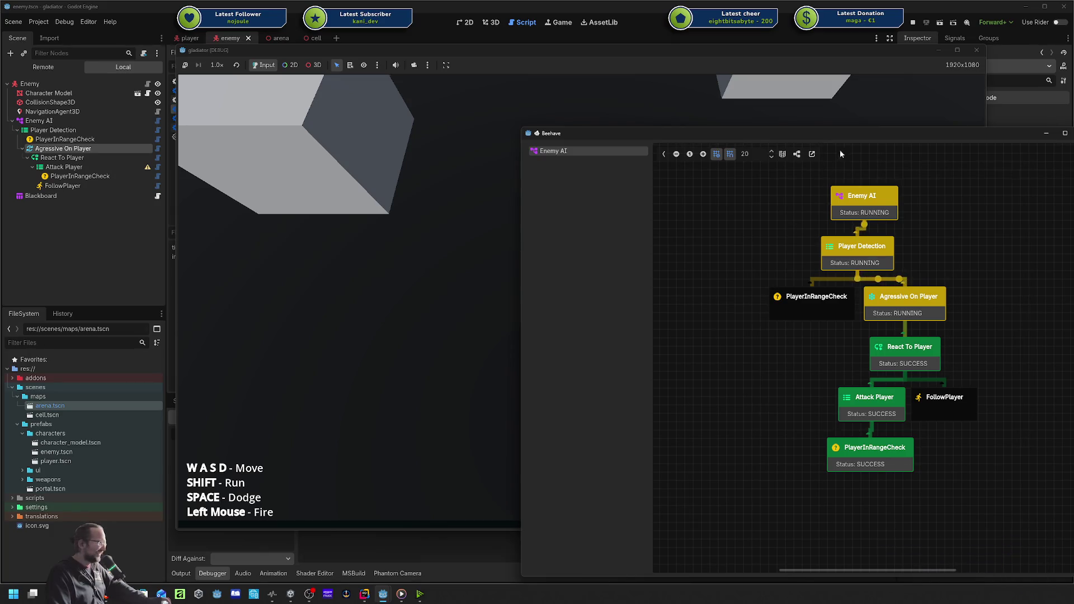
drag(848, 138, 738, 123)
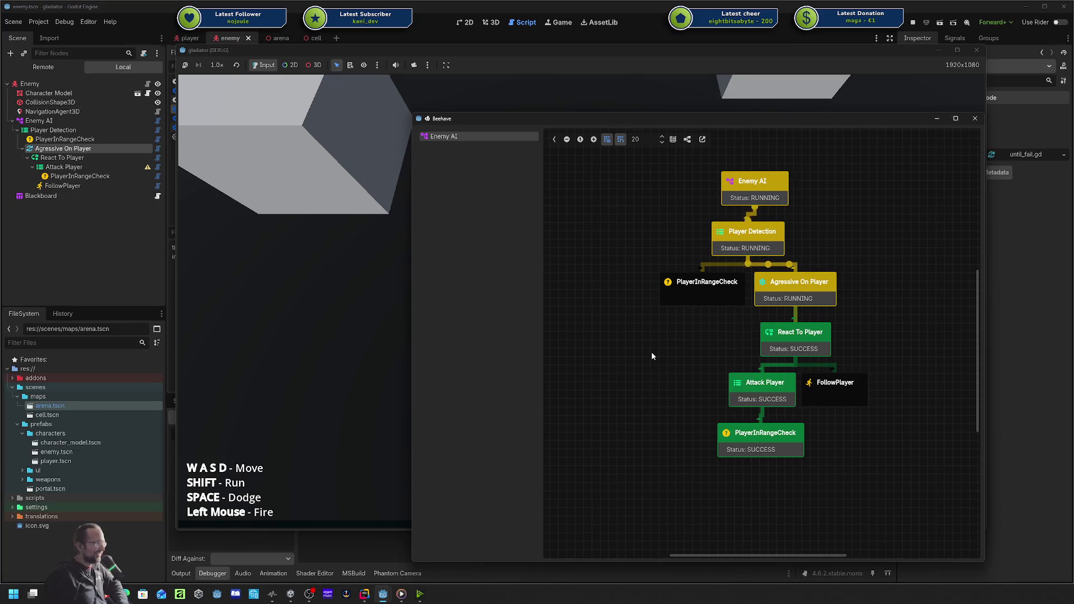
click(411, 294)
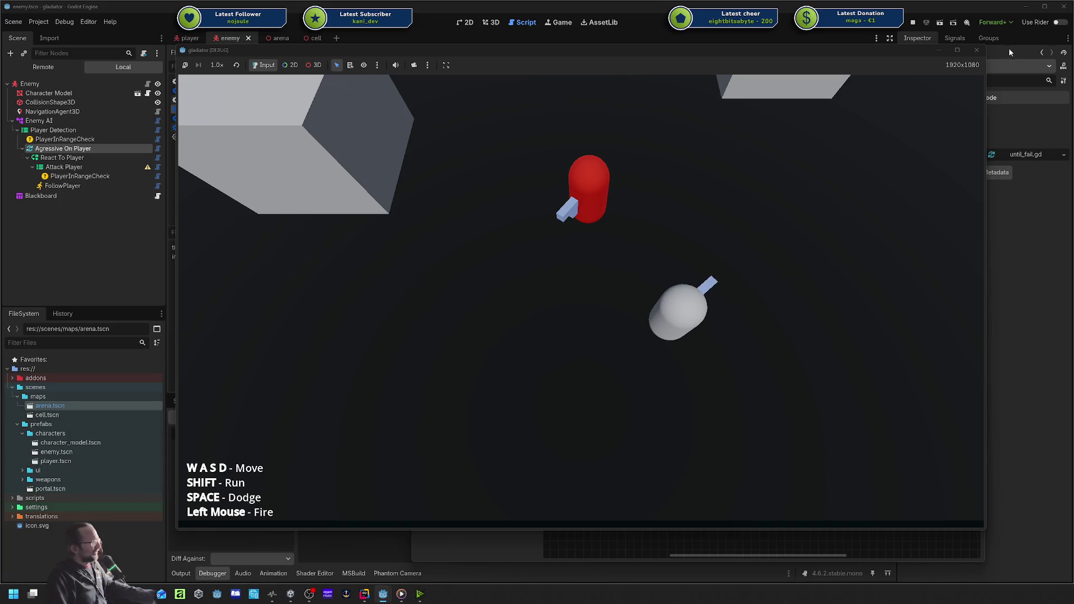
Stop the running game and move the Beehave window aside to view follow_player.gd.
click(976, 51)
drag(753, 126, 1073, 143)
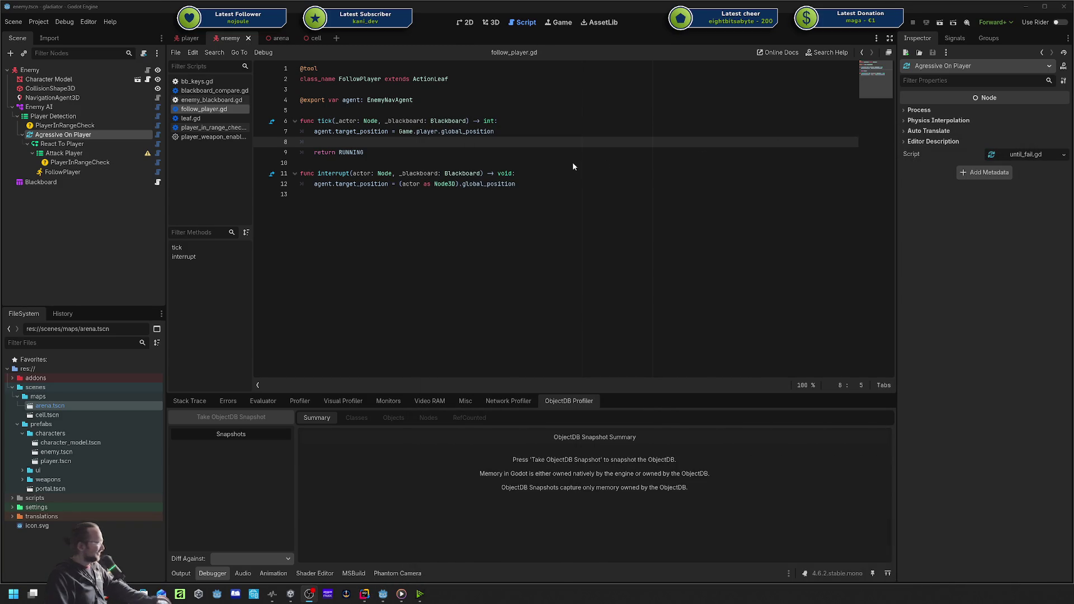
click(433, 212)
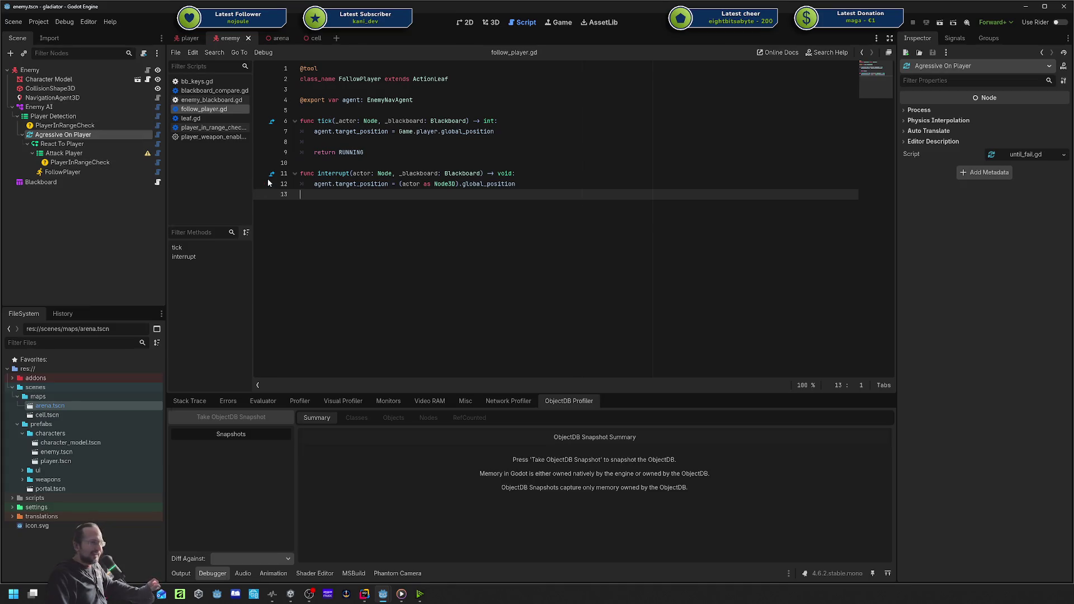
mouse_move(351, 173)
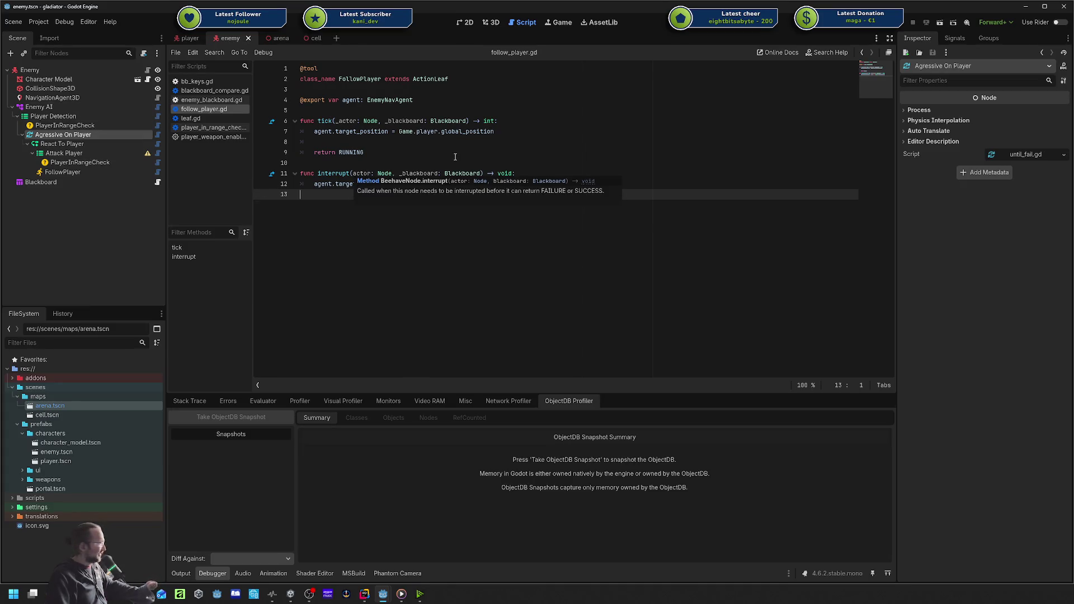
click(455, 157)
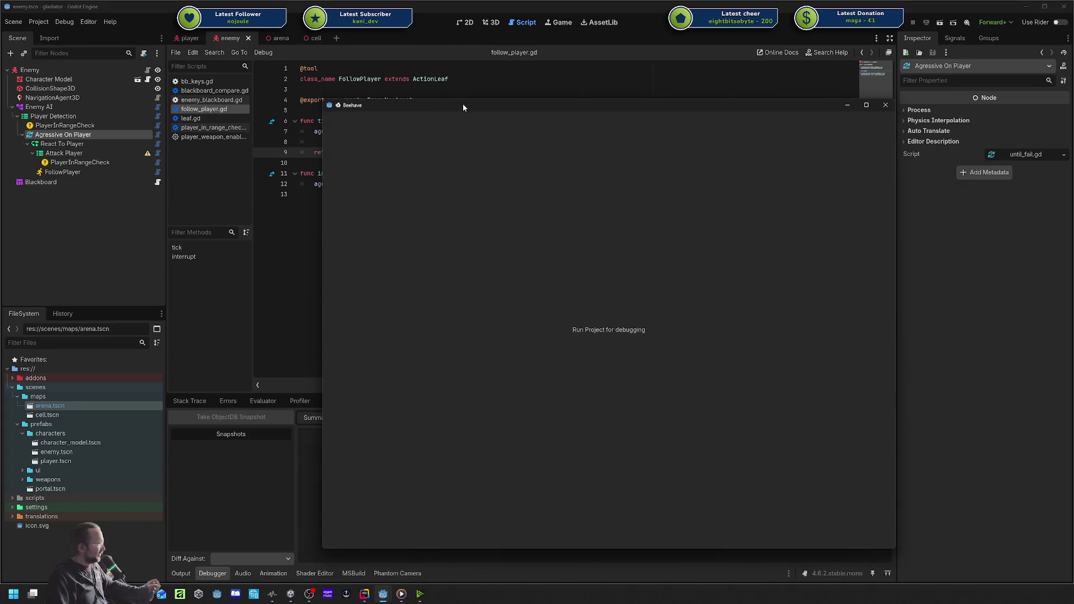
mouse_move(463, 106)
mouse_down()
mouse_move(1021, 128)
mouse_move(1045, 112)
mouse_move(1073, 122)
mouse_move(1073, 134)
mouse_up()
Review lines 10–12 and the last line of follow_player.gd.
click(547, 168)
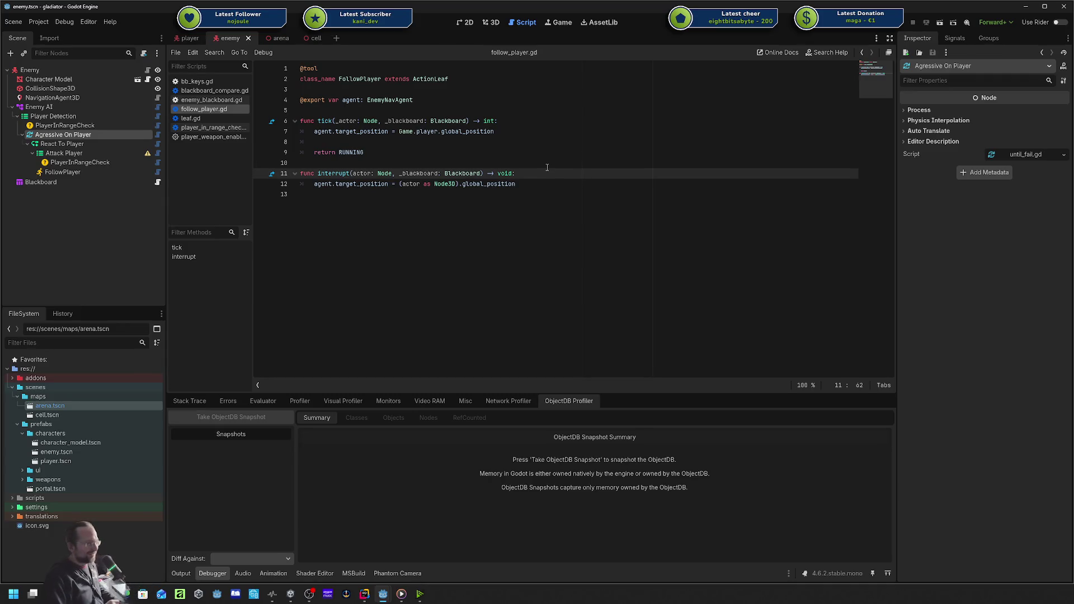
click(556, 168)
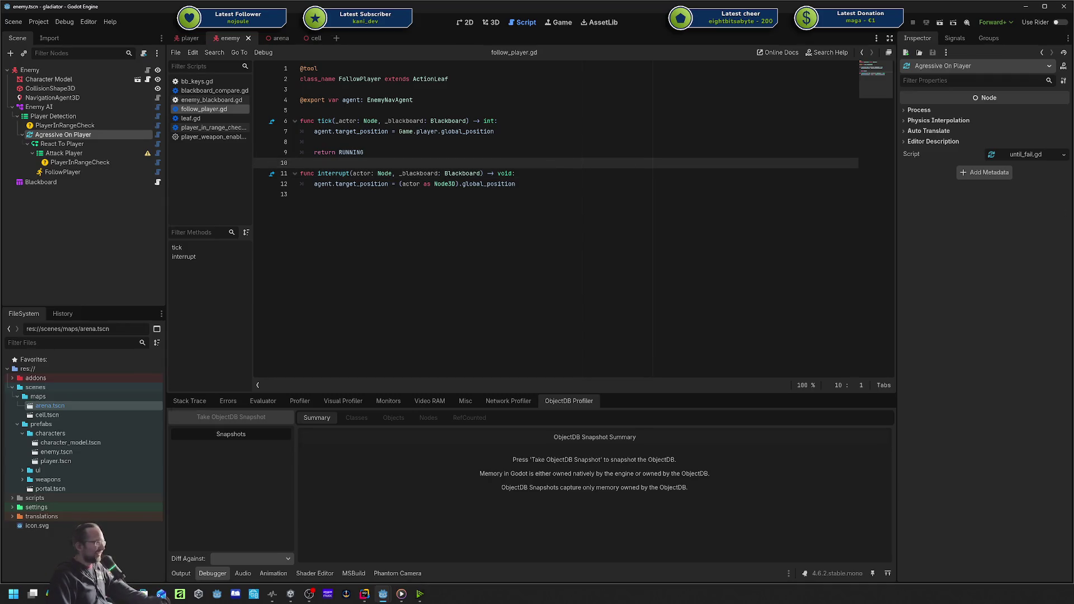
click(636, 221)
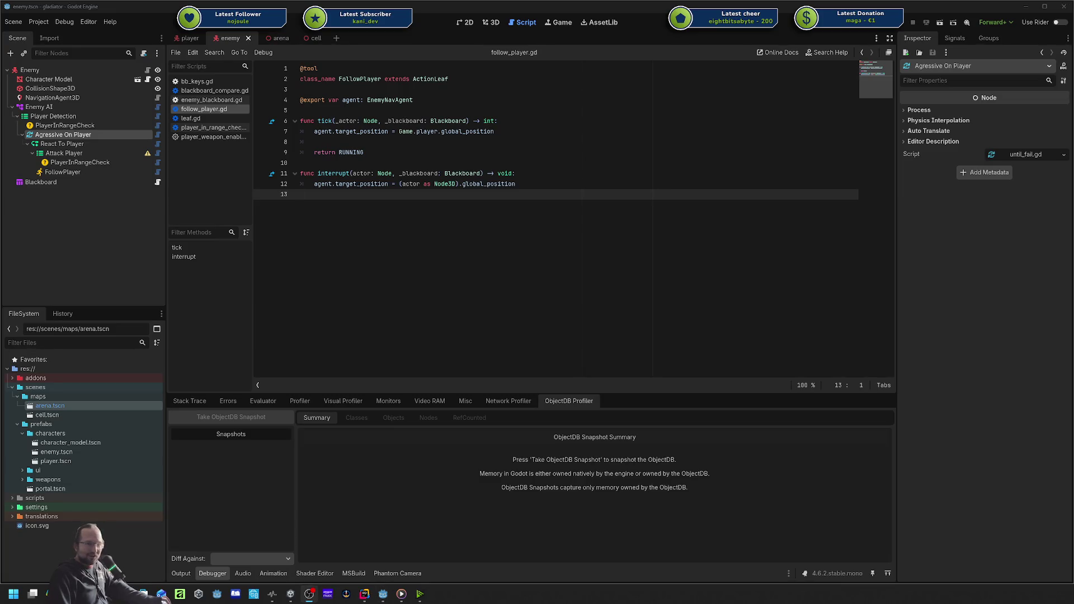
click(655, 178)
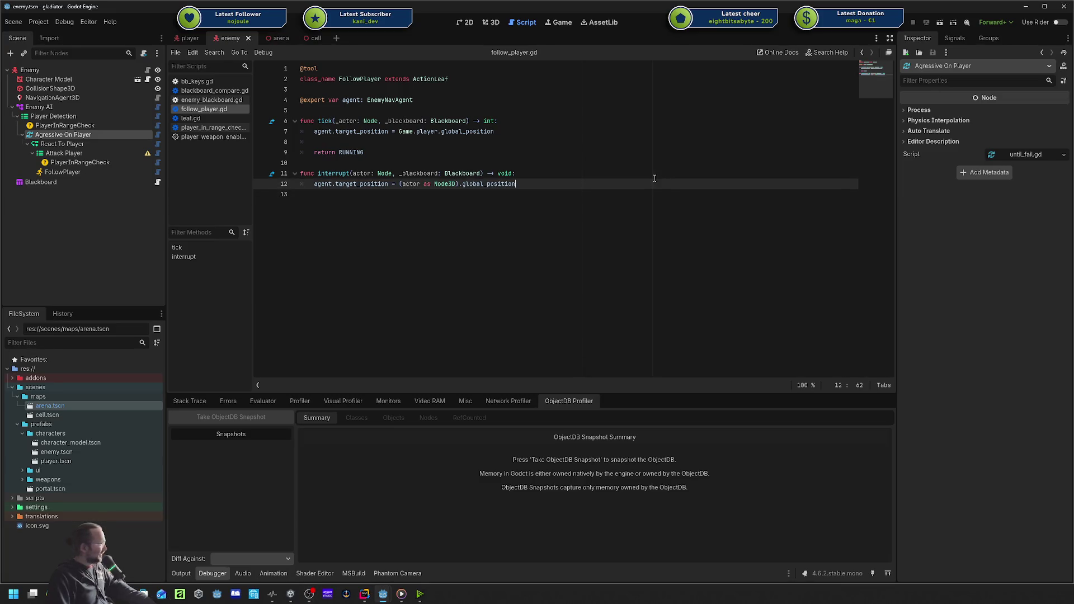
click(579, 175)
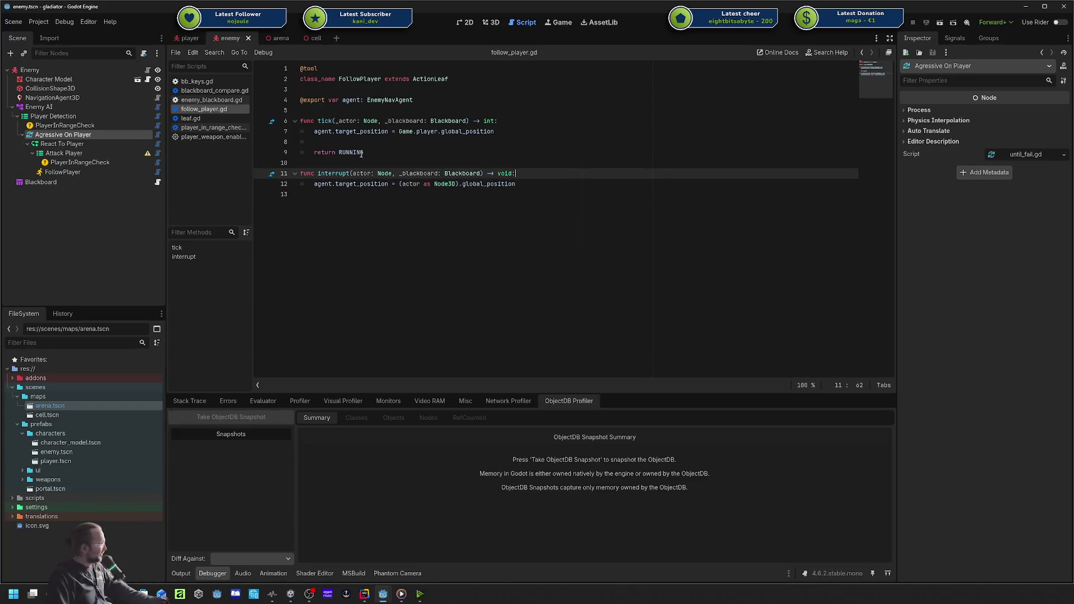
Collapse the Attack Player branch, select FollowPlayer, and run the game again.
click(32, 153)
click(32, 153)
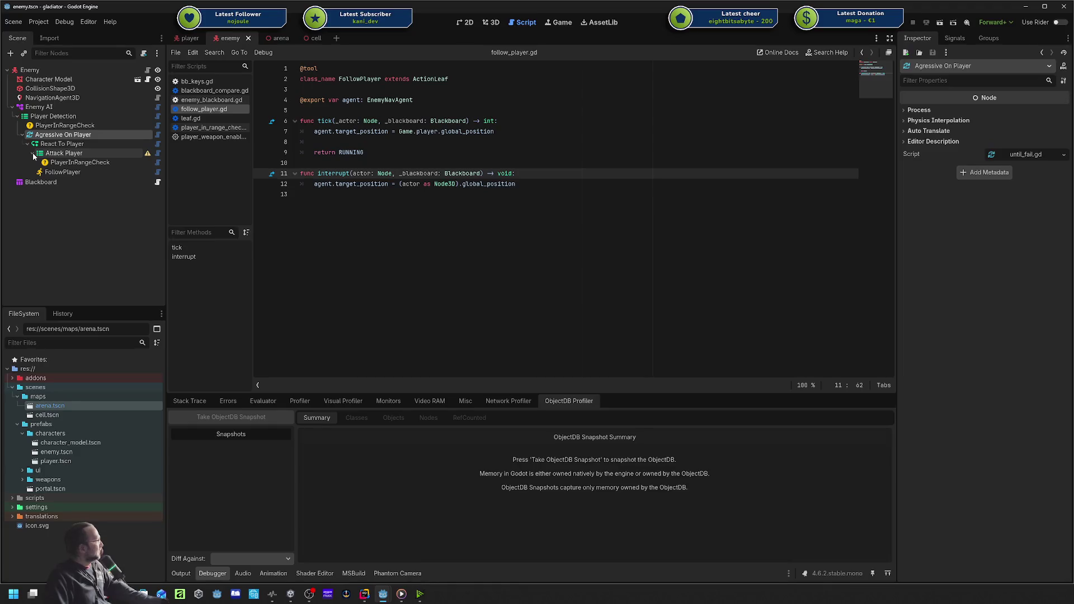
click(32, 156)
click(67, 163)
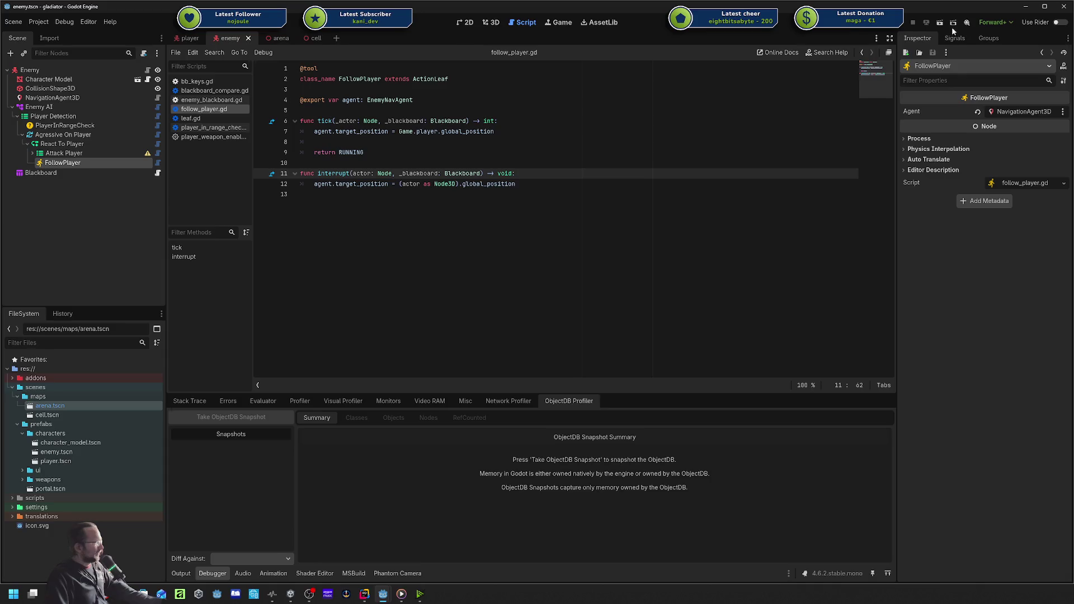
click(927, 22)
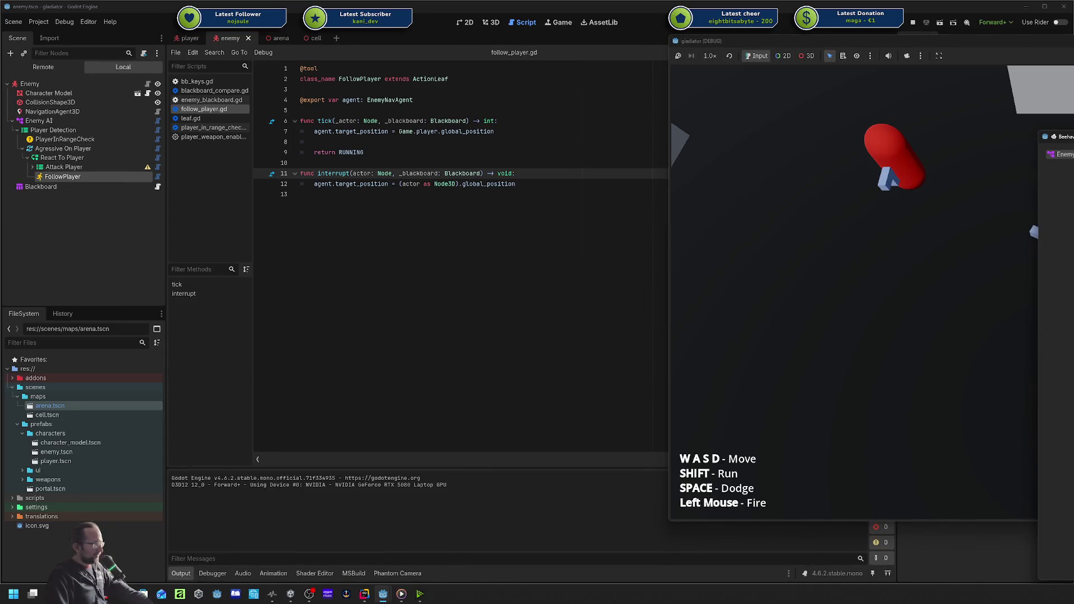
Reposition the Beehave debugger window and widen it to both the left and right.
mouse_move(552, 126)
mouse_down()
mouse_move(379, 99)
mouse_move(353, 83)
mouse_up()
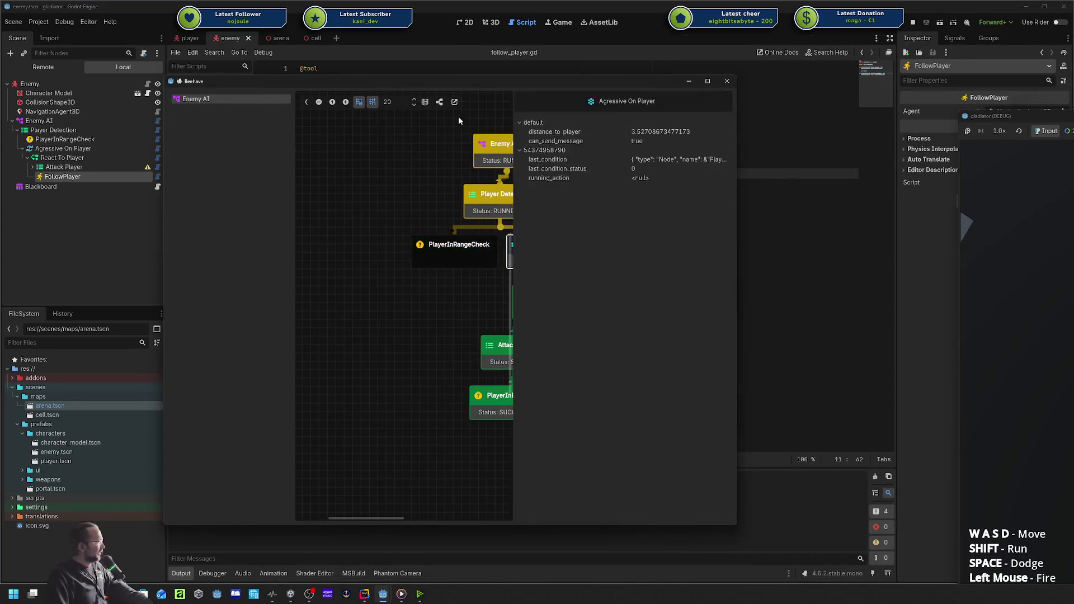
drag(739, 183, 998, 182)
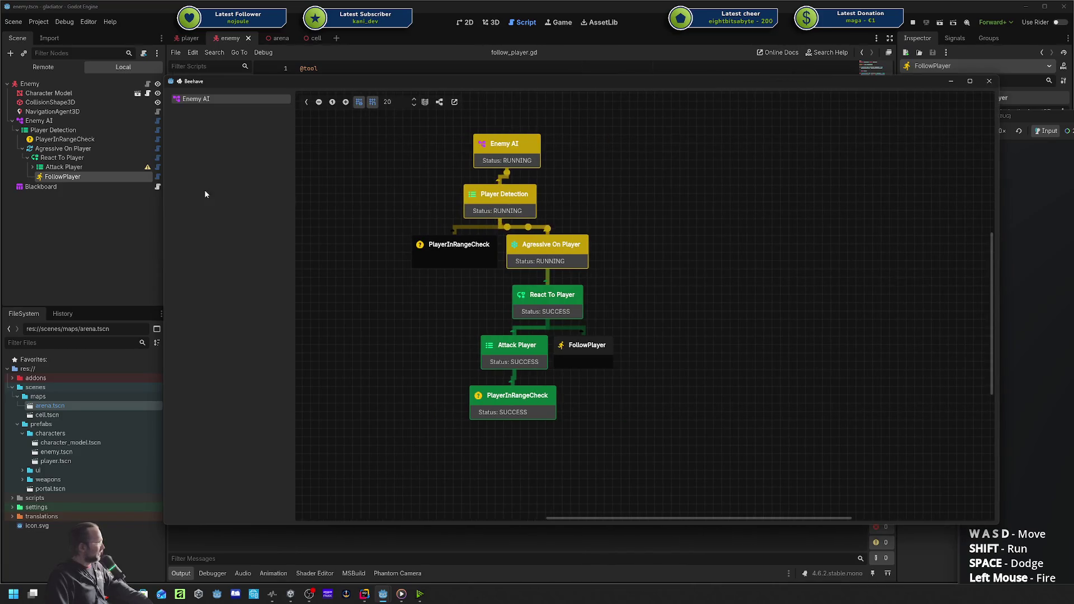
drag(163, 191, 32, 191)
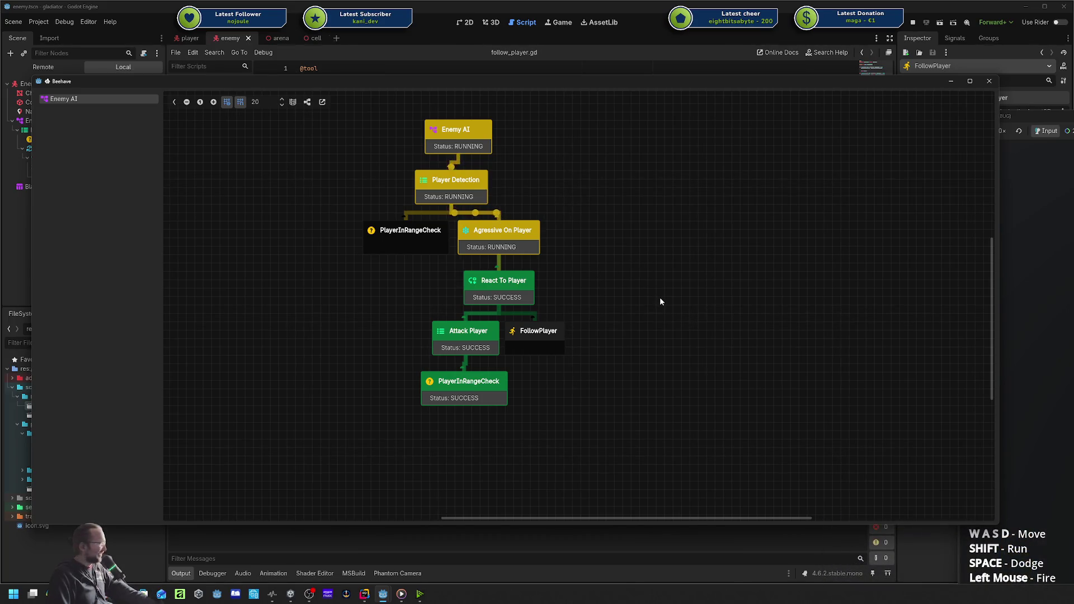
Recentre the Enemy AI tree and briefly view PlayerInRangeCheck's blackboard details.
scroll(660, 302, up, 2)
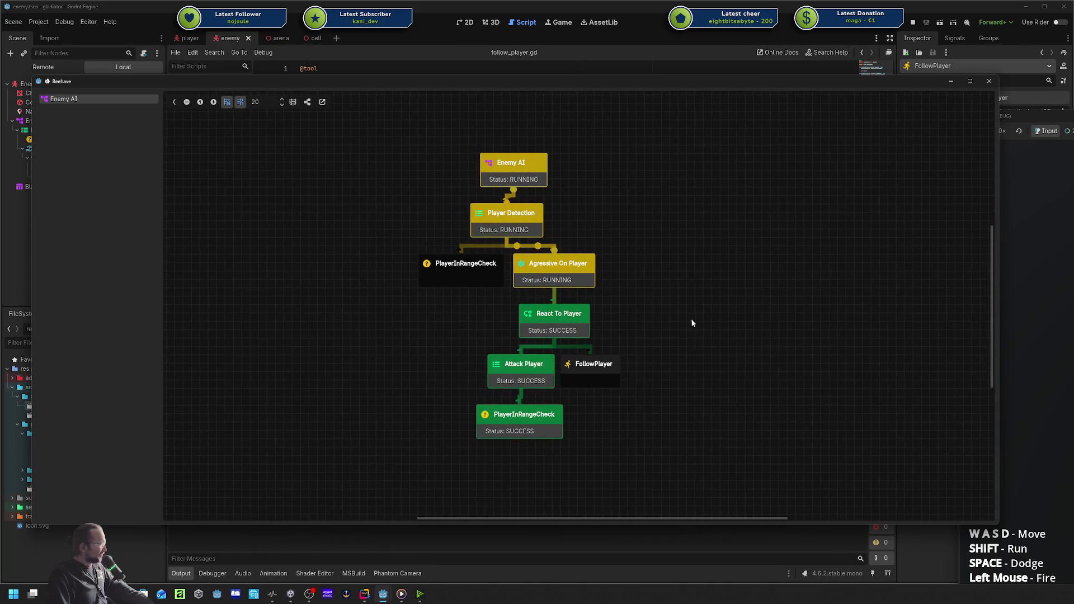
scroll(690, 317, down, 1)
drag(676, 307, 657, 299)
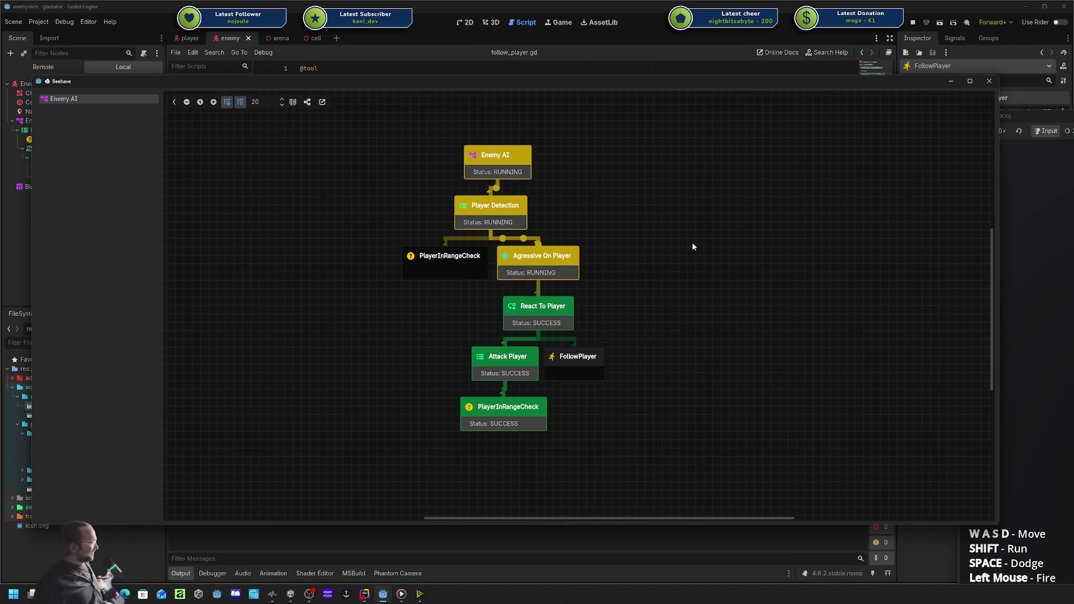
click(445, 262)
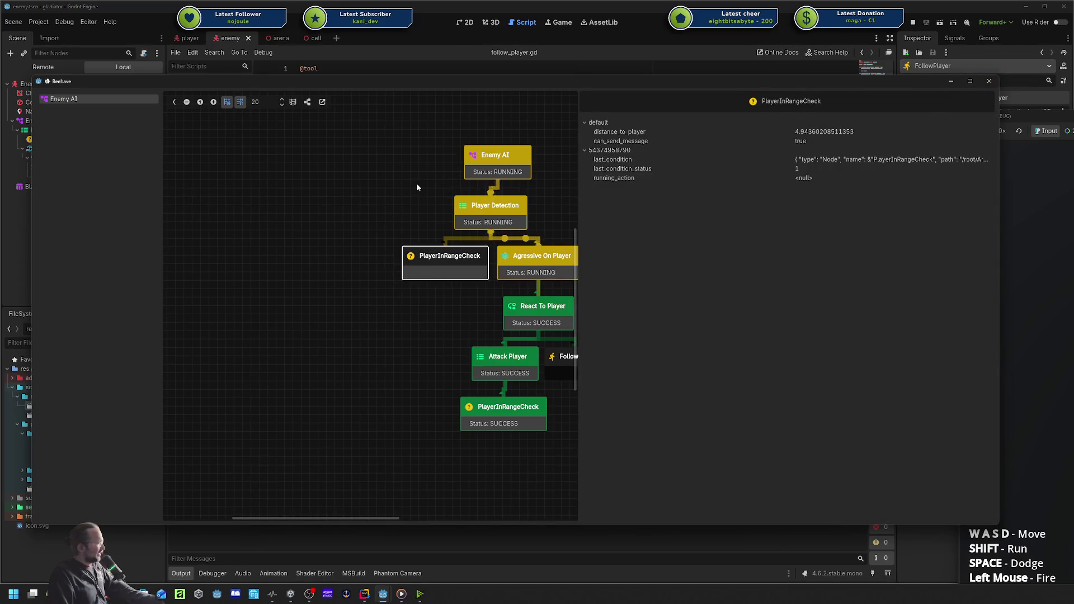
drag(416, 187, 280, 188)
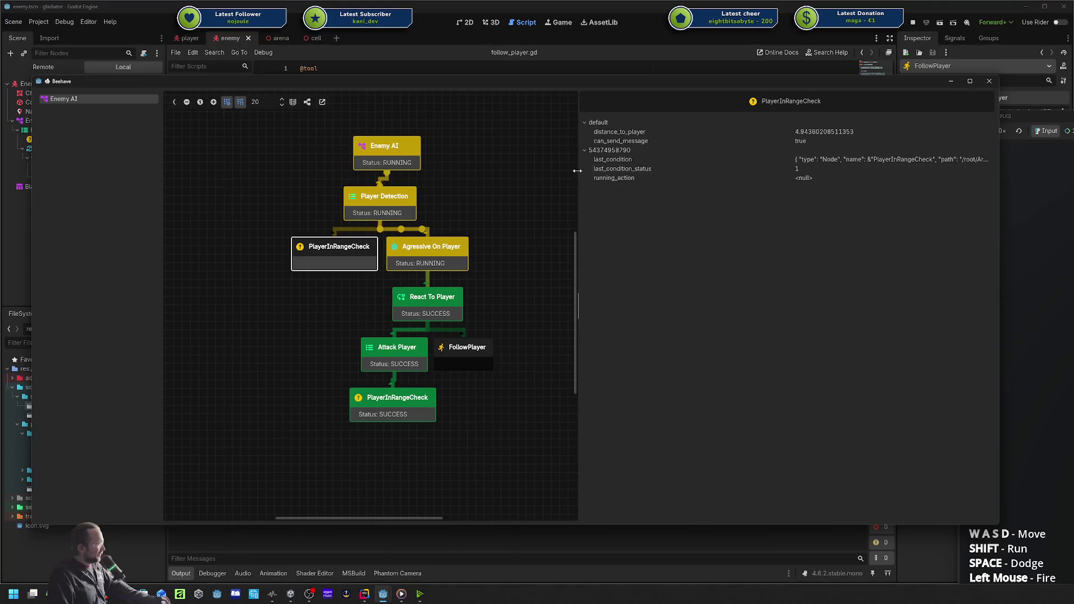
drag(579, 178, 840, 183)
click(601, 199)
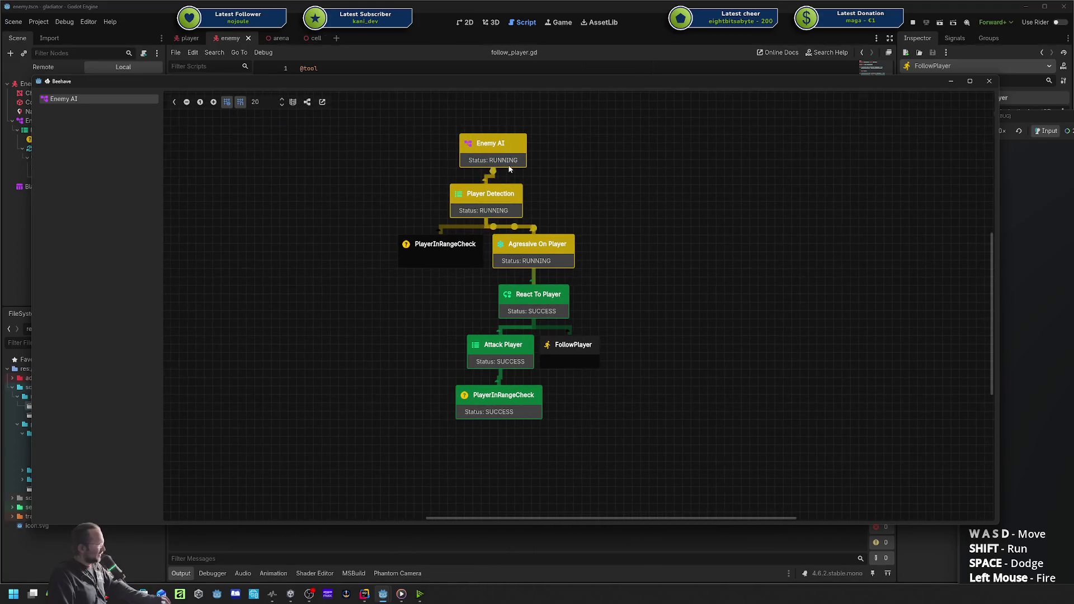
Compare blackboard data of Enemy AI, Player Detection, Agressive On Player and upper PlayerInRangeCheck.
click(491, 137)
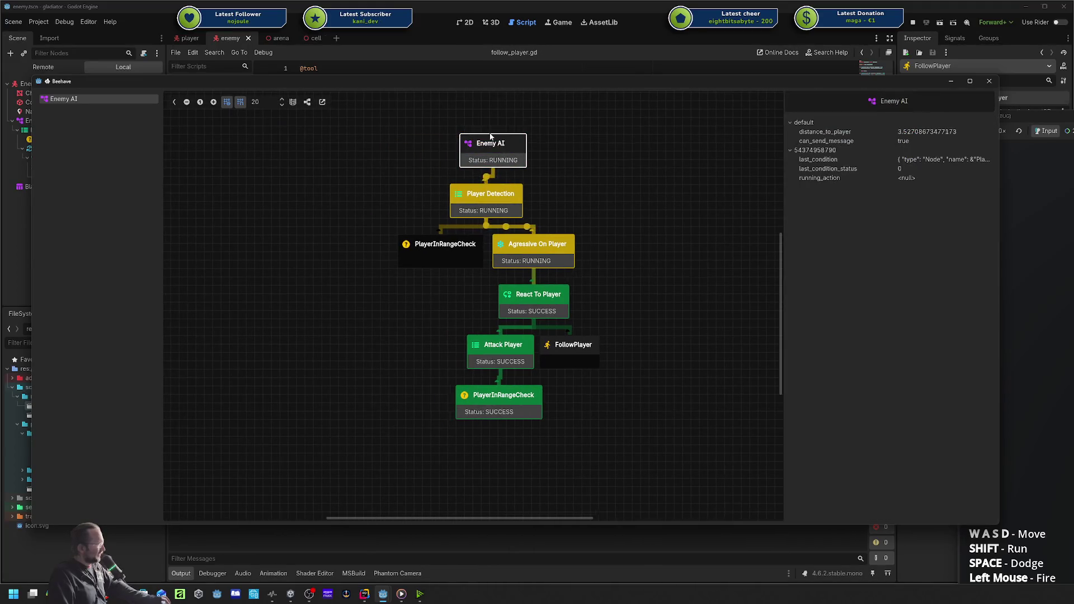
click(451, 249)
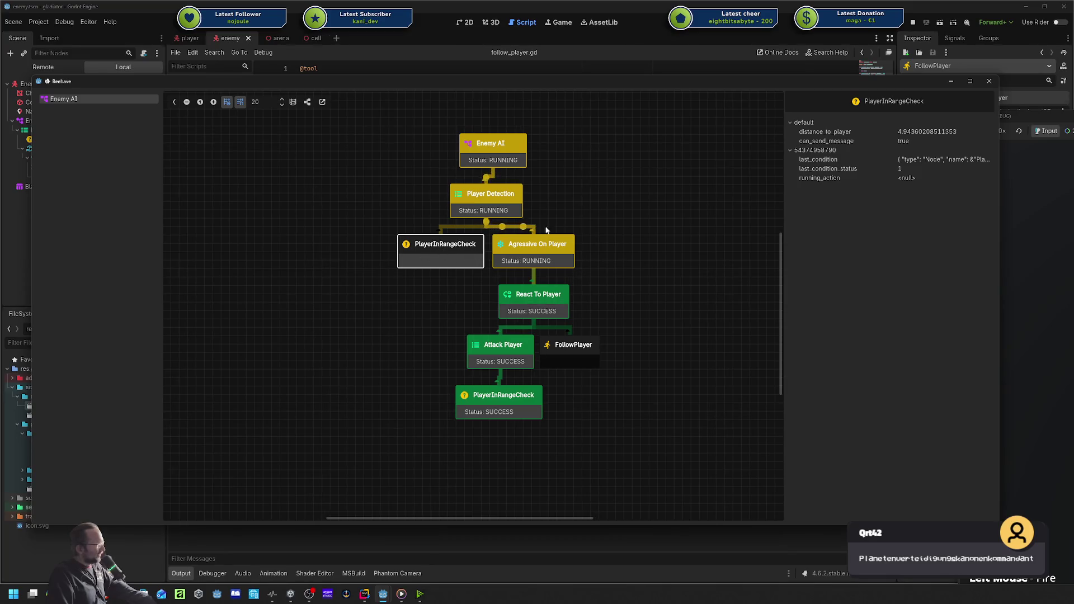
click(511, 252)
click(462, 256)
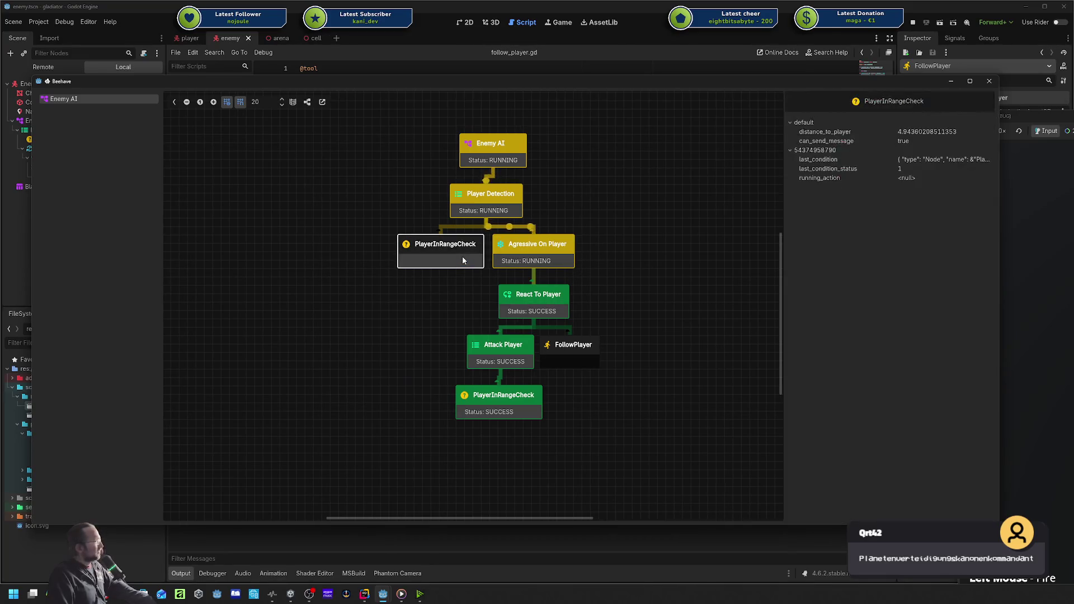
click(495, 249)
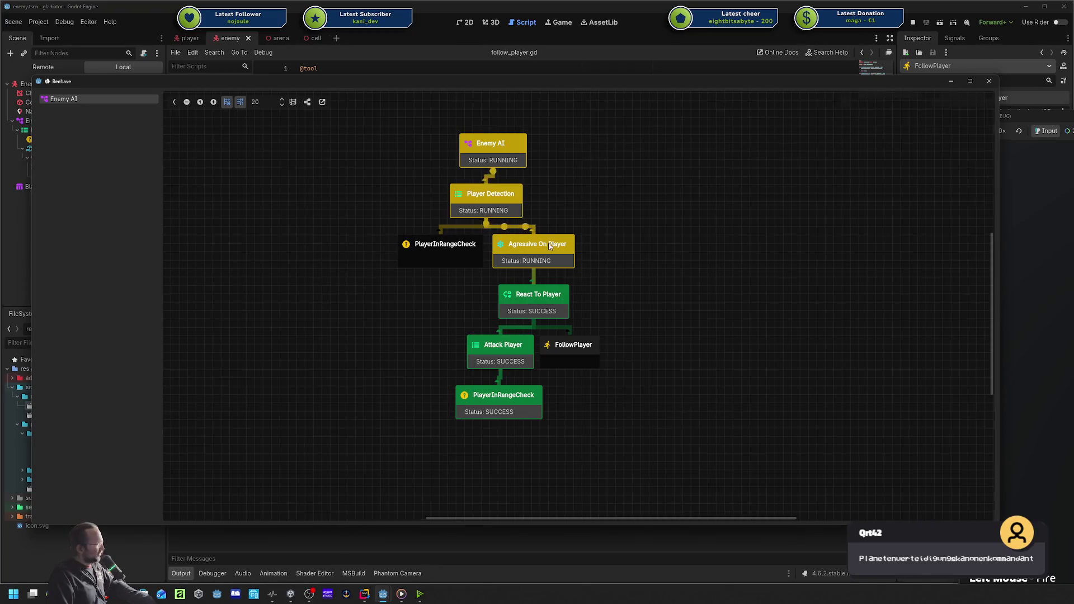
click(487, 200)
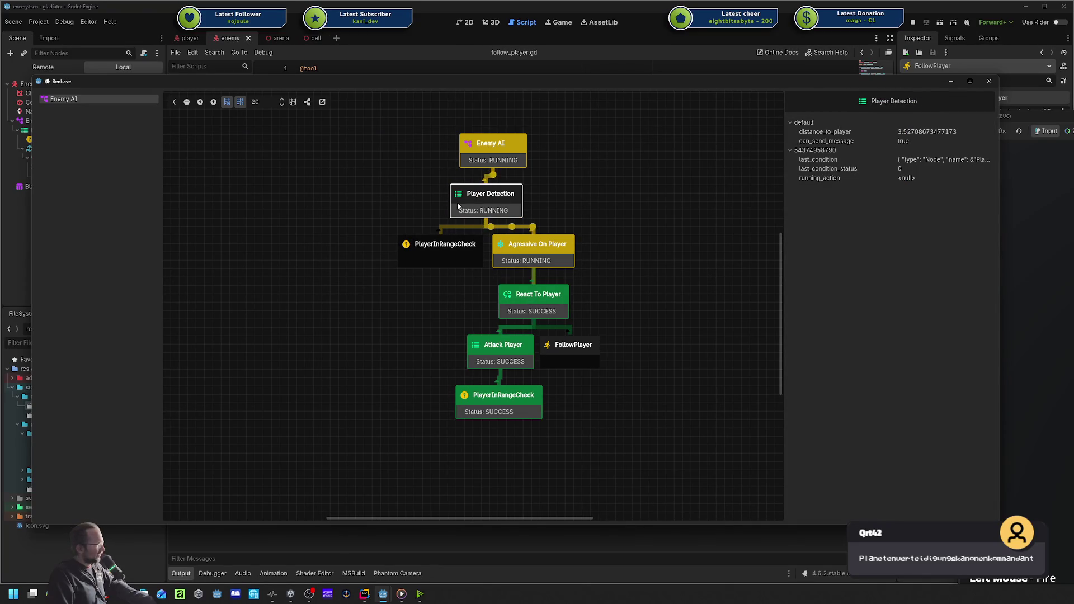
click(445, 248)
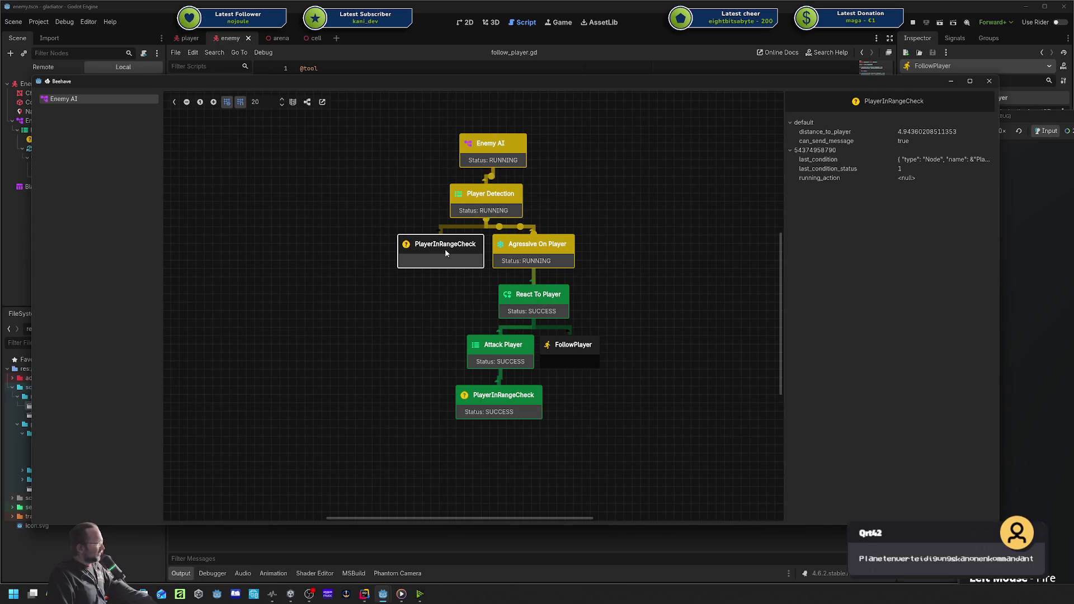
click(518, 250)
click(429, 247)
click(512, 249)
click(444, 249)
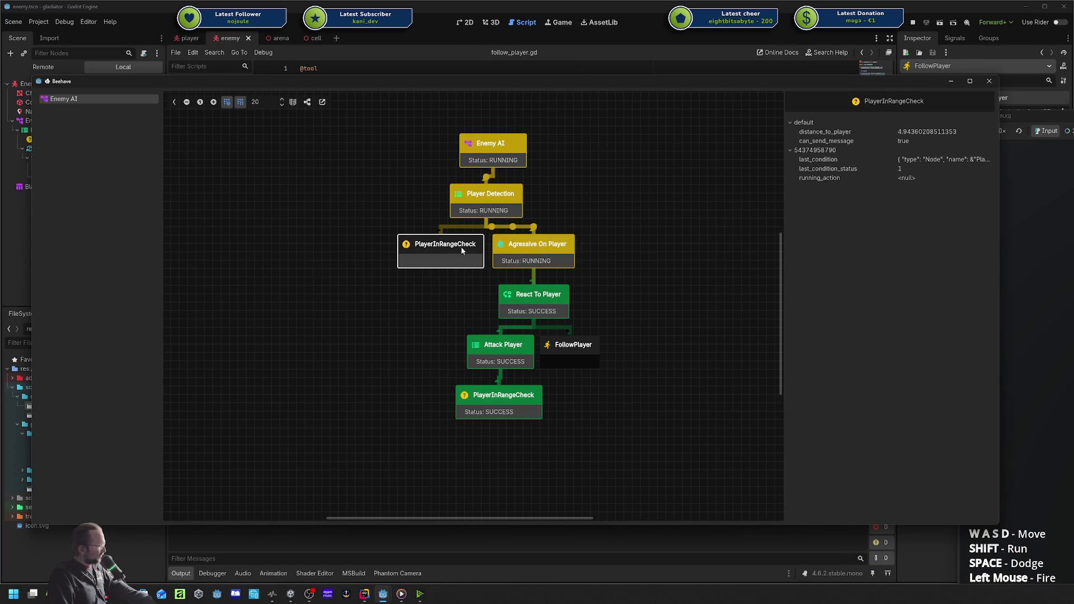
click(536, 255)
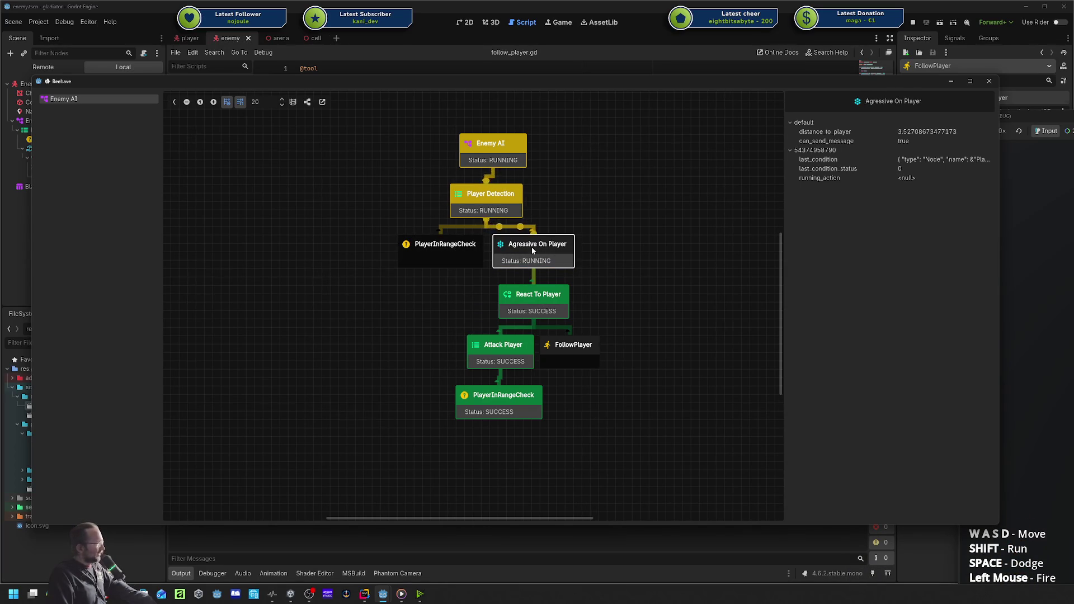
Inspect React To Player, Attack Player and lower PlayerInRangeCheck, then revisit the upper nodes.
click(532, 300)
click(509, 365)
click(500, 404)
click(501, 354)
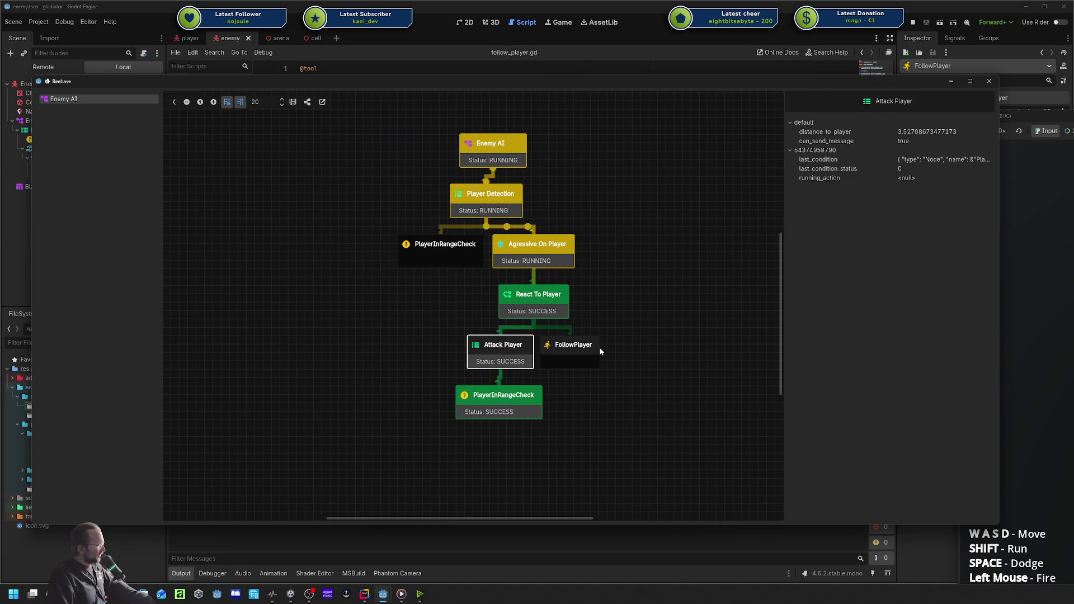
click(486, 203)
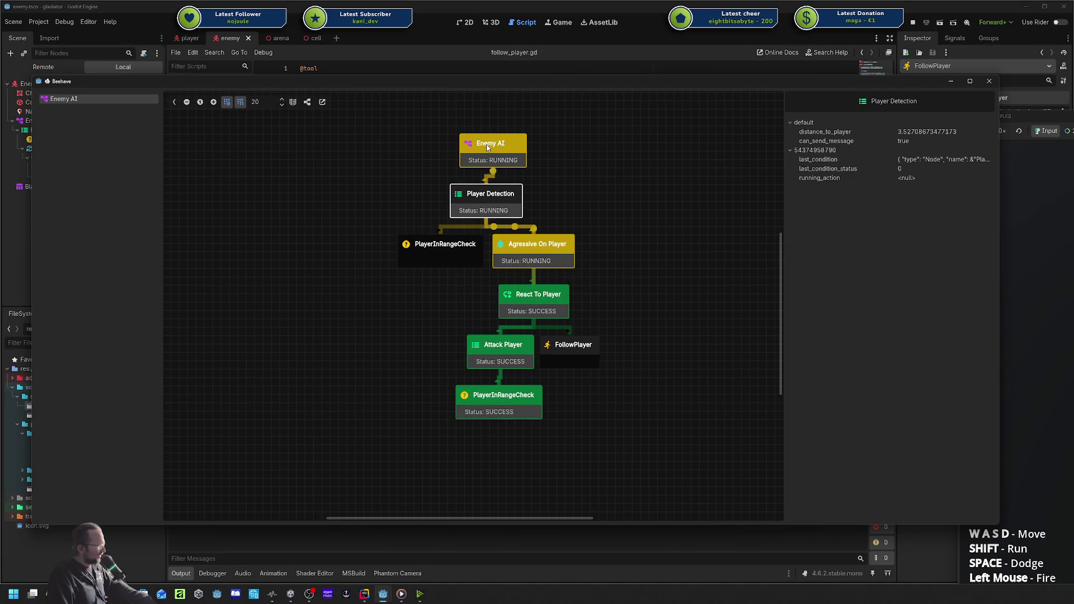
click(500, 144)
click(481, 203)
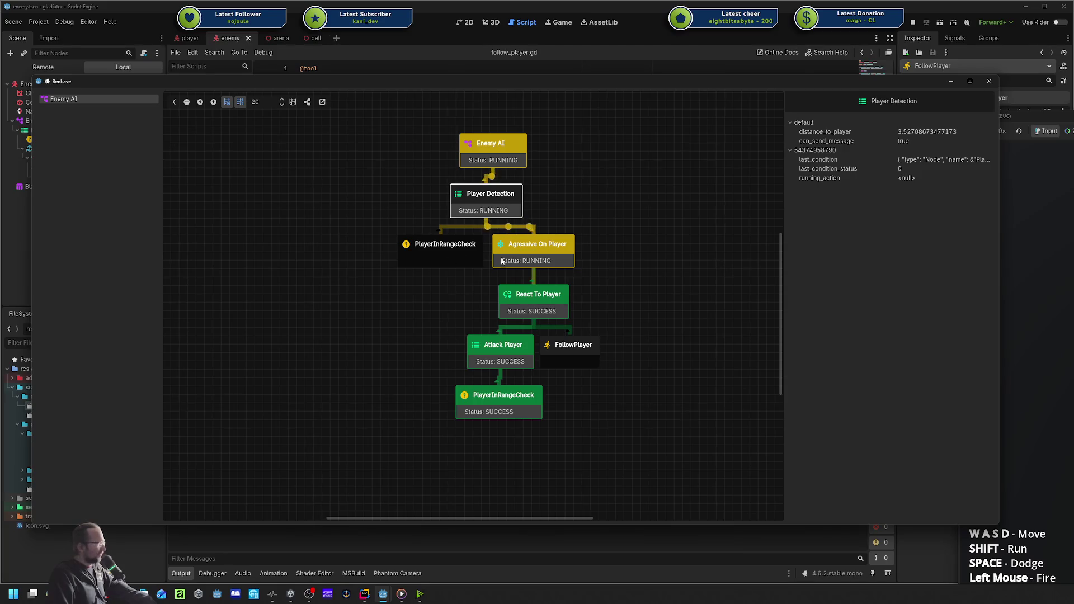
click(504, 249)
click(494, 160)
click(484, 196)
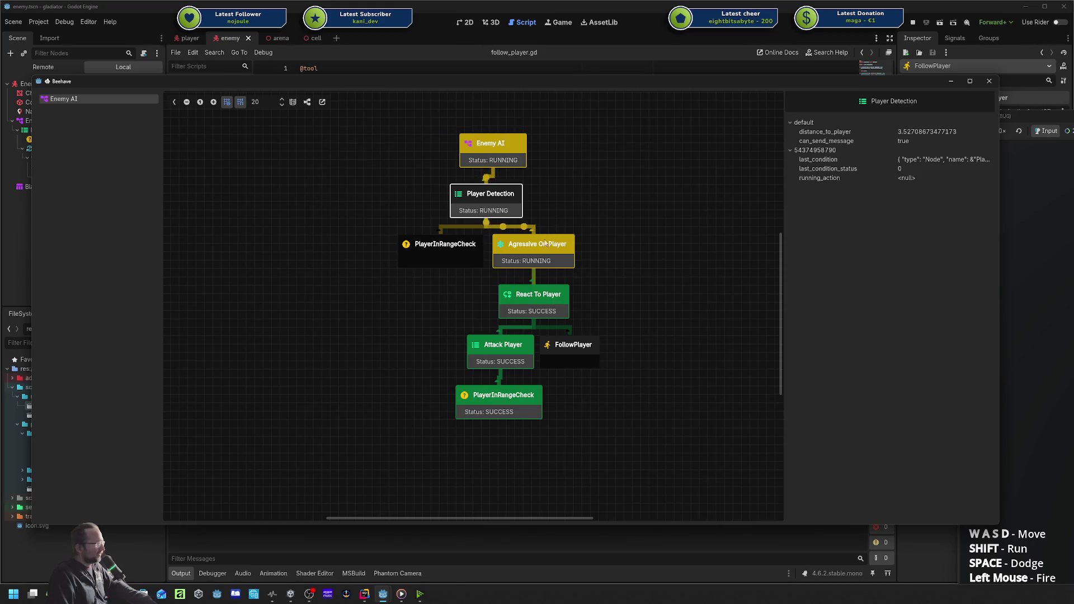
click(545, 243)
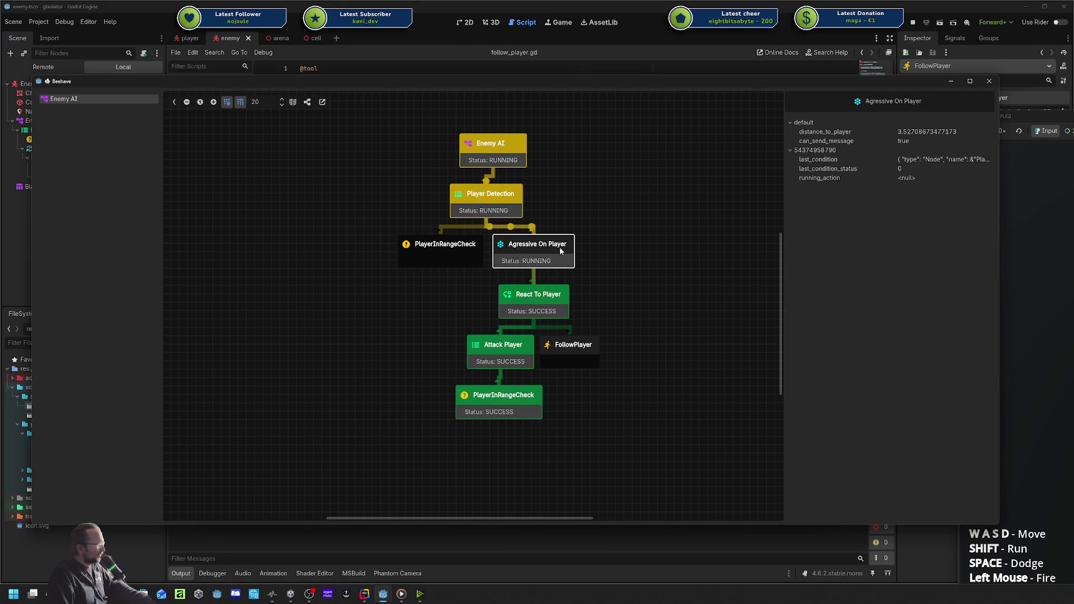
Check Attack Player and FollowPlayer (no data), ending on lower PlayerInRangeCheck's blackboard.
click(533, 305)
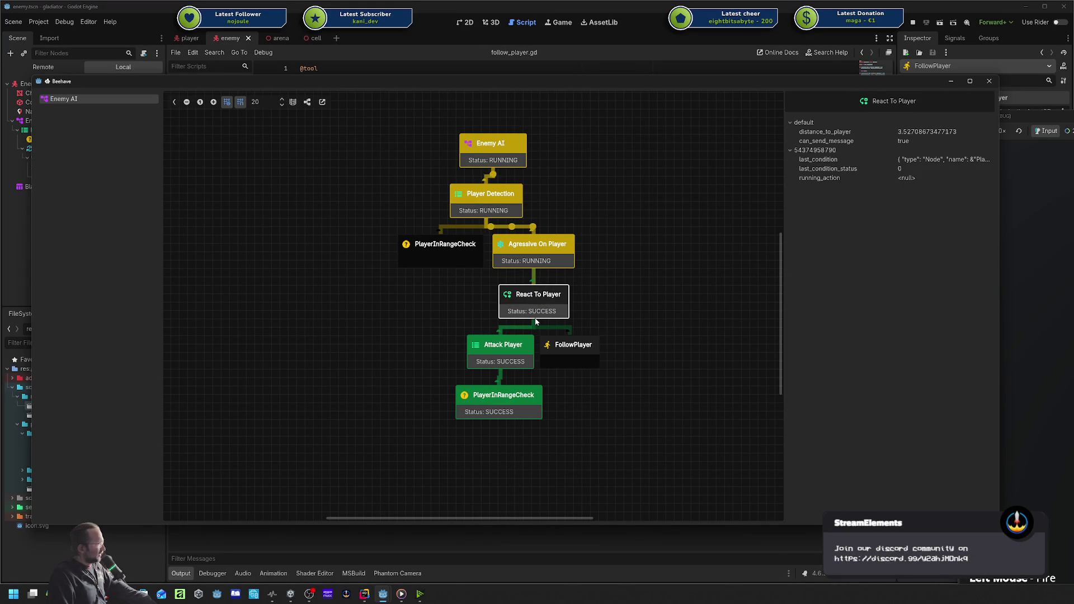
click(506, 360)
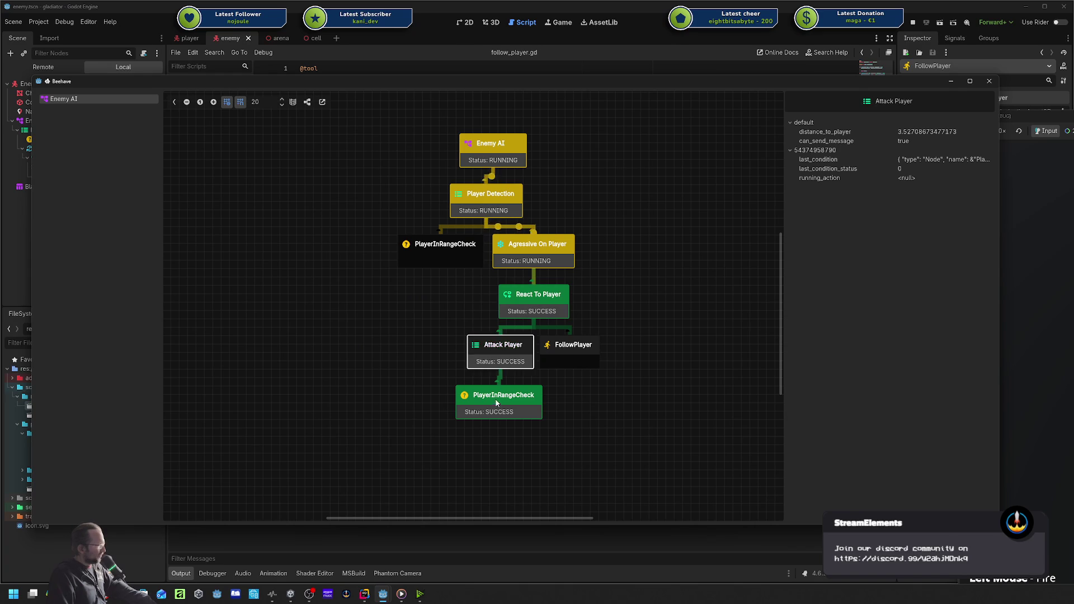
click(497, 399)
click(509, 346)
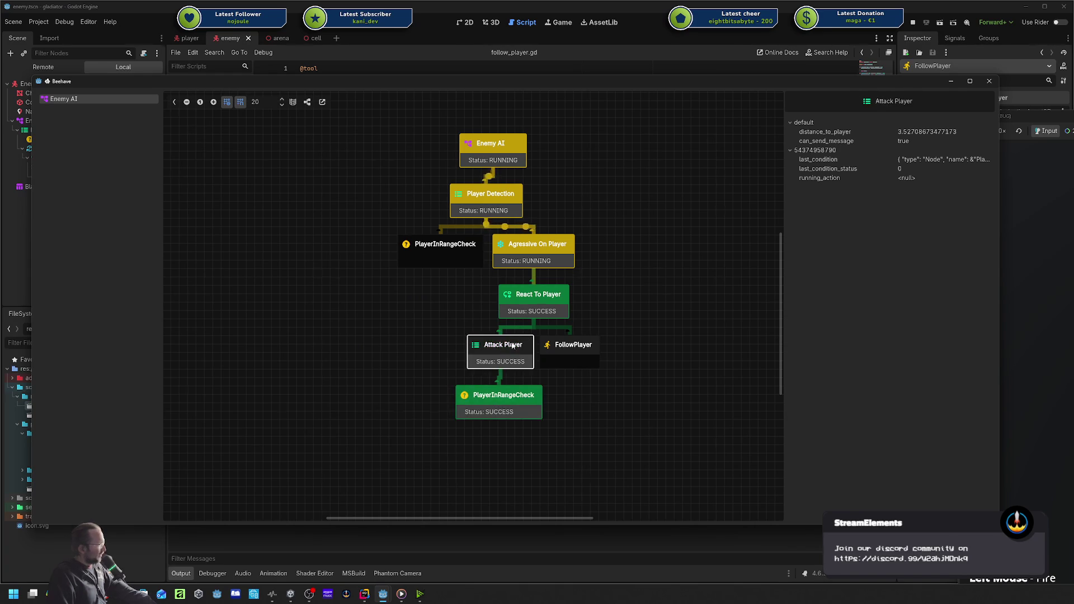
click(492, 400)
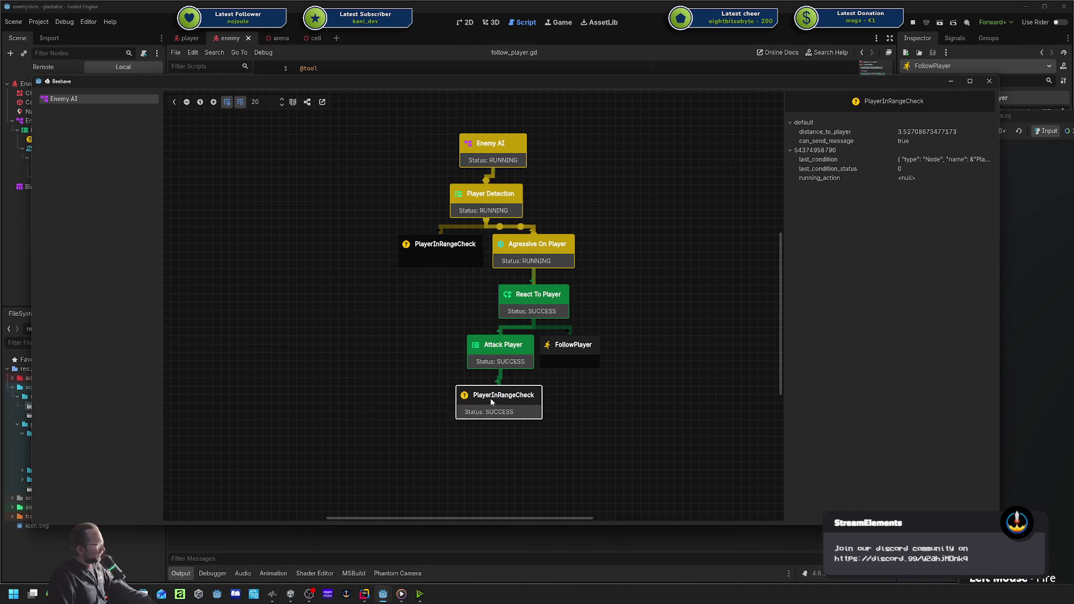
click(564, 357)
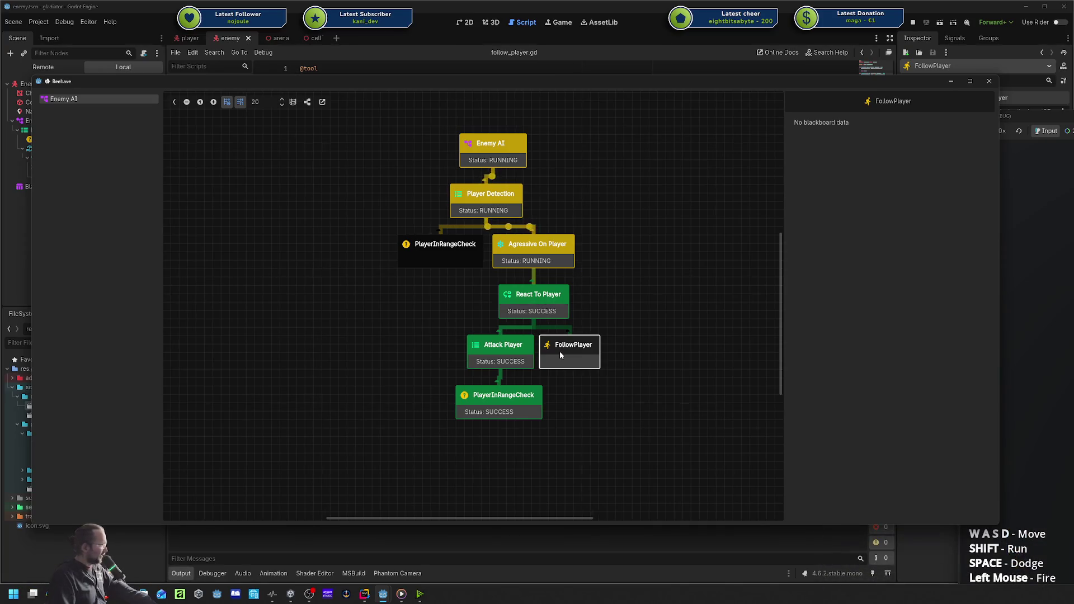
click(493, 398)
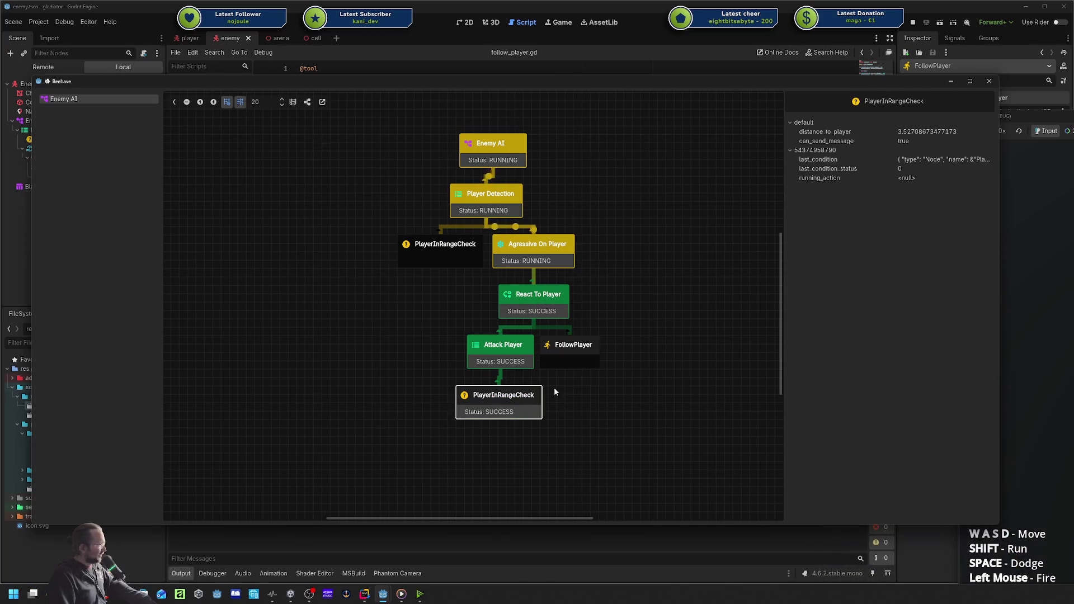